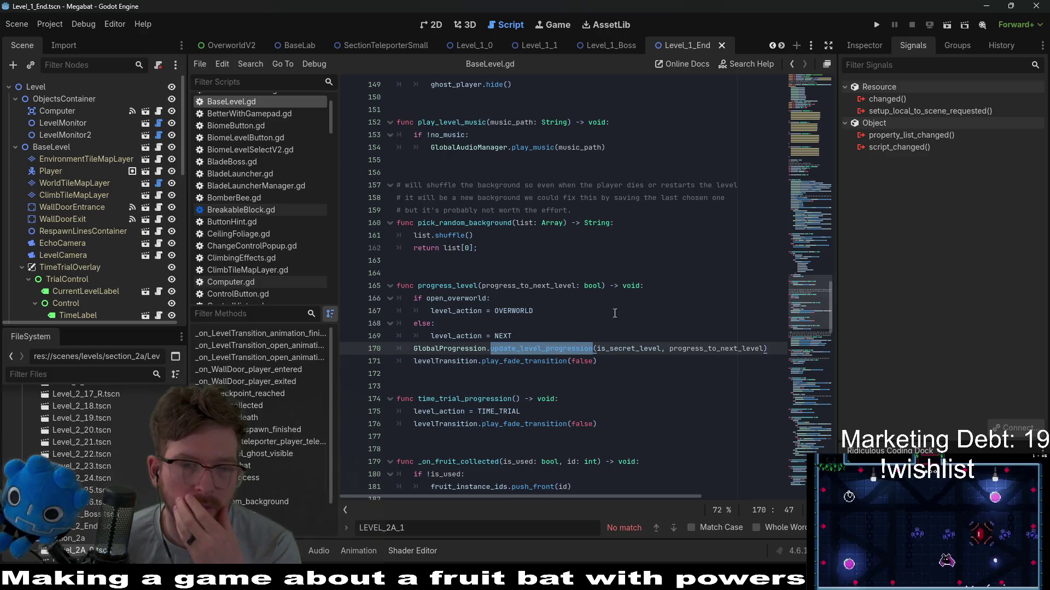
Step: Find the progress_level call on line 283 and jump to the progress_level definition
double_click(465, 286)
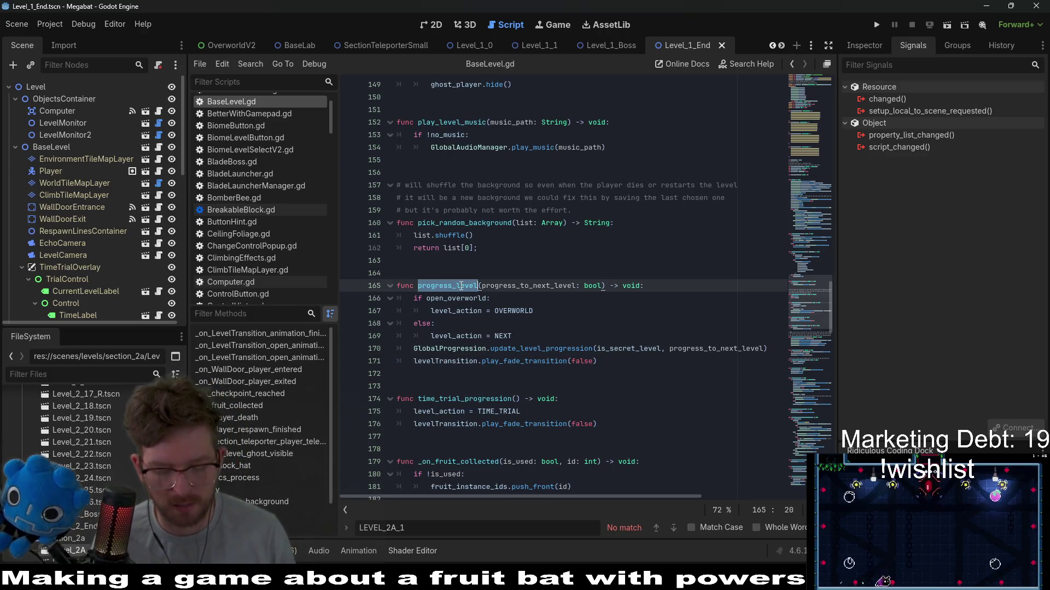
key(ctrl+f)
key(Return)
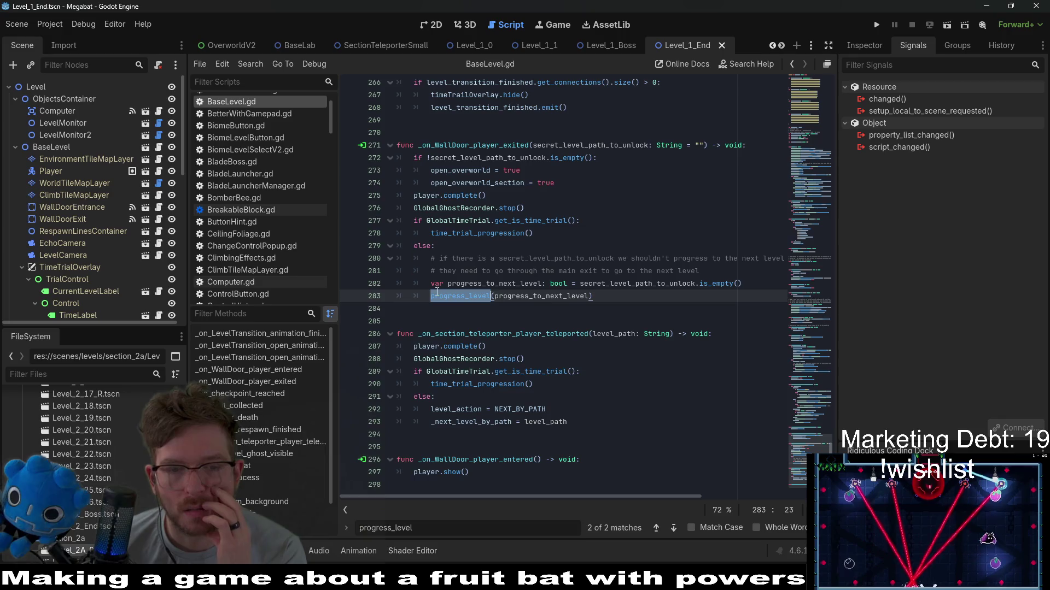
click(437, 295)
click(569, 248)
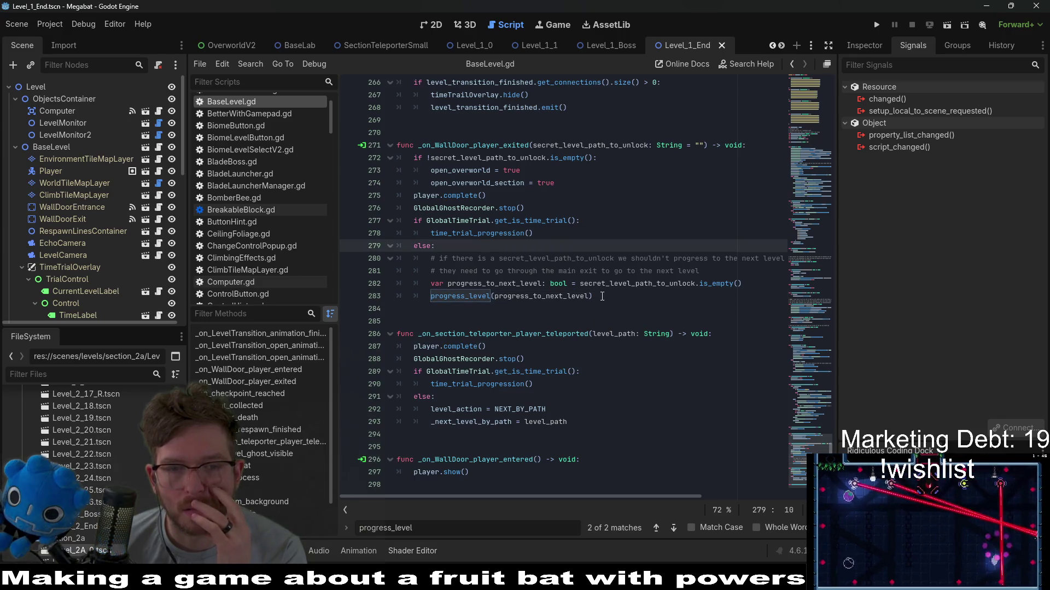
drag(602, 296, 430, 297)
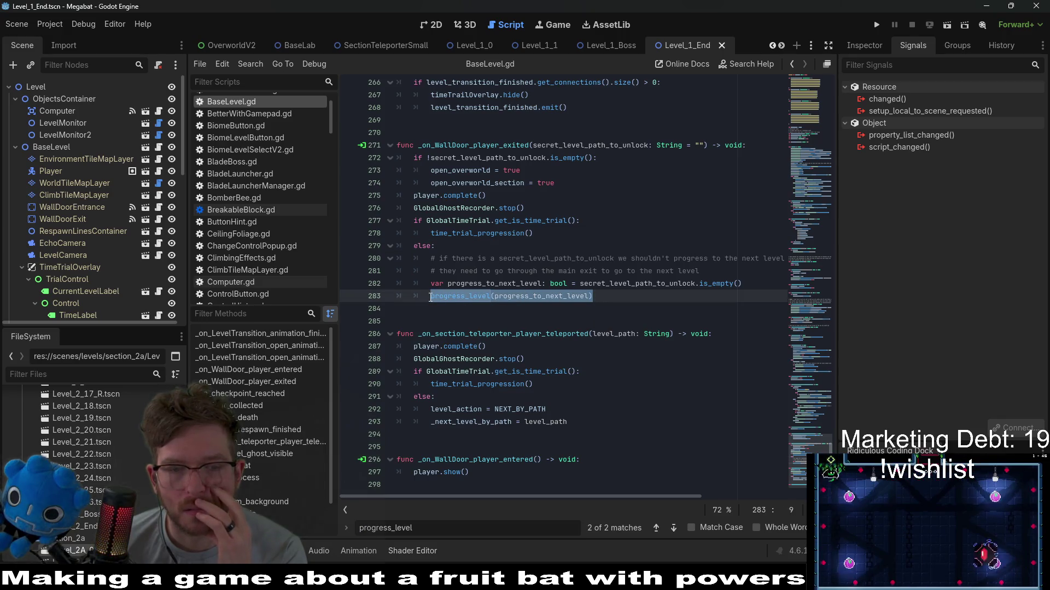
click(528, 296)
ctrl+click(452, 298)
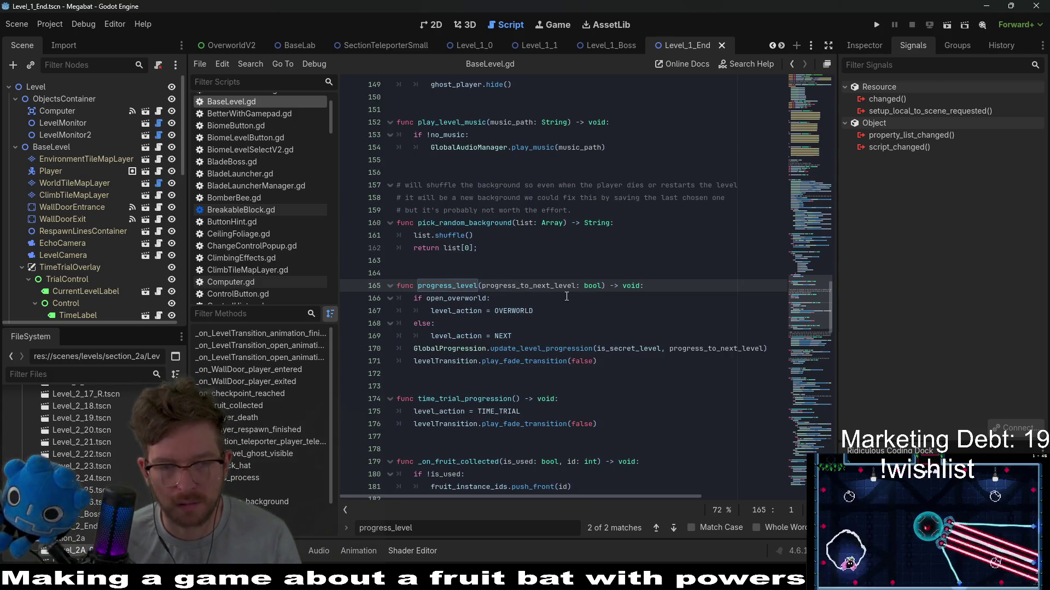
Step: Select lines 170–171 holding the update_level_progression call and fade transition
drag(606, 365, 615, 339)
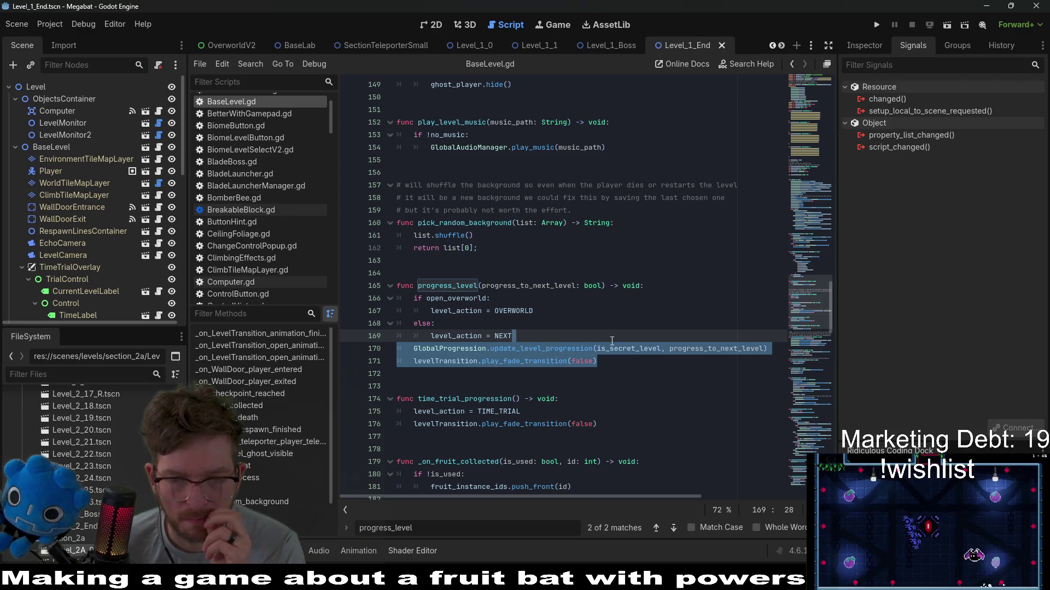
key(ctrl+z)
key(ctrl+z)
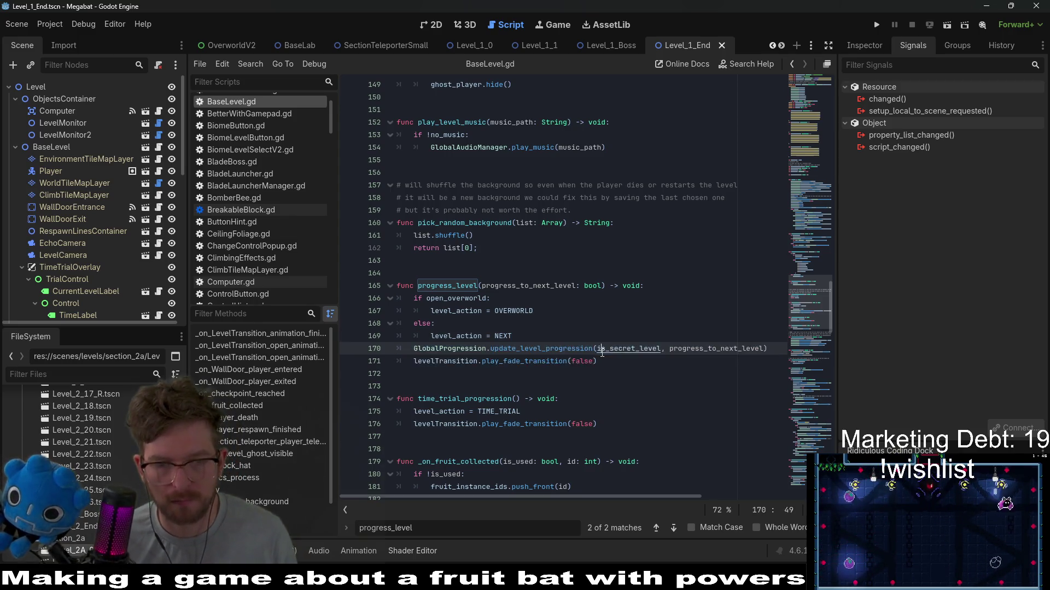
key(ctrl+shift+z)
key(ctrl+shift+z)
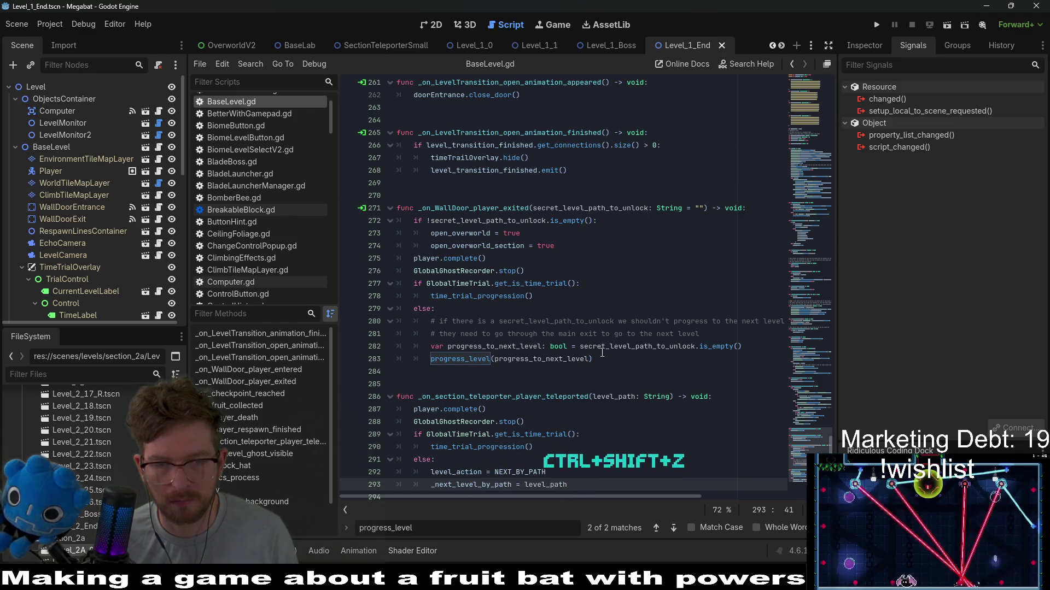
ctrl+click(459, 359)
drag(606, 364, 614, 340)
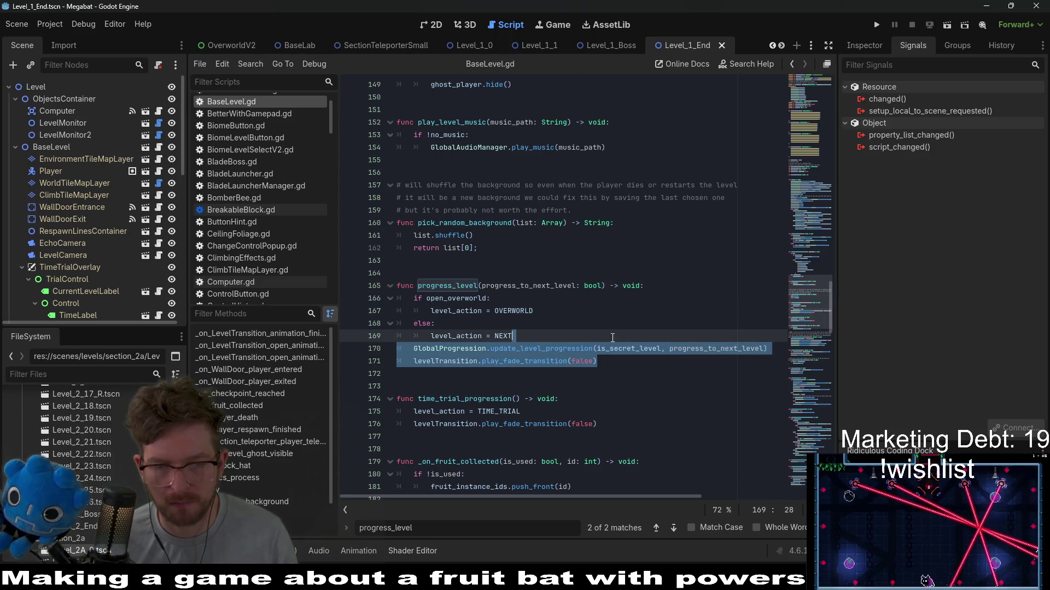
Step: Scroll down to the teleporter handler and place the caret at the end of line 293
scroll(607, 323, down, 14)
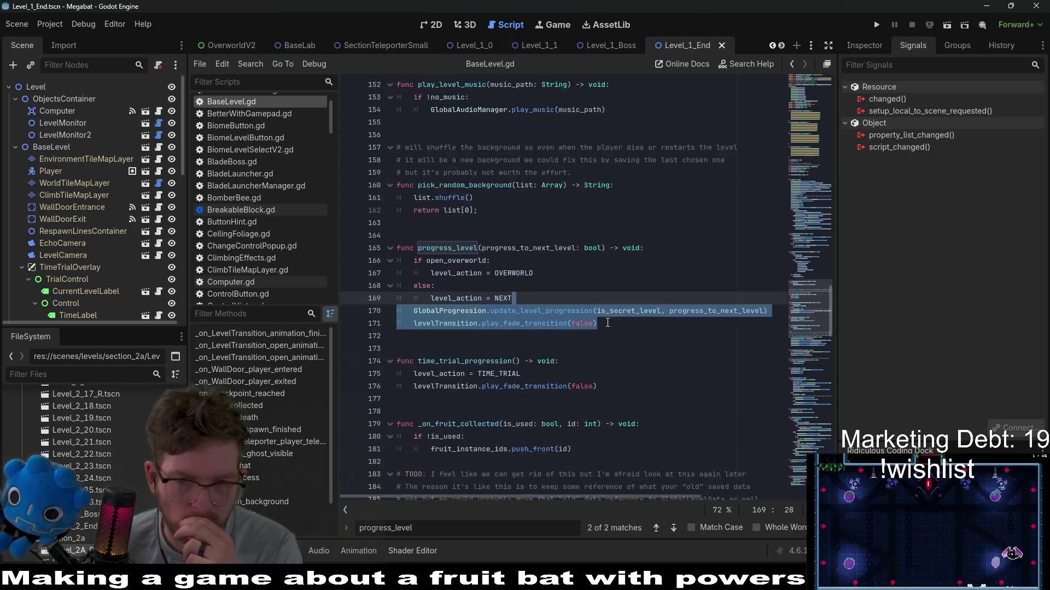
scroll(606, 323, down, 14)
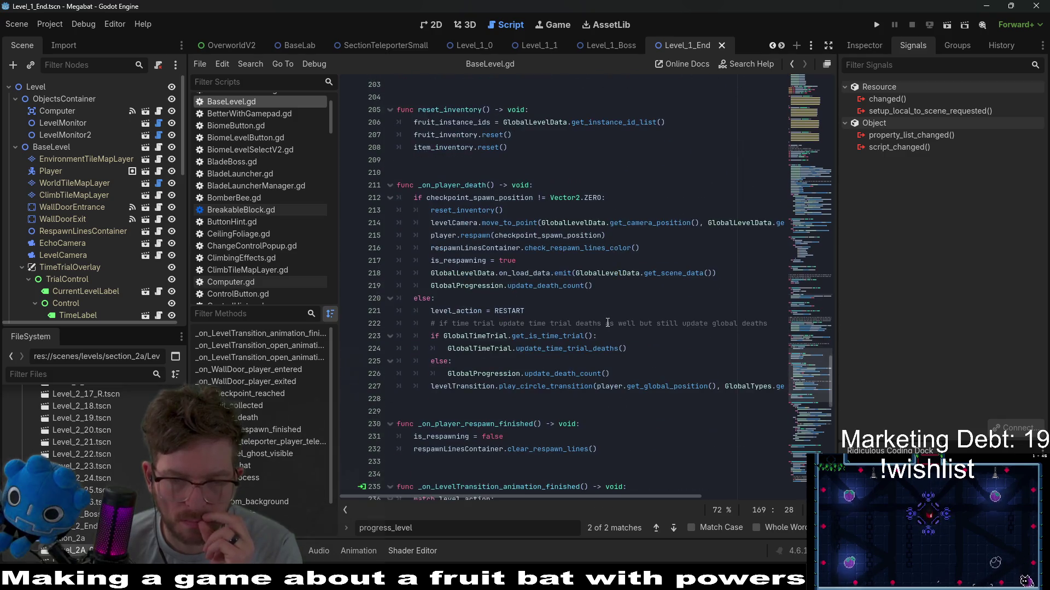
scroll(604, 327, down, 8)
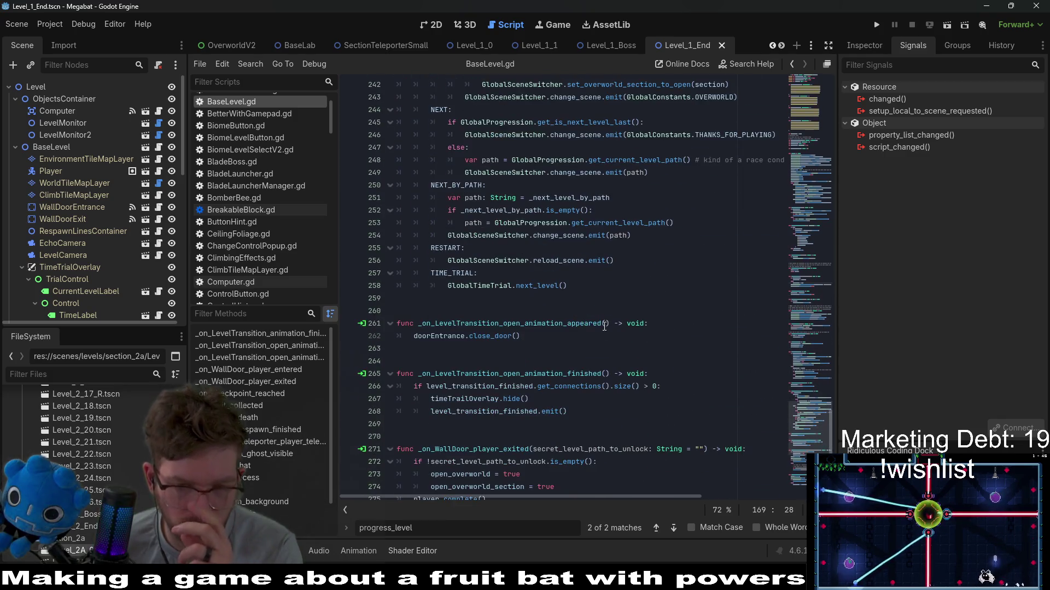
scroll(604, 327, down, 3)
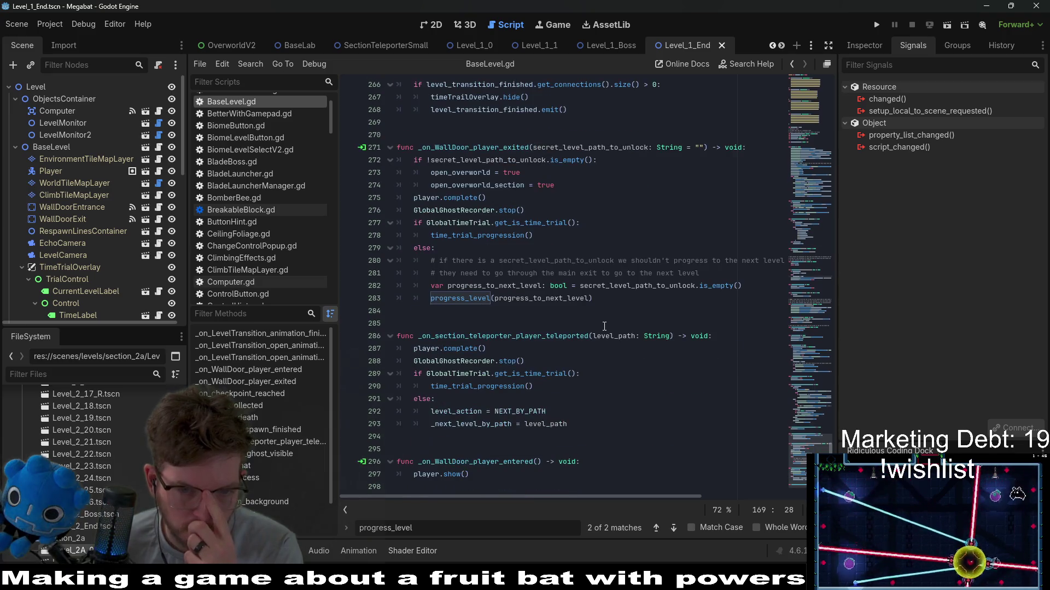
click(574, 425)
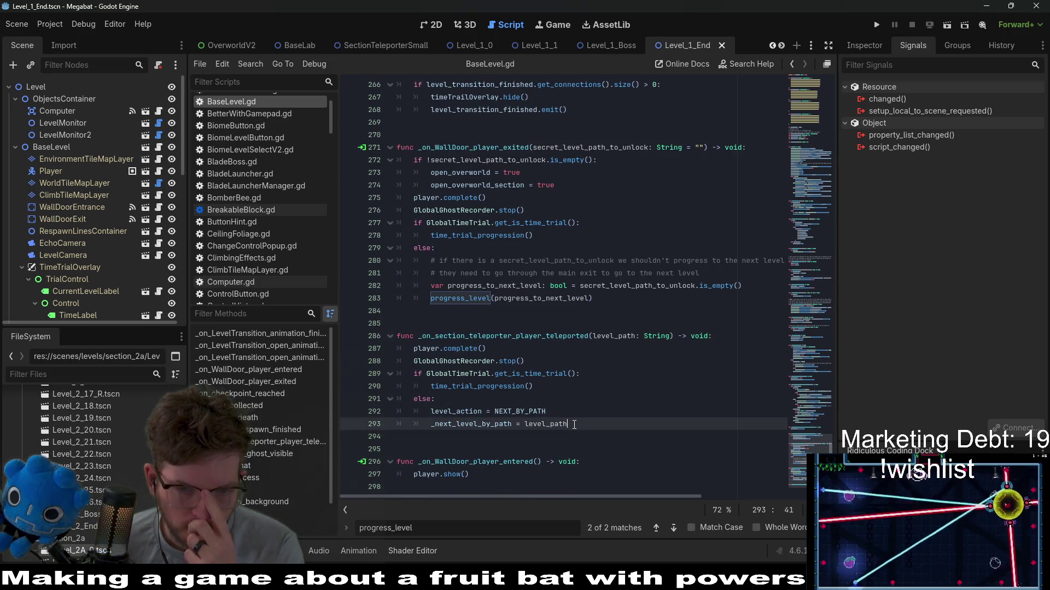
Step: Paste the progression and fade lines below line 293, fixing indentation and removing the blank line
key(ctrl+v)
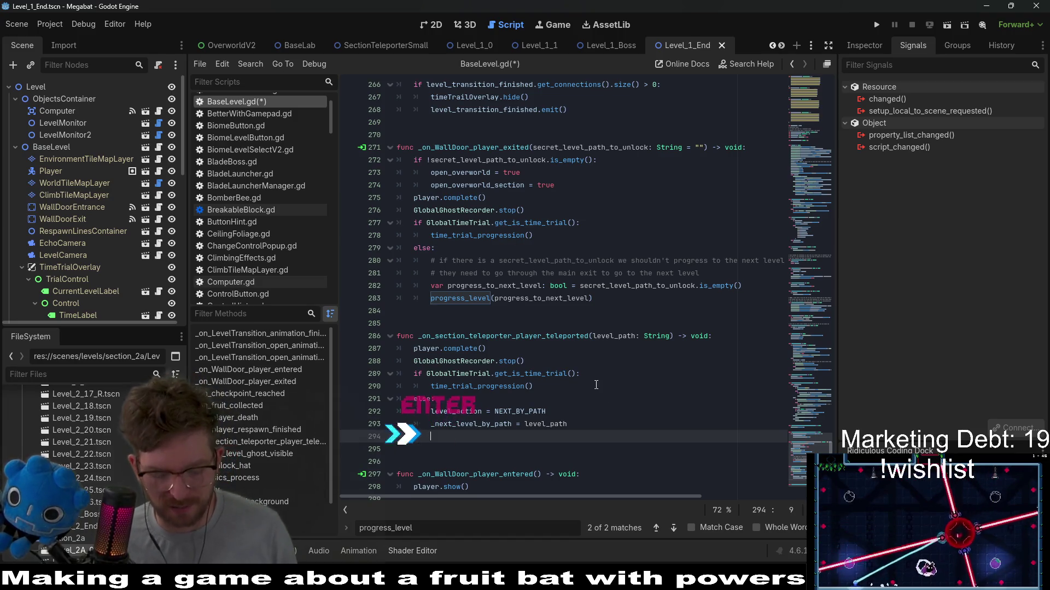
key(shift+Up)
key(shift+Home)
key(shift+Tab)
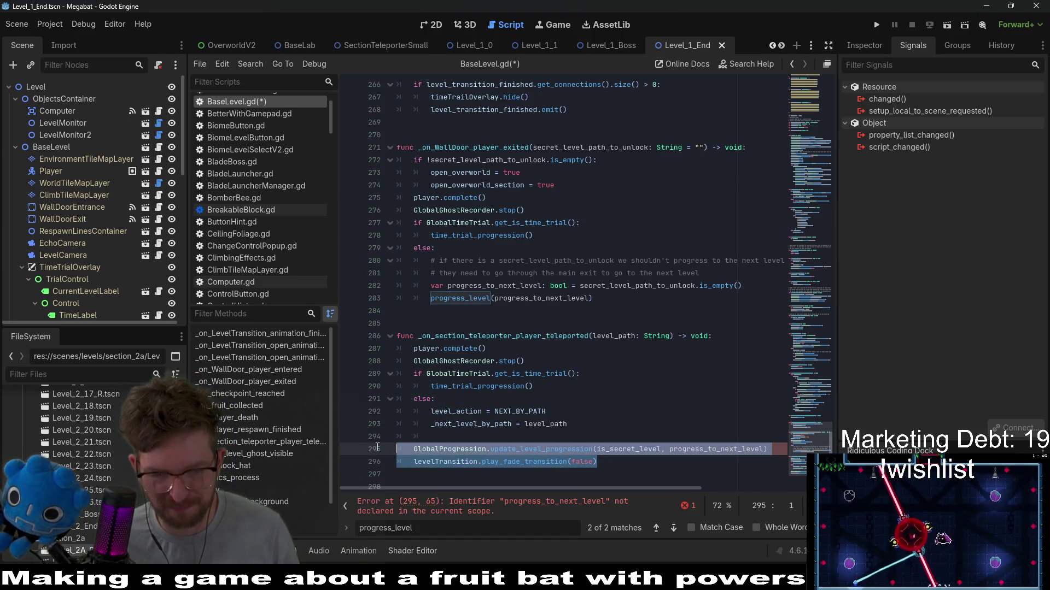
key(Tab)
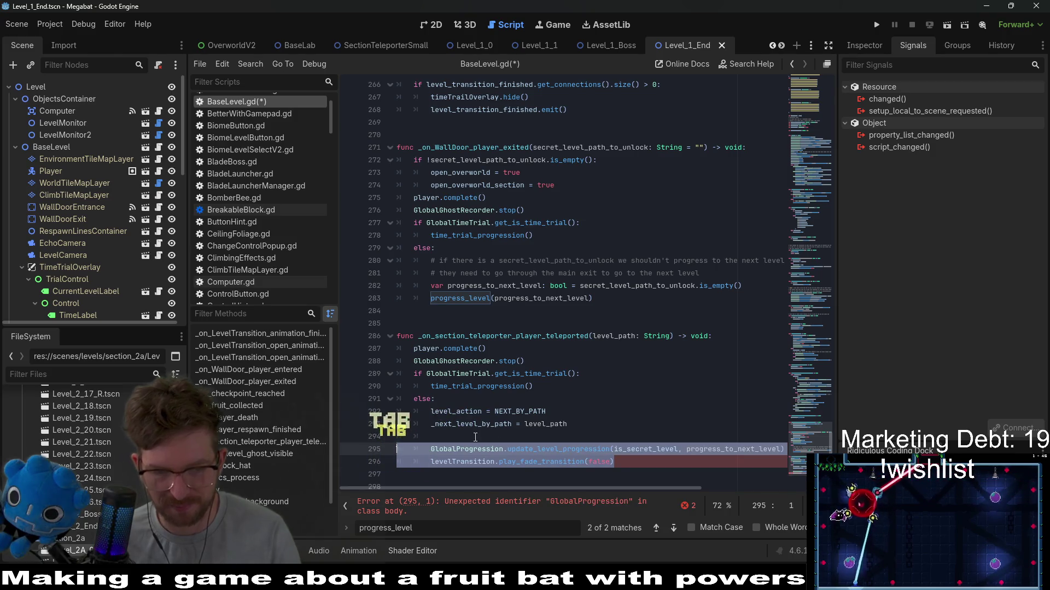
click(496, 433)
key(BackSpace)
key(BackSpace)
key(BackSpace)
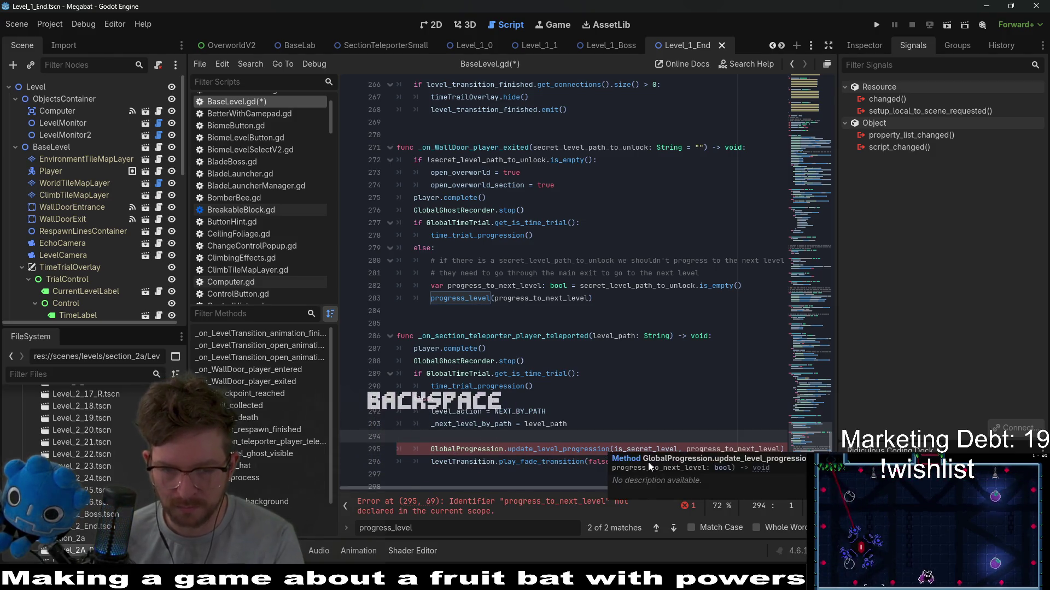
Step: Change the call's arguments to (false, true), save BaseLevel.gd, and open update_level_progression's definition
double_click(644, 436)
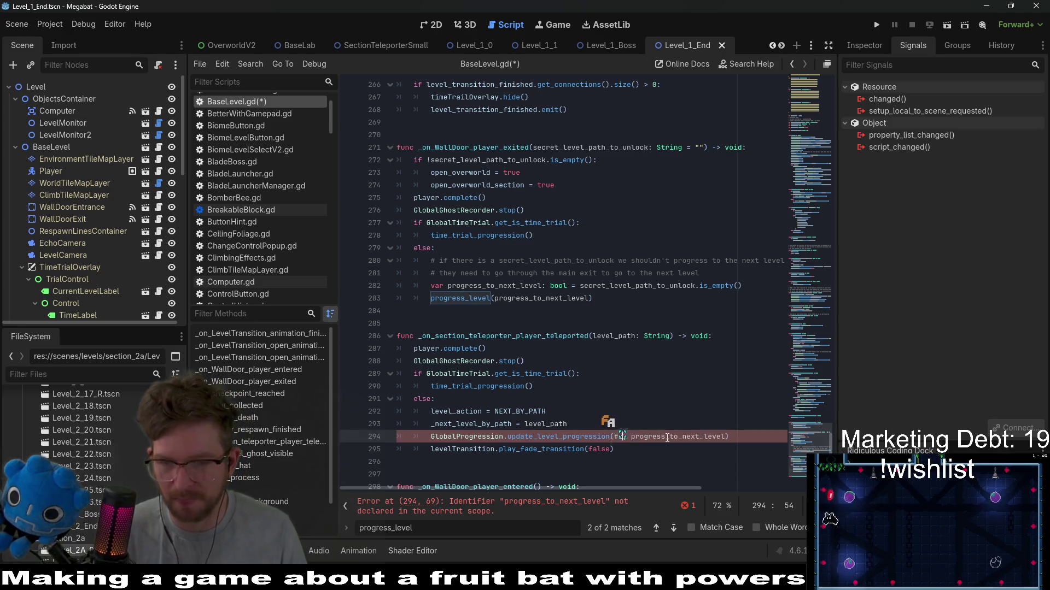
text(false)
key(Up)
key(Up)
key(Up)
double_click(661, 436)
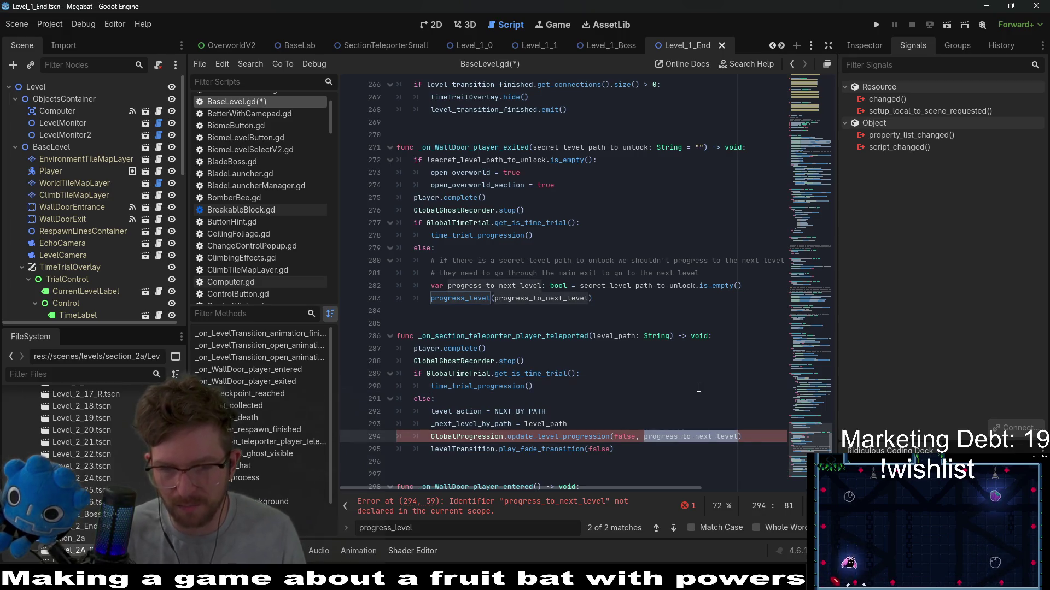
text(true)
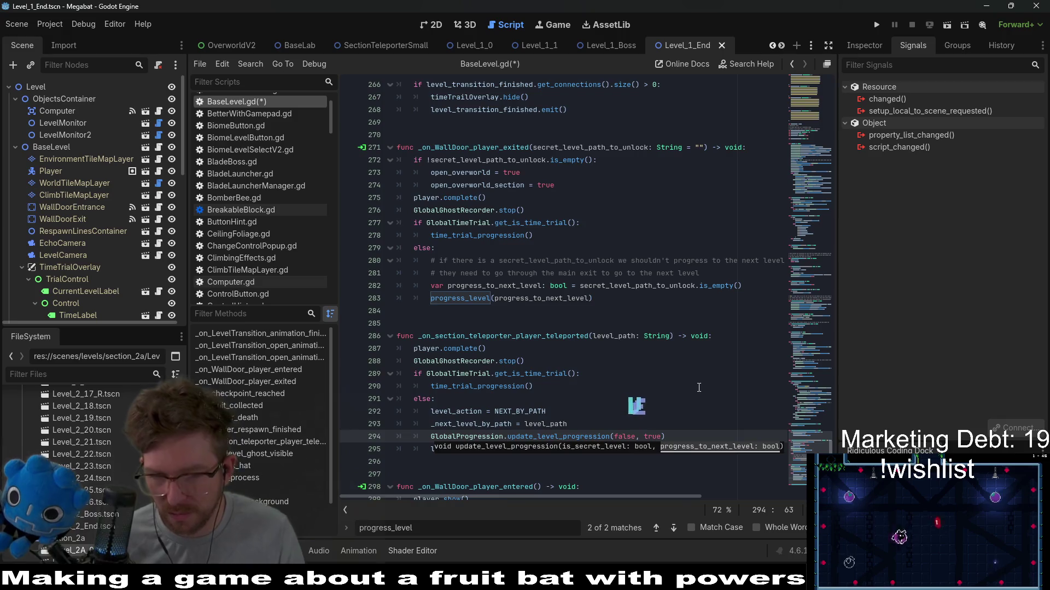
key(Up)
key(Up)
key(Up)
key(ctrl+s)
ctrl+click(558, 437)
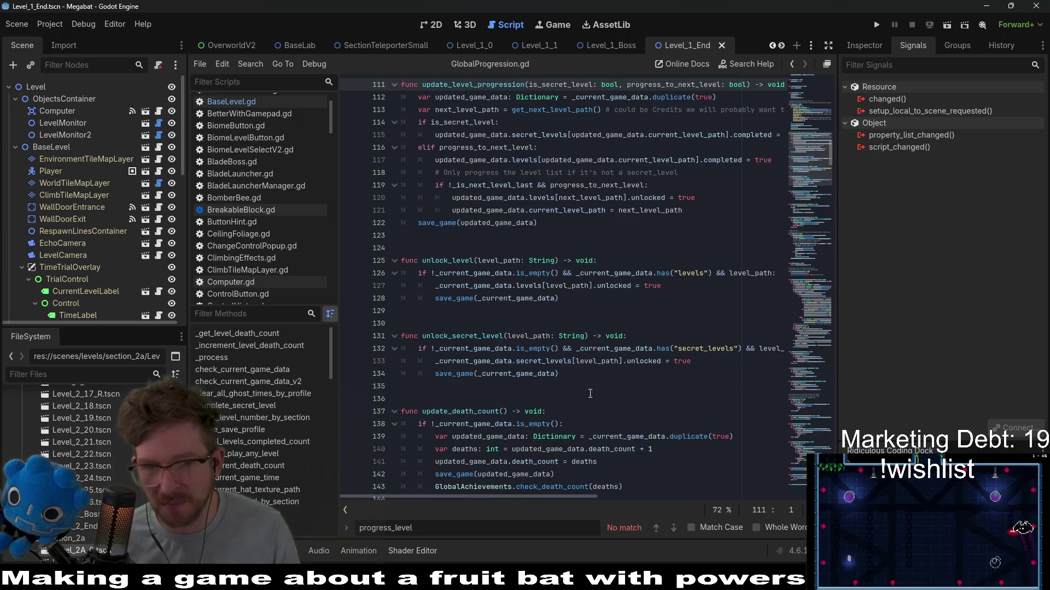
Step: Inspect updated_game_data, levels, next_level_path and the get_next_level_path call in update_level_progression
scroll(596, 264, up, 1)
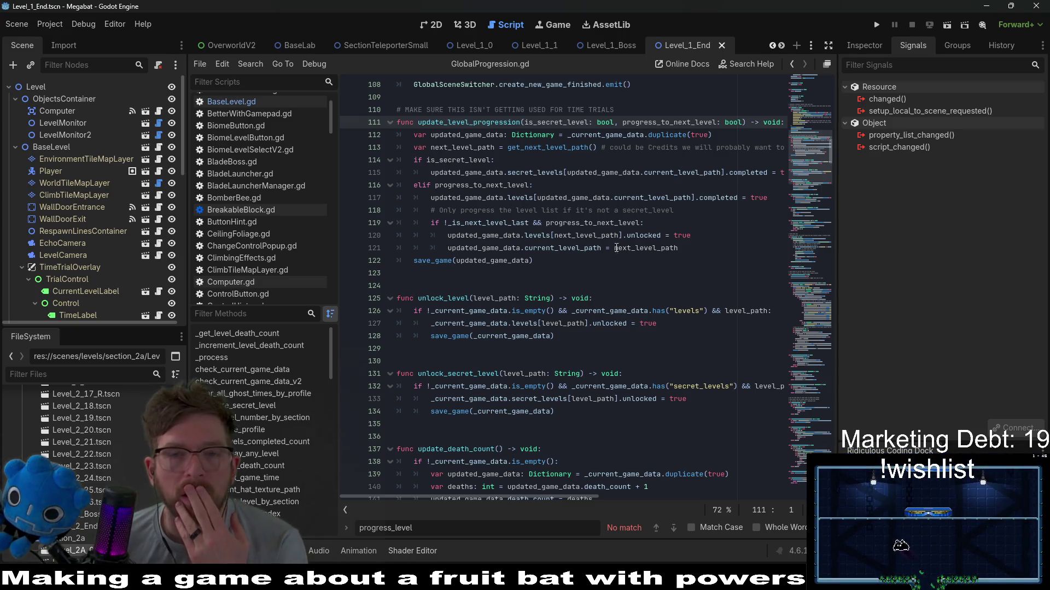
double_click(601, 172)
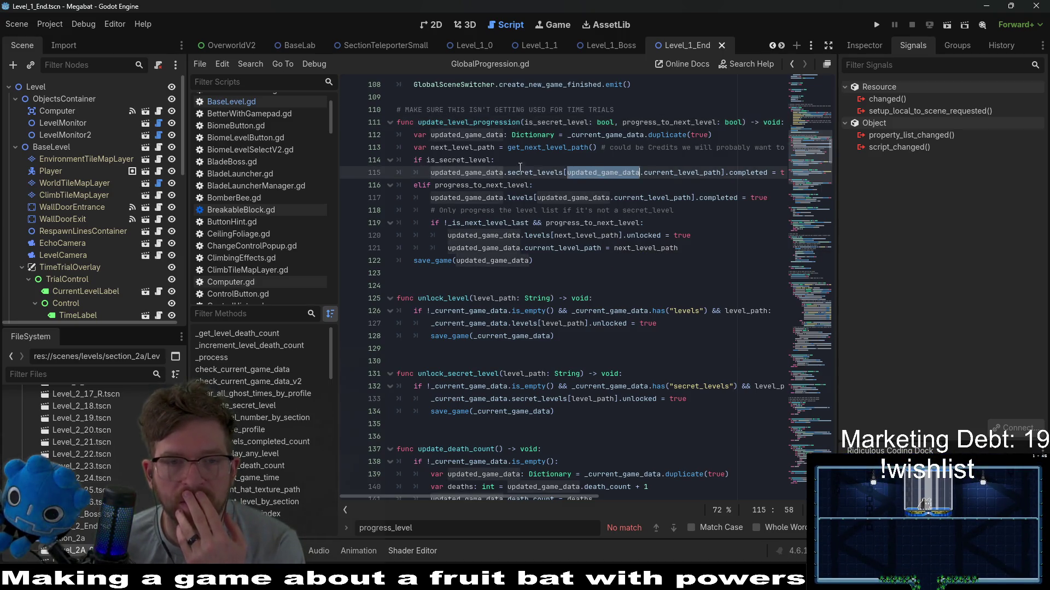
double_click(539, 236)
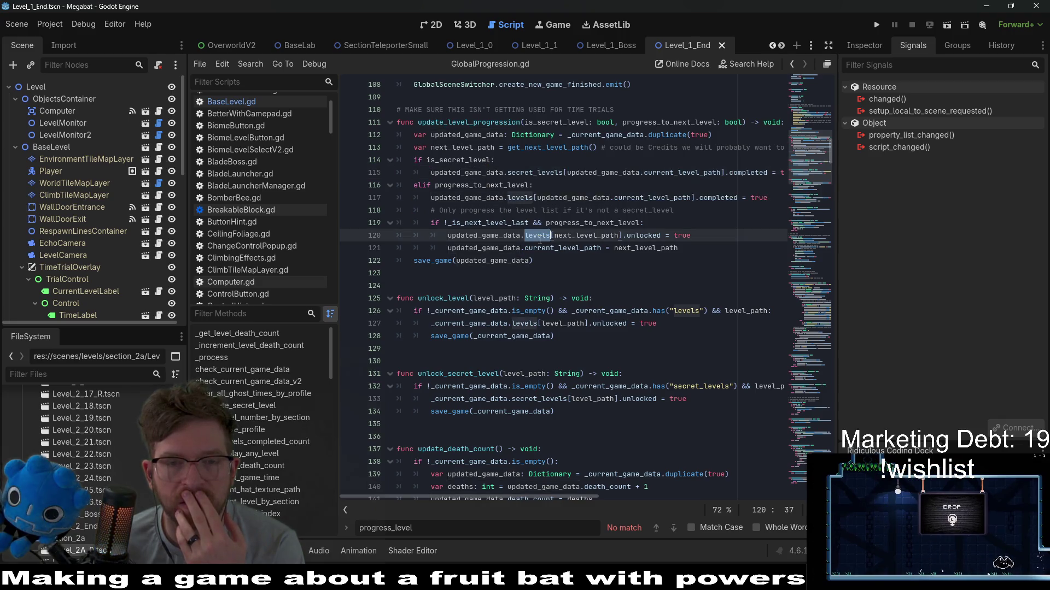
double_click(558, 235)
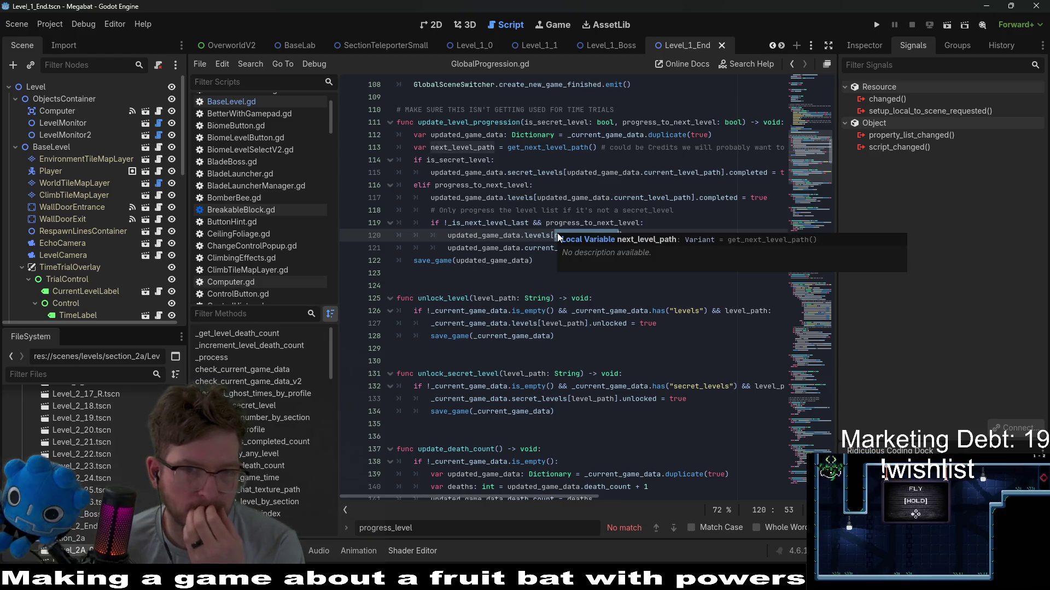
double_click(547, 147)
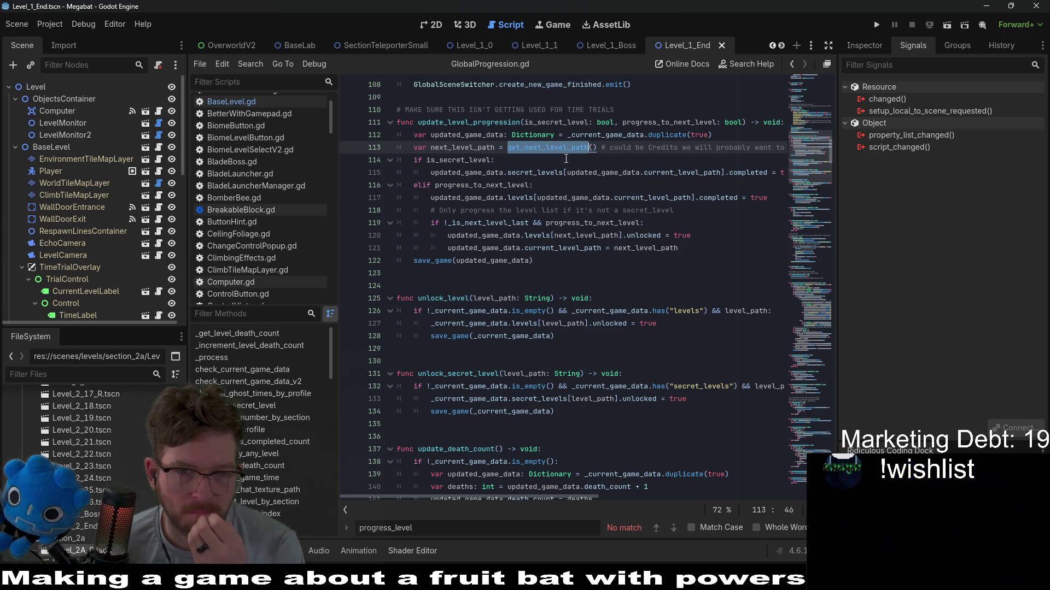
Step: Scroll to the update_level_progression header and re-check updated_game_data on line 112
scroll(542, 194, up, 2)
scroll(543, 193, up, 2)
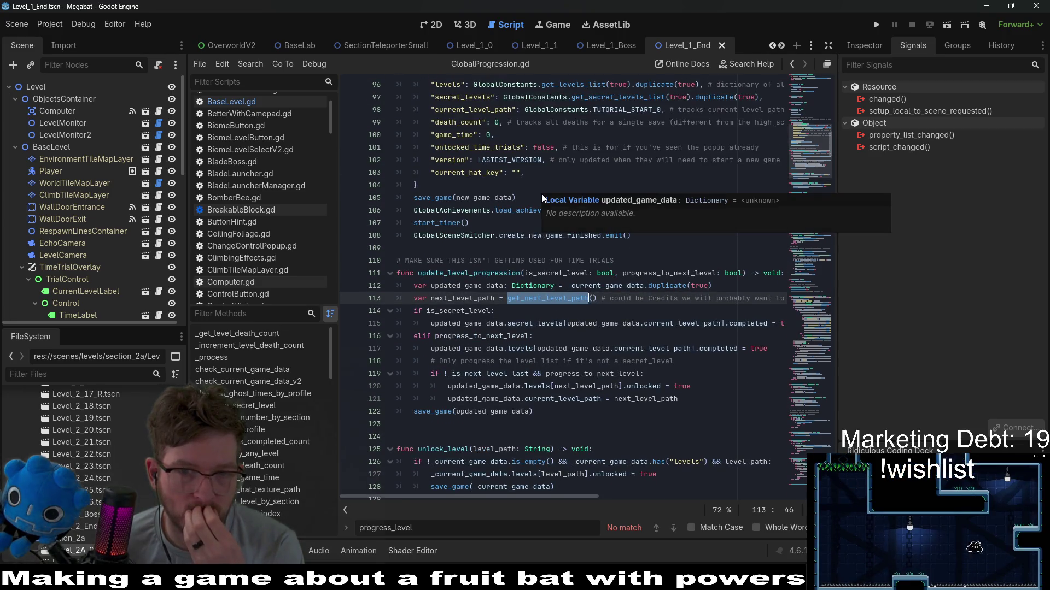
double_click(499, 274)
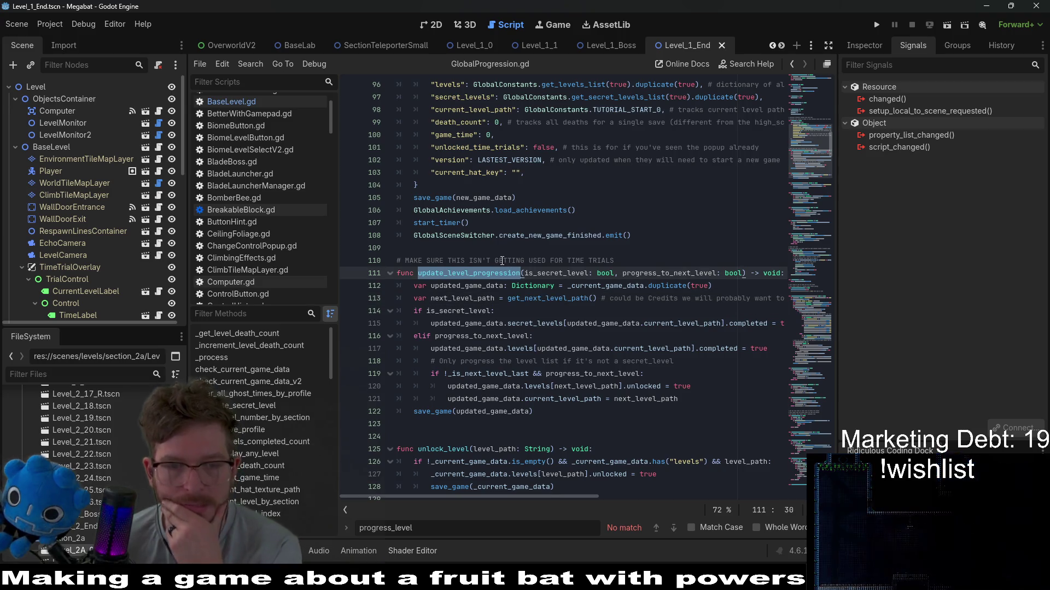
scroll(599, 334, down, 2)
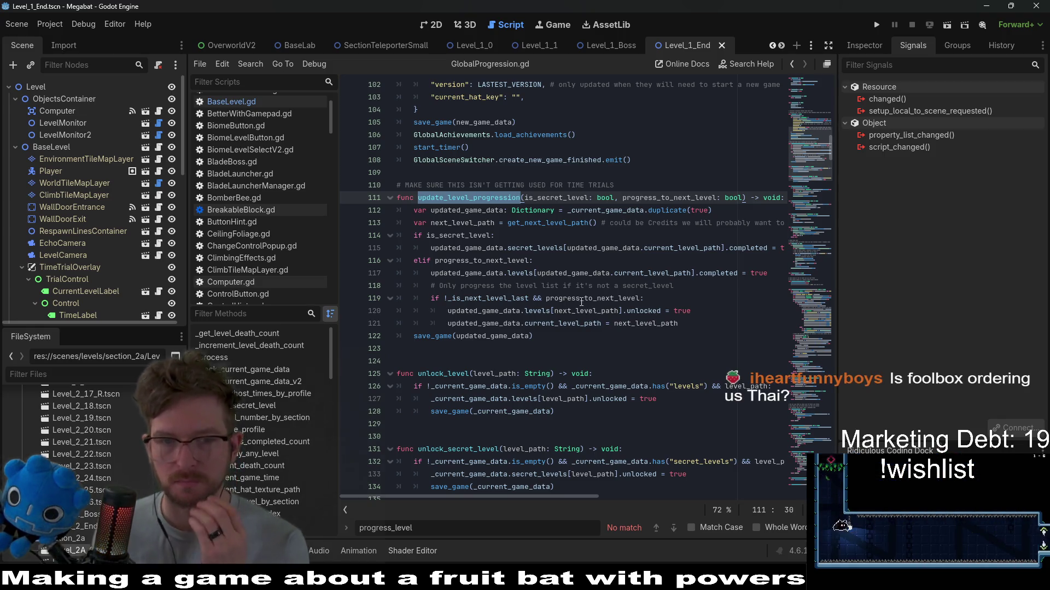
mouse_move(579, 300)
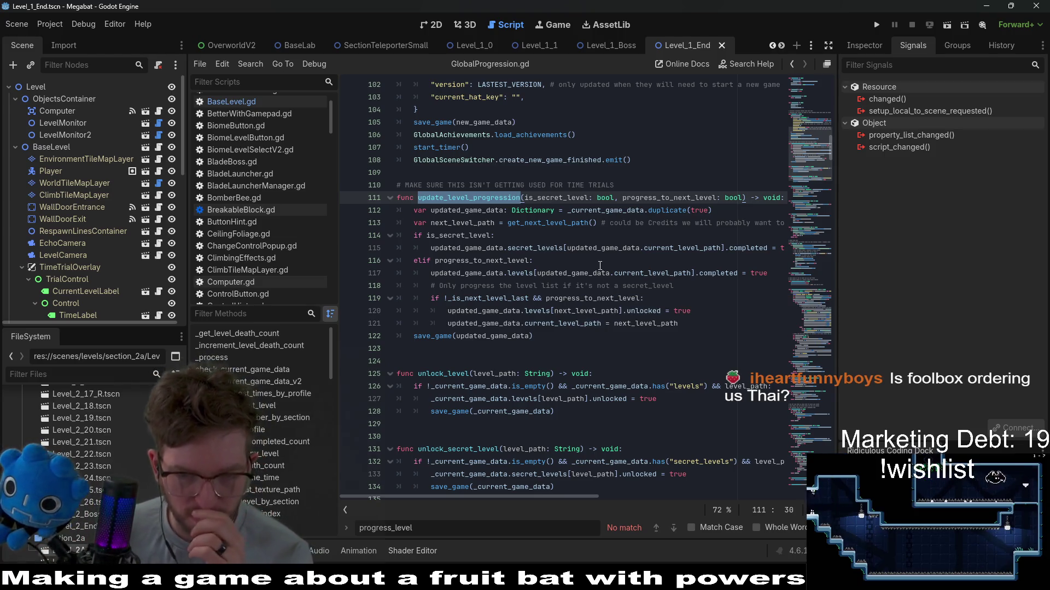
scroll(549, 497, down, 10)
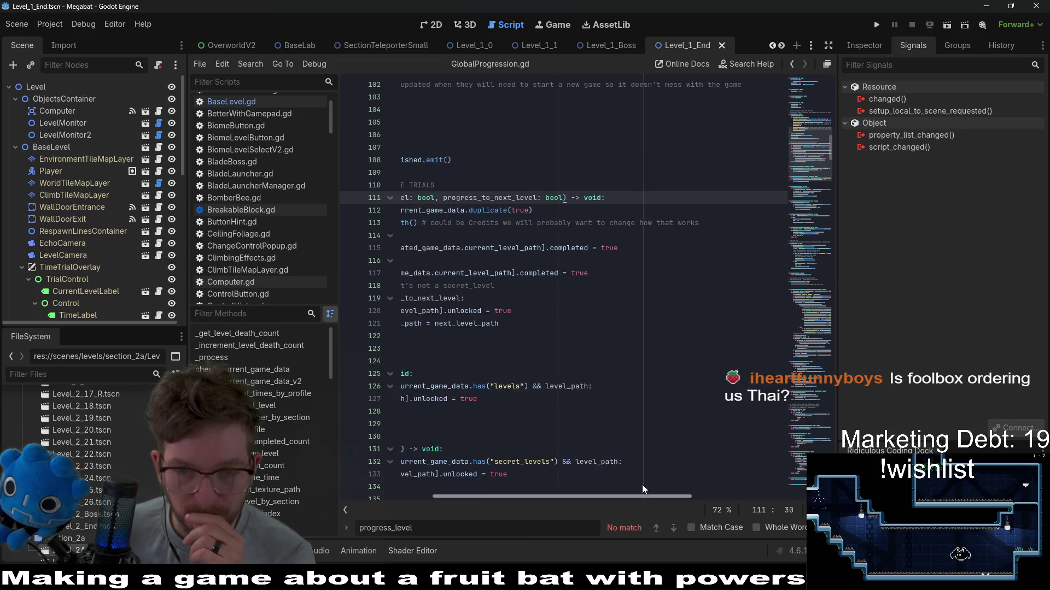
scroll(641, 485, up, 10)
double_click(466, 210)
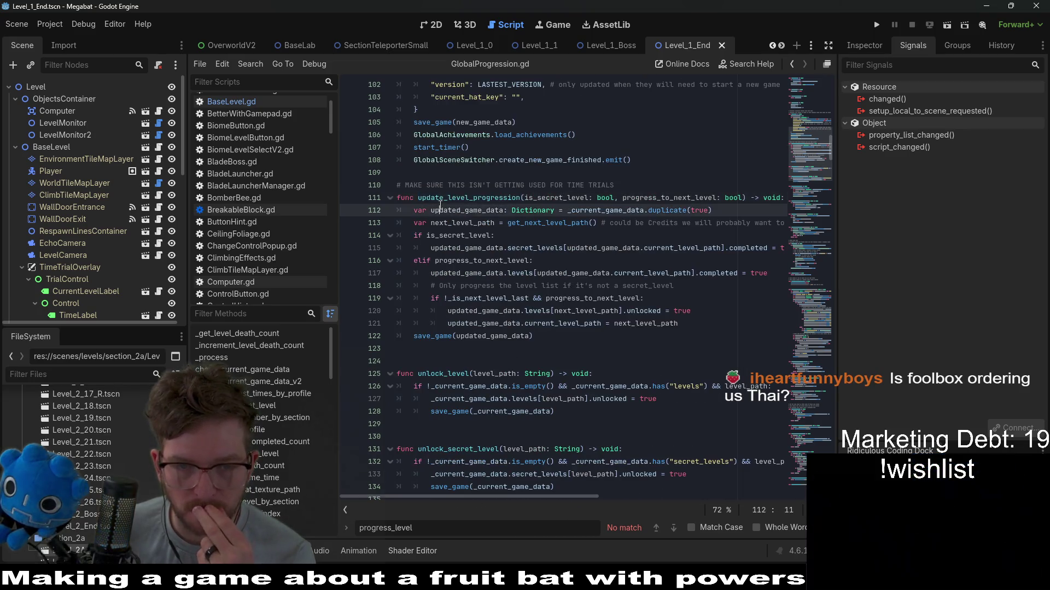
double_click(556, 198)
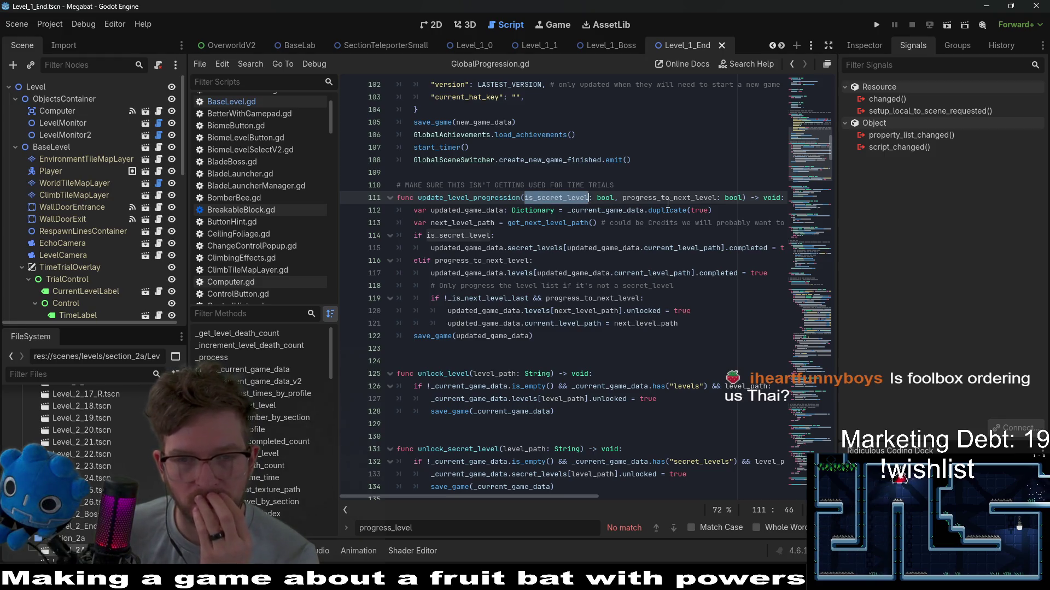
double_click(659, 187)
double_click(666, 197)
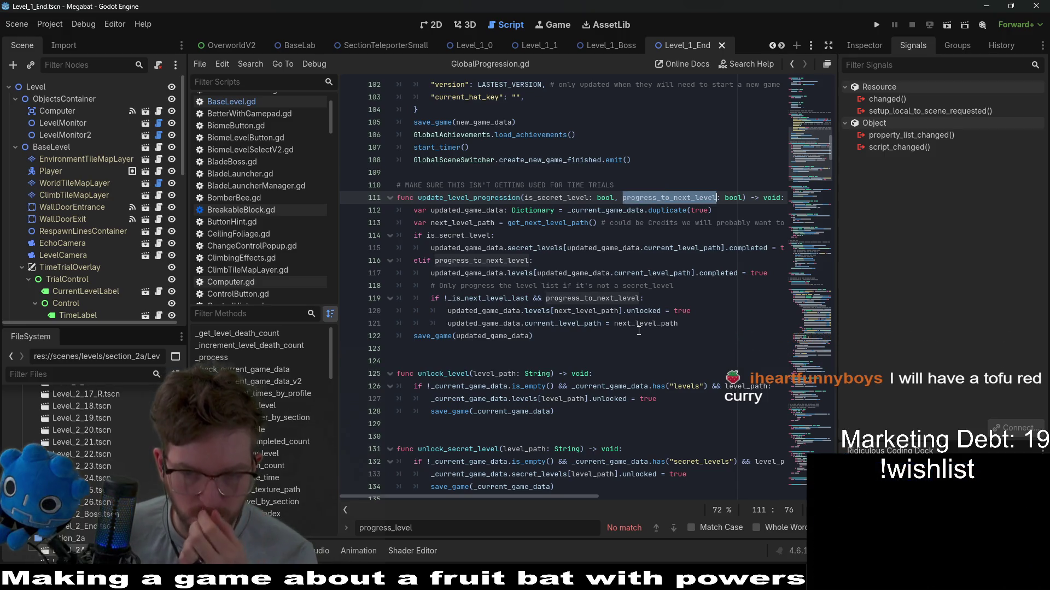
mouse_move(726, 273)
mouse_down()
mouse_move(567, 282)
mouse_move(576, 271)
mouse_up()
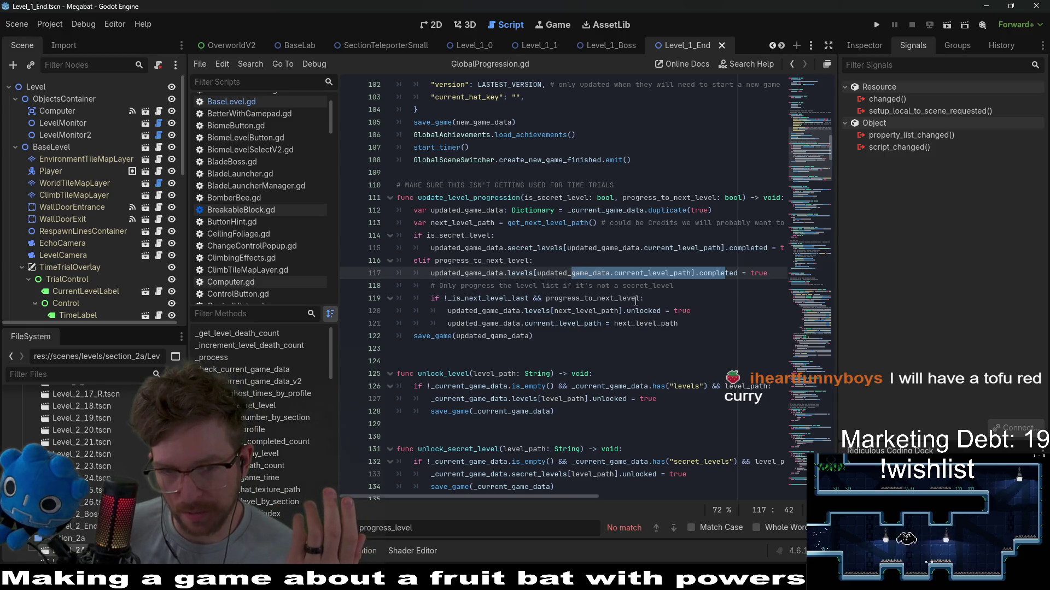
double_click(592, 299)
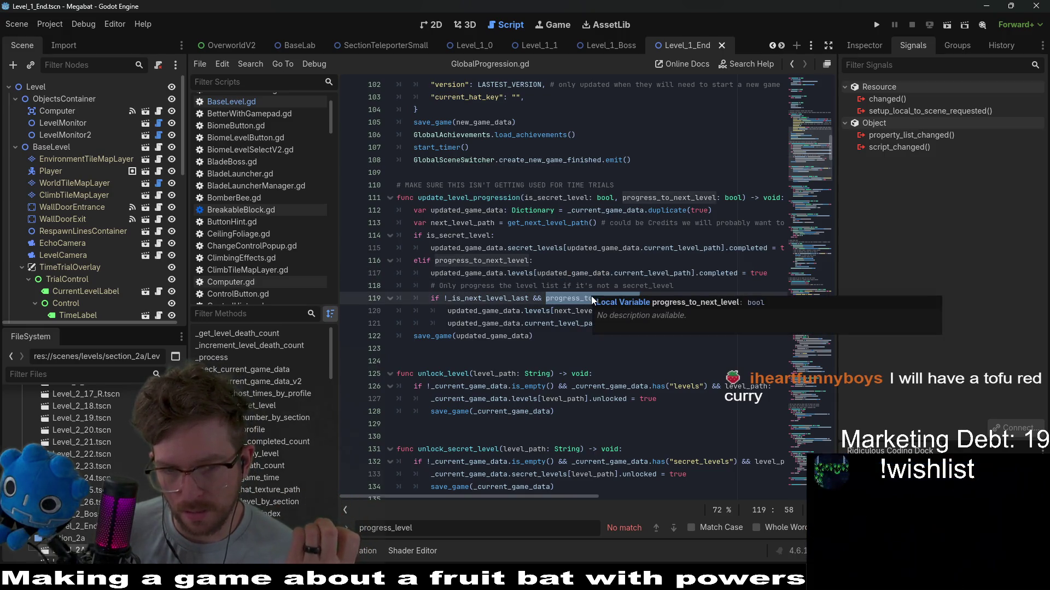
double_click(487, 298)
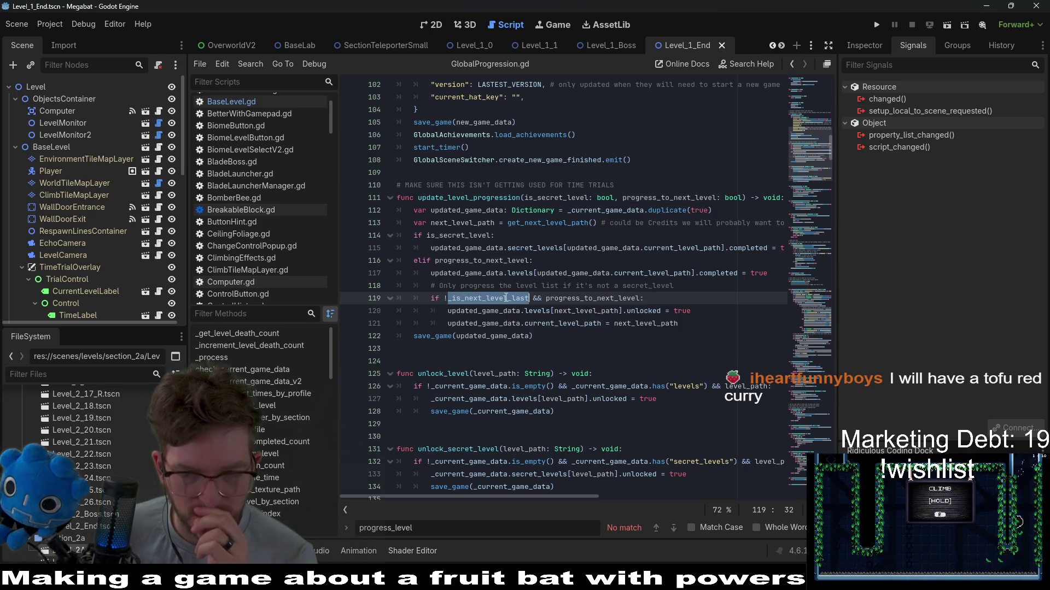
click(595, 261)
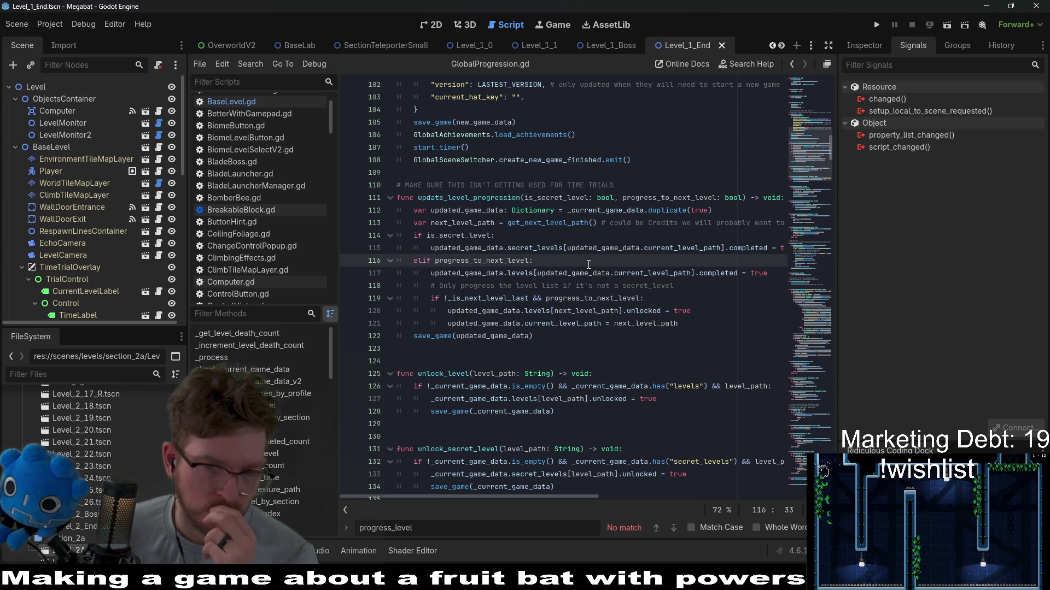
double_click(660, 324)
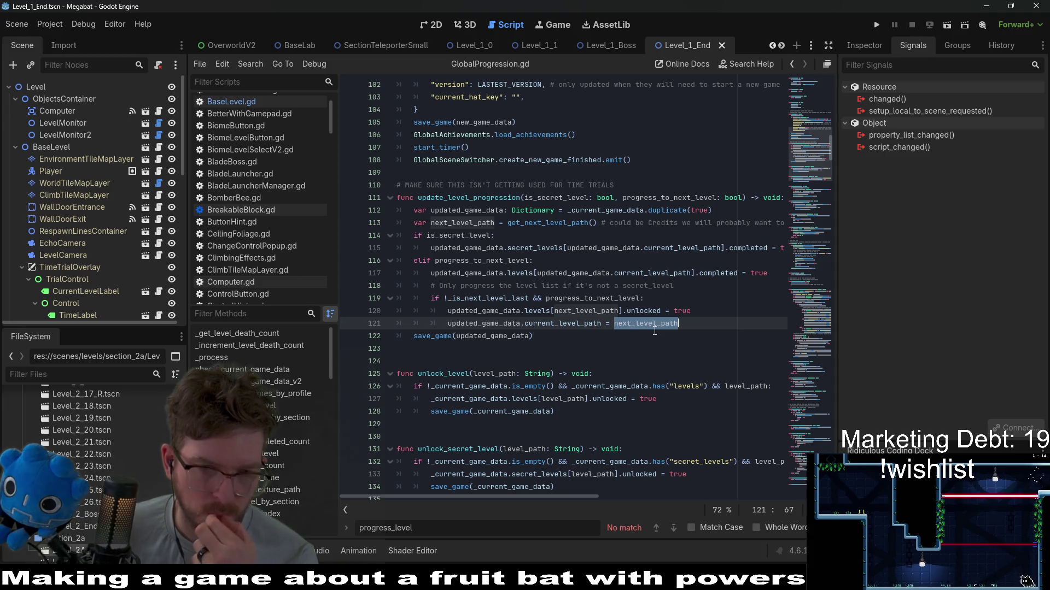
mouse_move(648, 332)
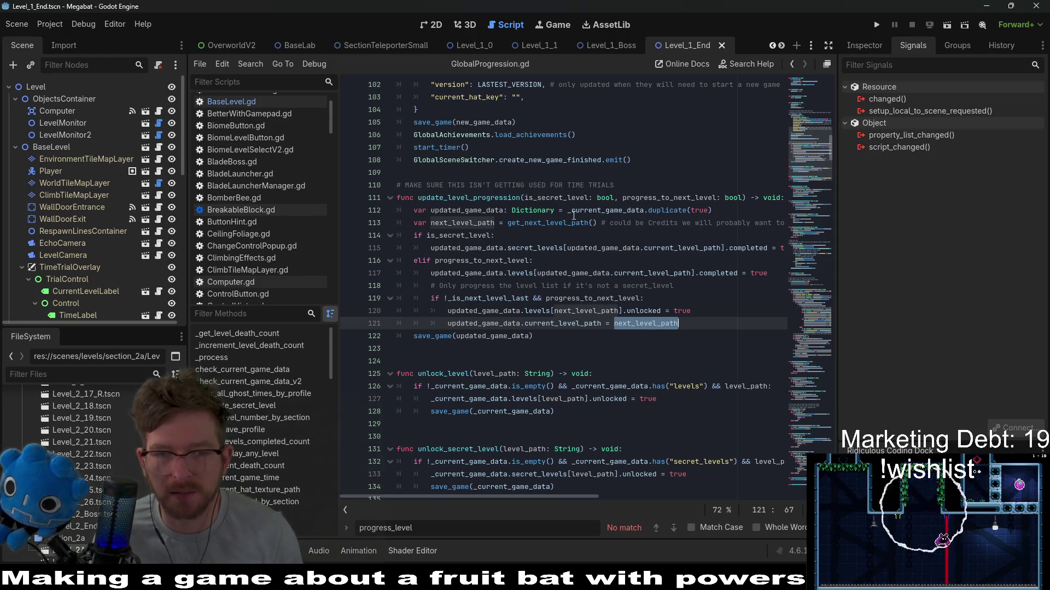
Step: Jump to get_next_level_path at line 547 and examine its index check and current_level_path lookup
ctrl+click(574, 216)
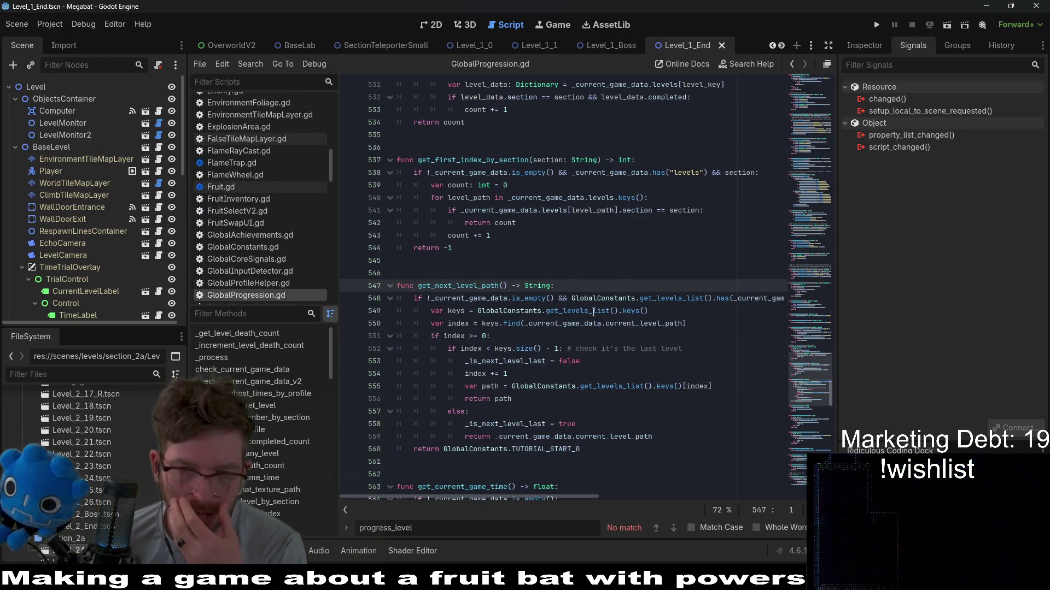
scroll(556, 496, right, 3)
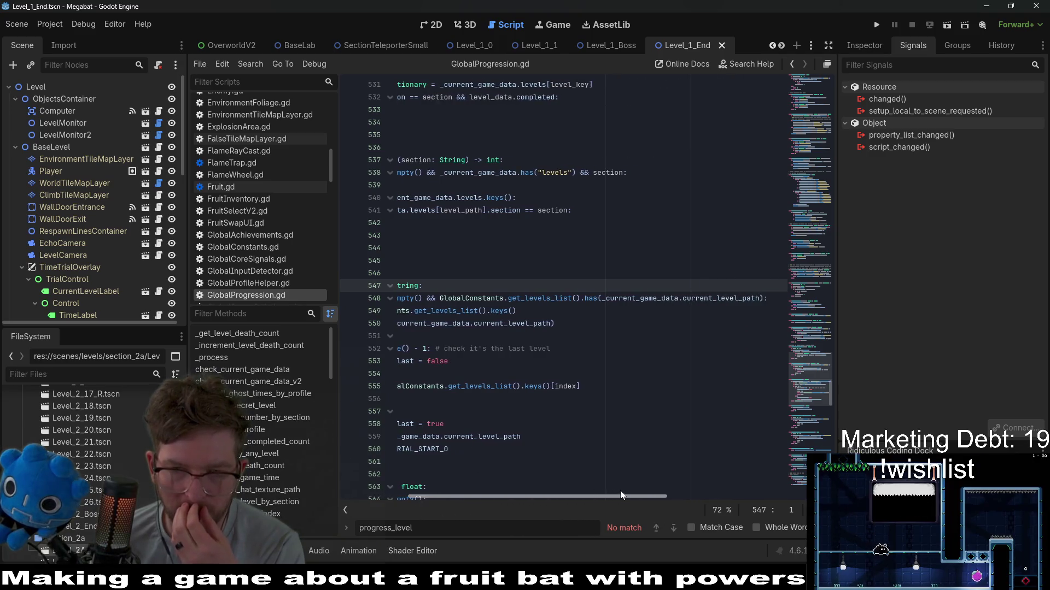
scroll(562, 493, right, 3)
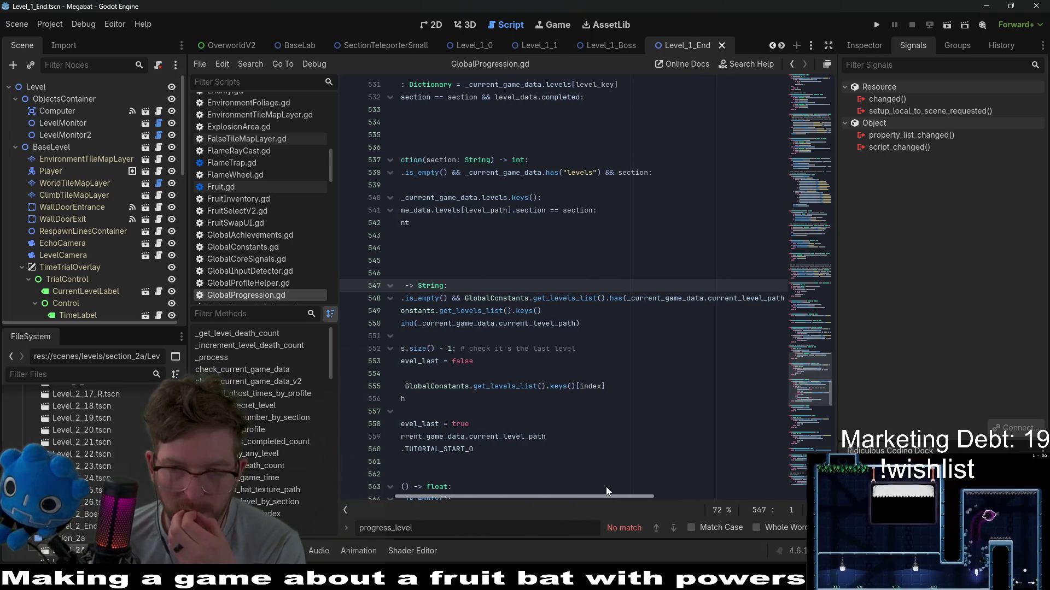
scroll(580, 490, left, 5)
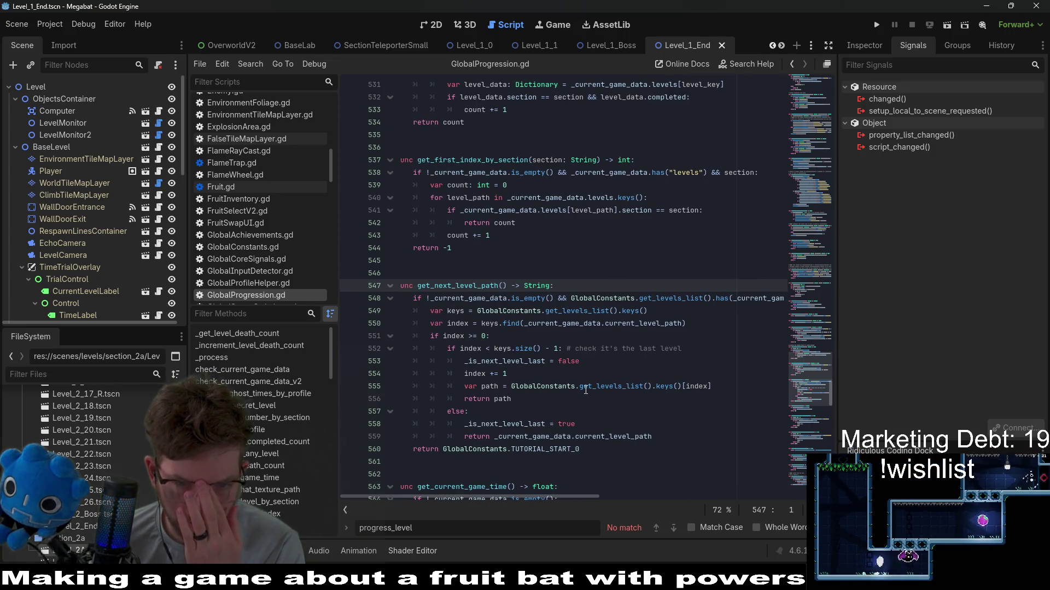
drag(714, 387, 397, 335)
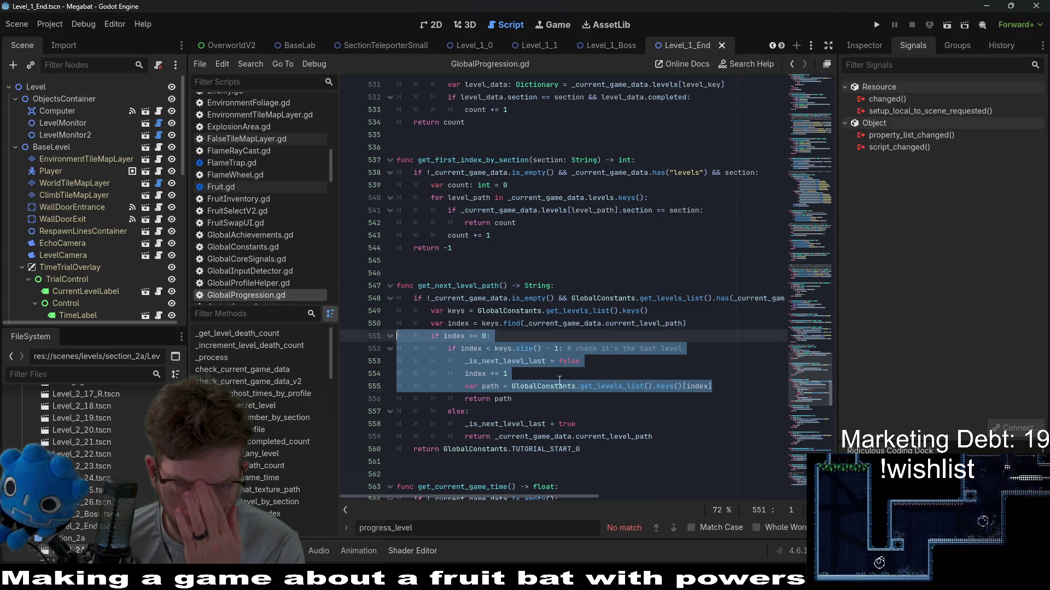
click(610, 386)
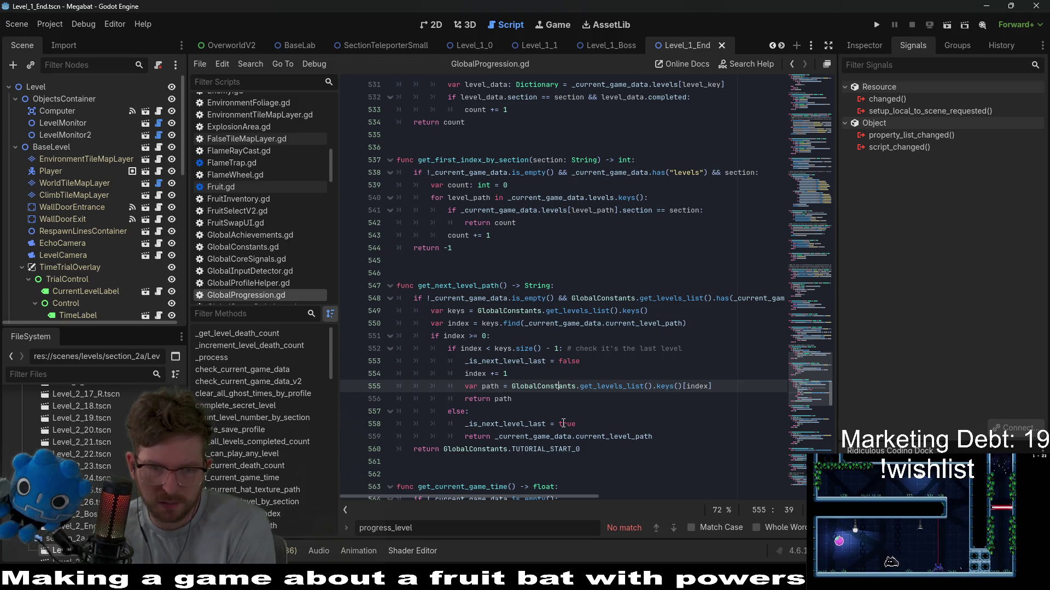
double_click(593, 436)
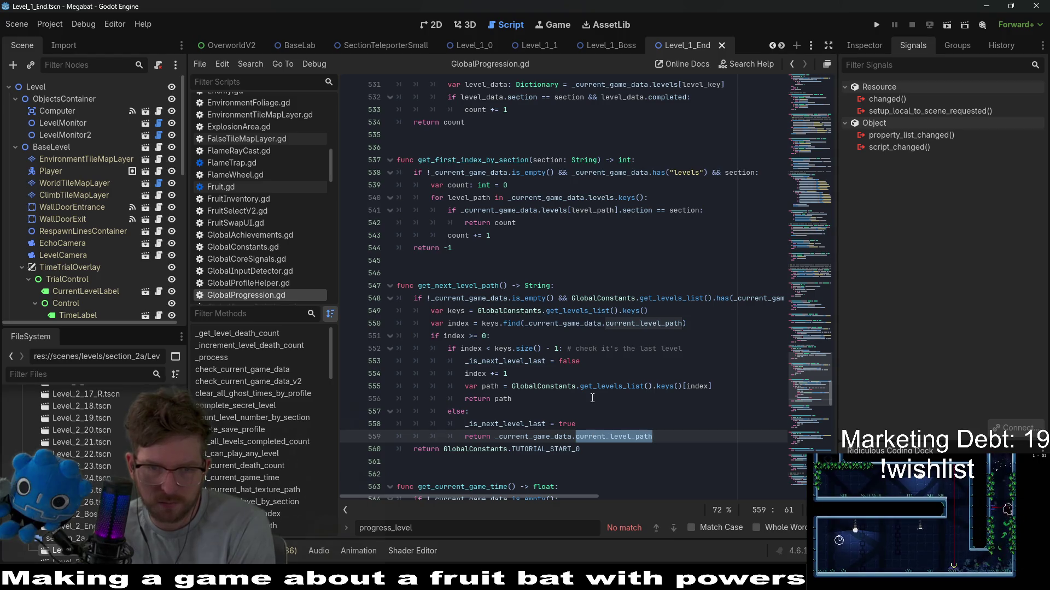
double_click(620, 323)
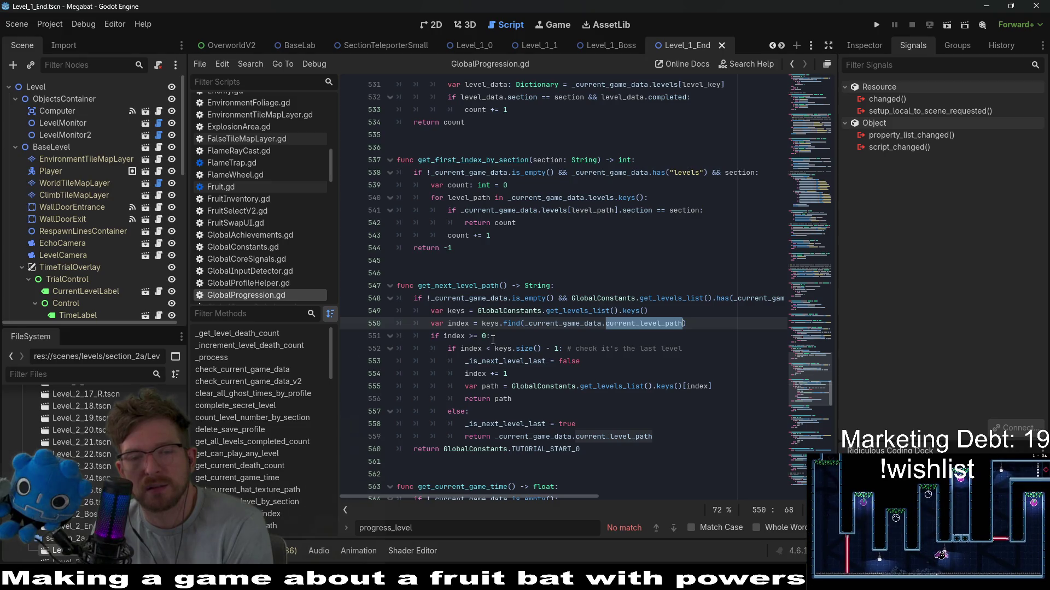
drag(724, 386, 518, 378)
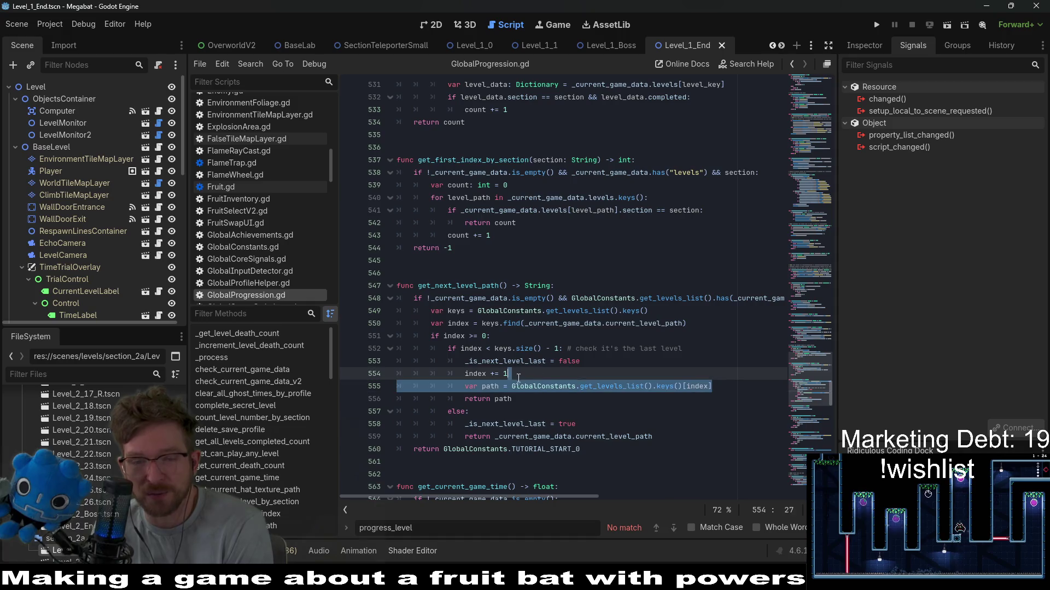
click(556, 369)
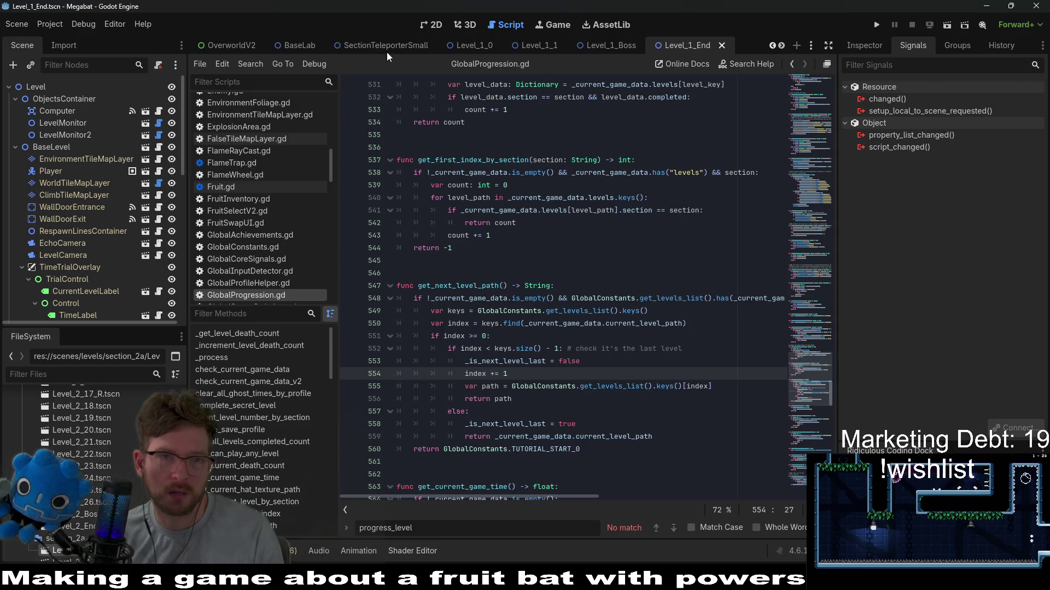
Step: Check SectionTeleporter's player_teleported signal in the Signals tab, then switch back to BaseLevel.gd
mouse_move(387, 51)
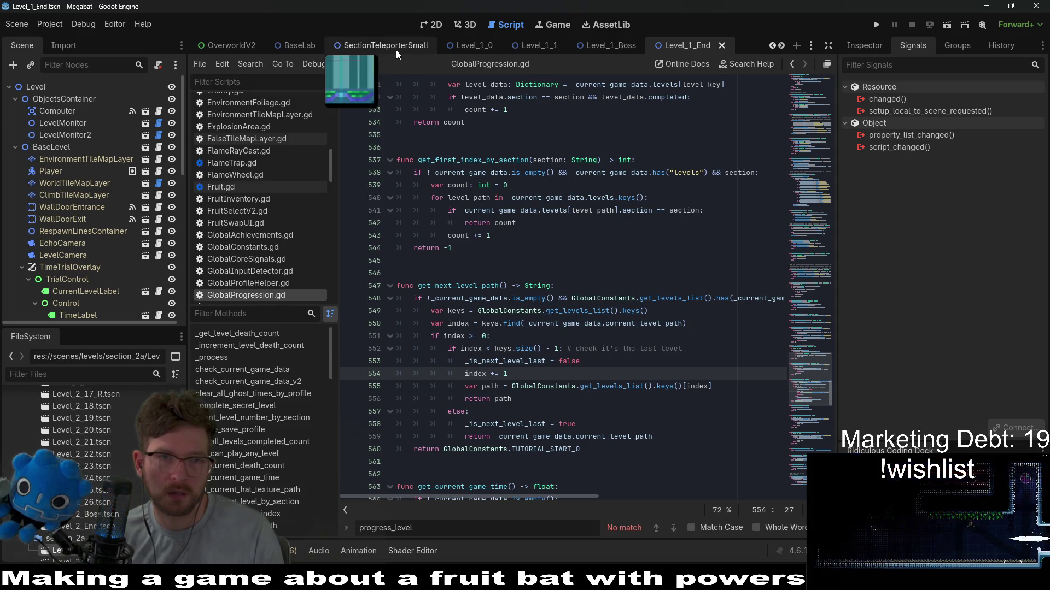
scroll(110, 219, down, 10)
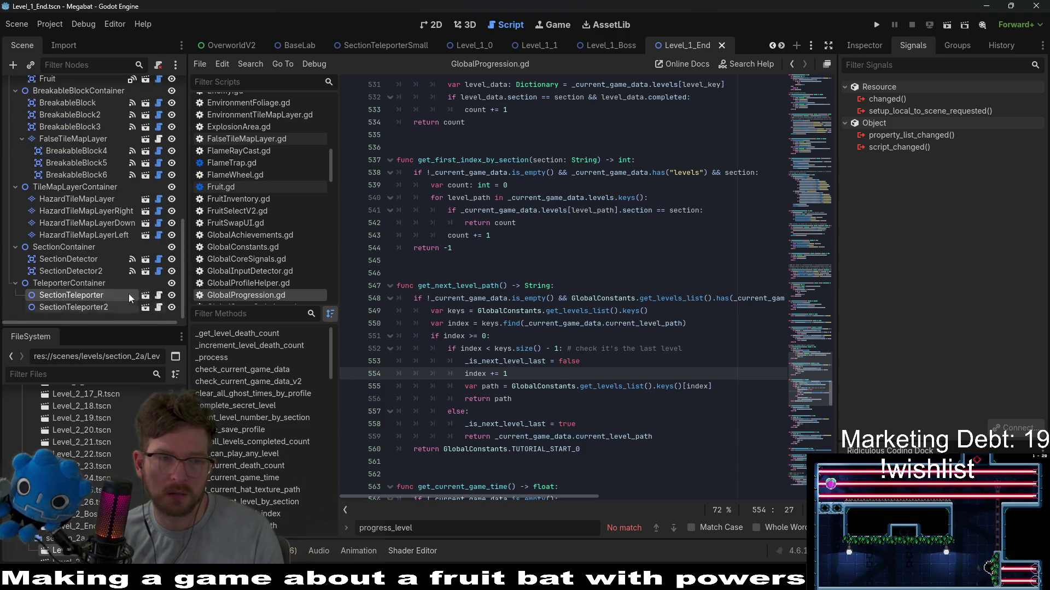
click(103, 297)
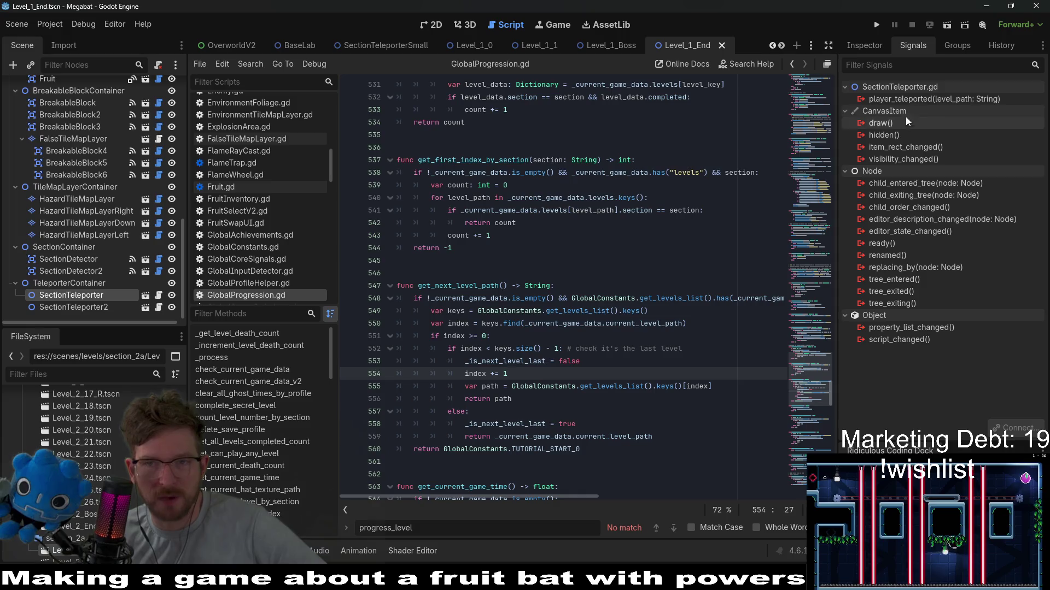
click(927, 98)
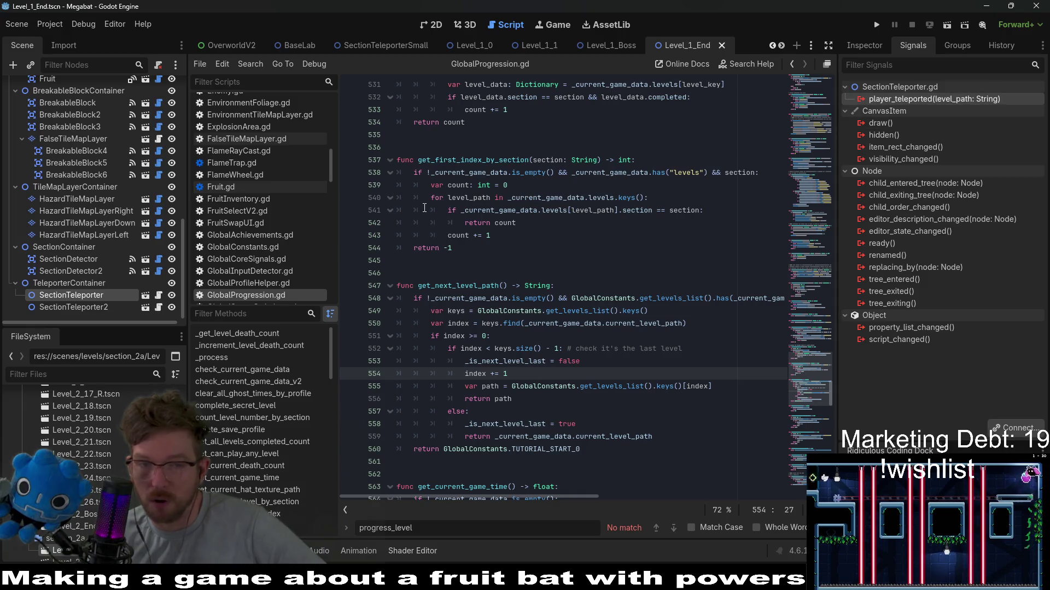
scroll(126, 164, up, 10)
scroll(126, 164, up, 3)
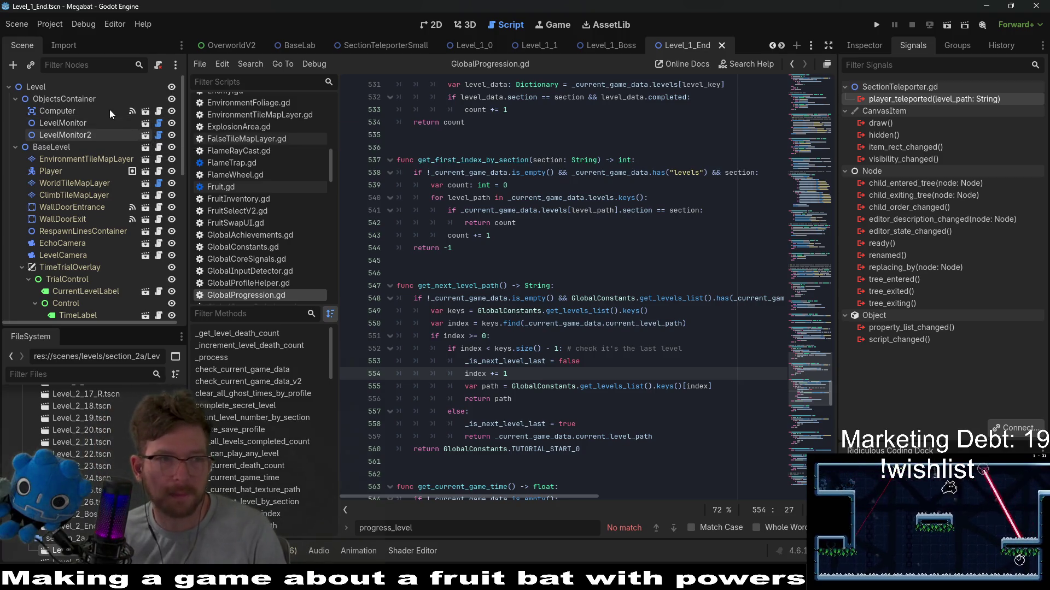
click(158, 147)
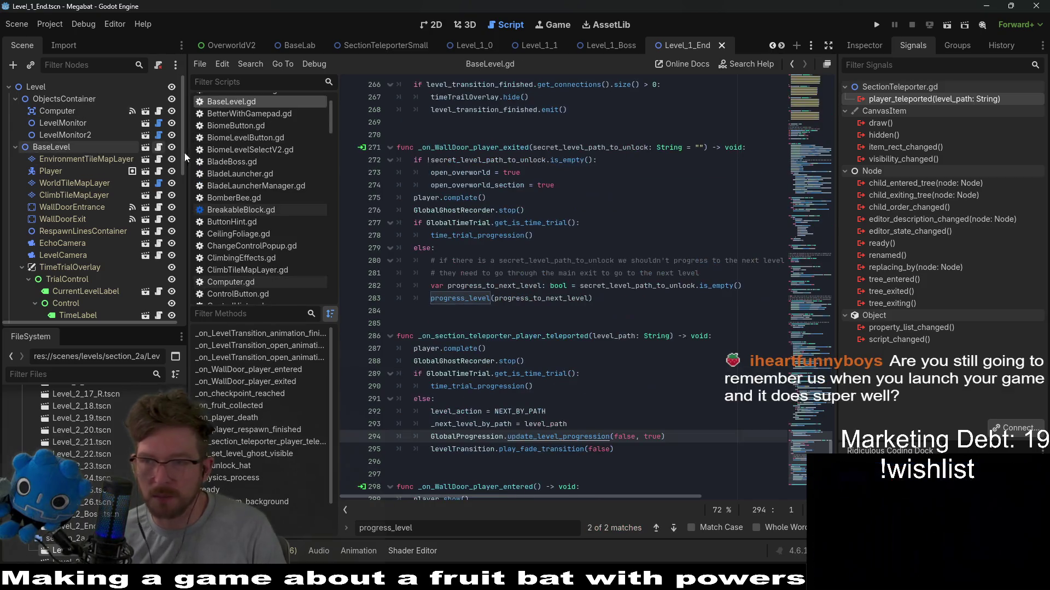
Step: Locate the _on_section_teleporter_player_teleported handler in BaseLevel.gd
mouse_move(526, 236)
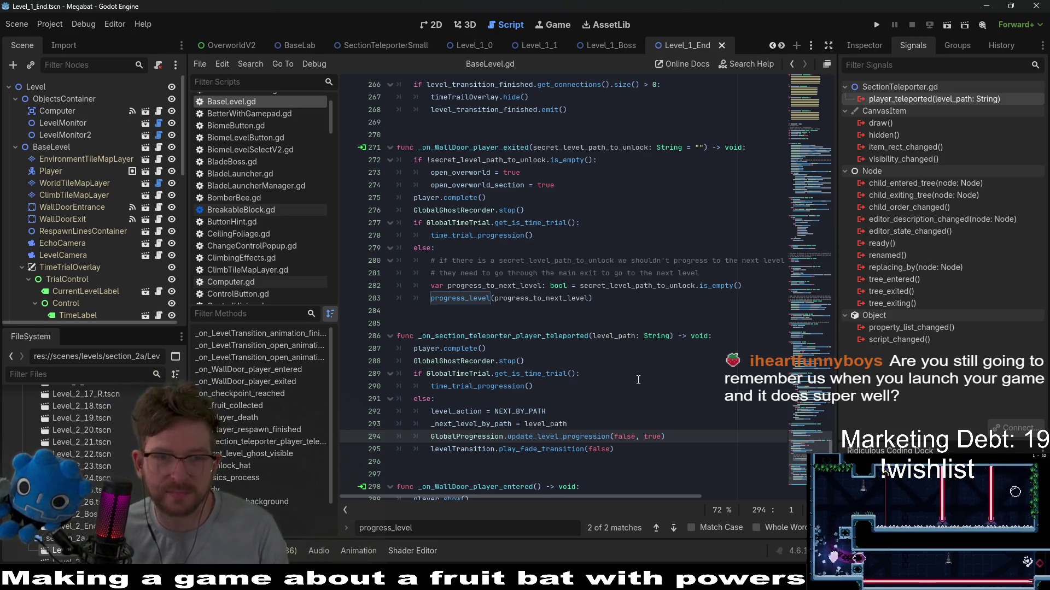
scroll(653, 350, down, 1)
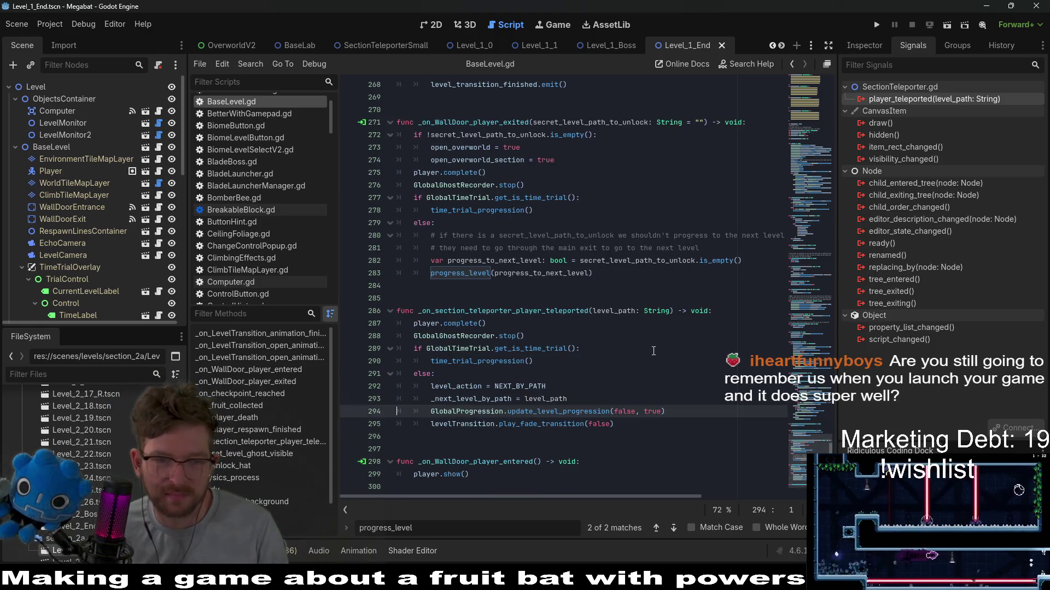
click(650, 434)
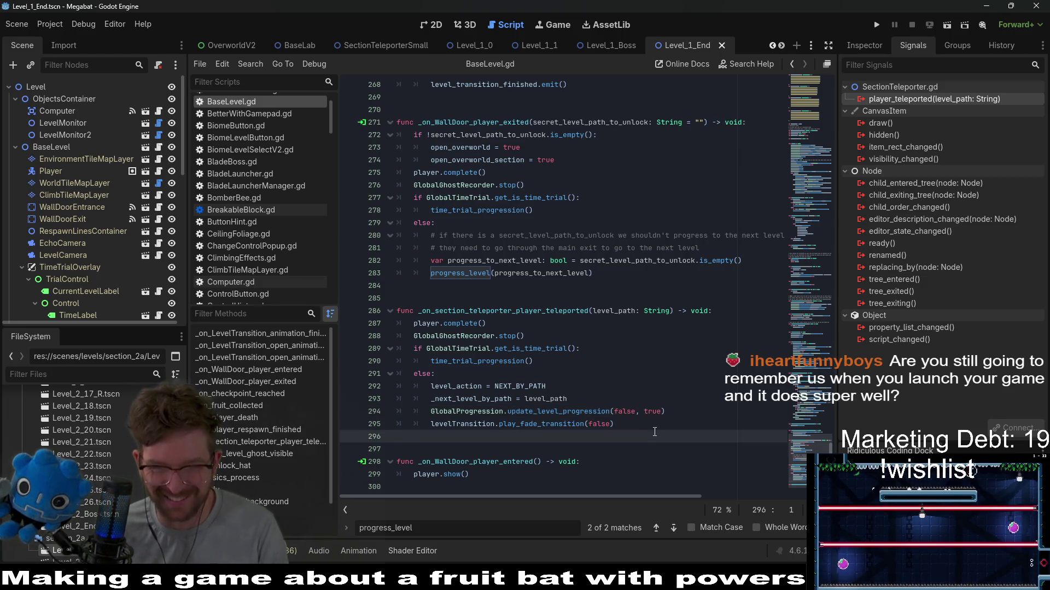
double_click(491, 311)
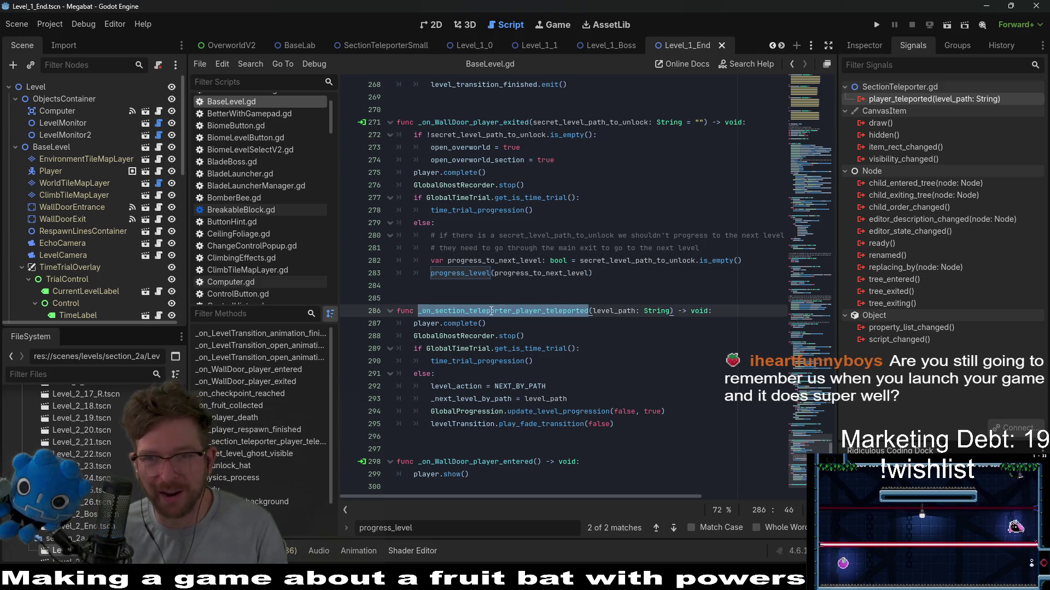
scroll(91, 264, down, 10)
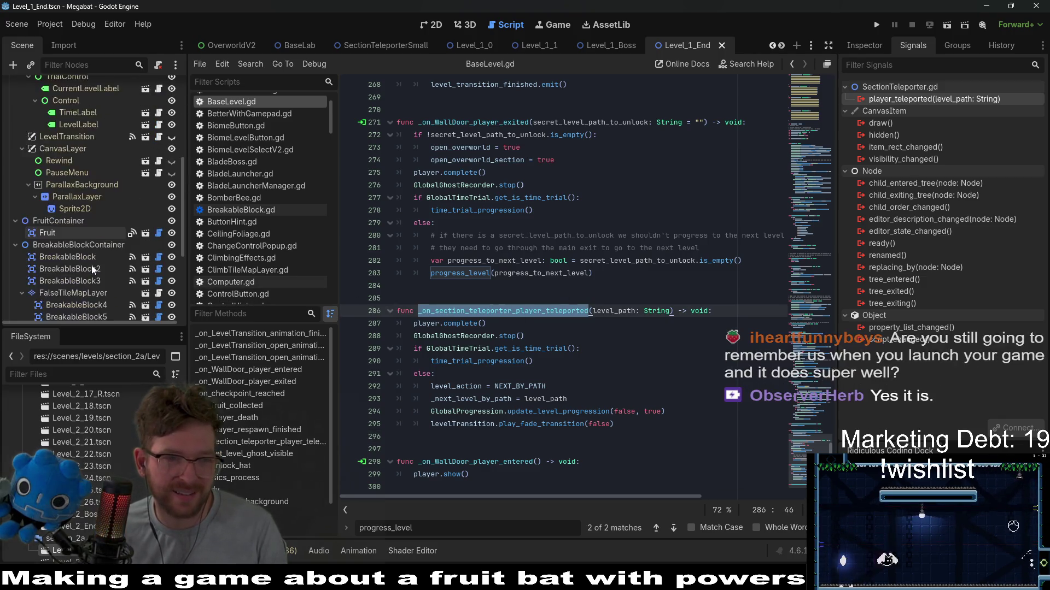
Step: Inspect signal connections of SectionDetector2, SectionDetector, SectionTeleporter2 and SectionTeleporter, including body_entered
click(77, 272)
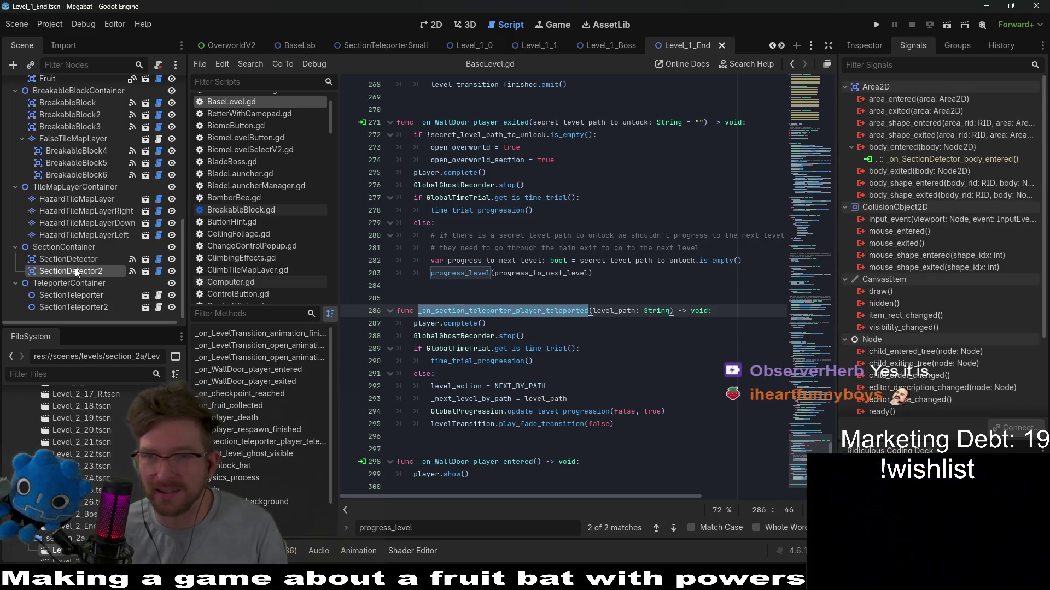
click(921, 158)
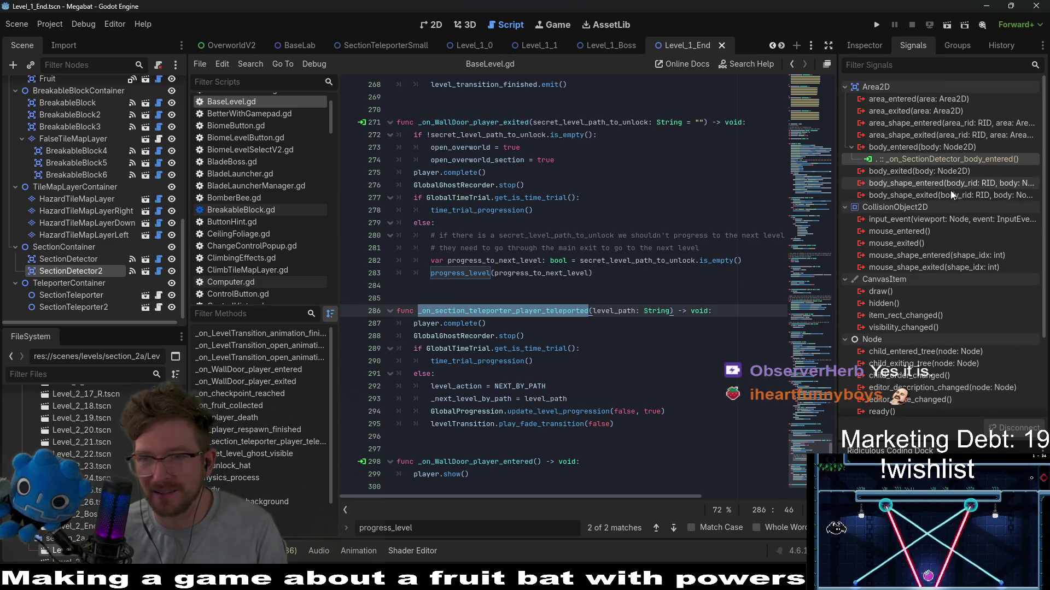
right_click(942, 158)
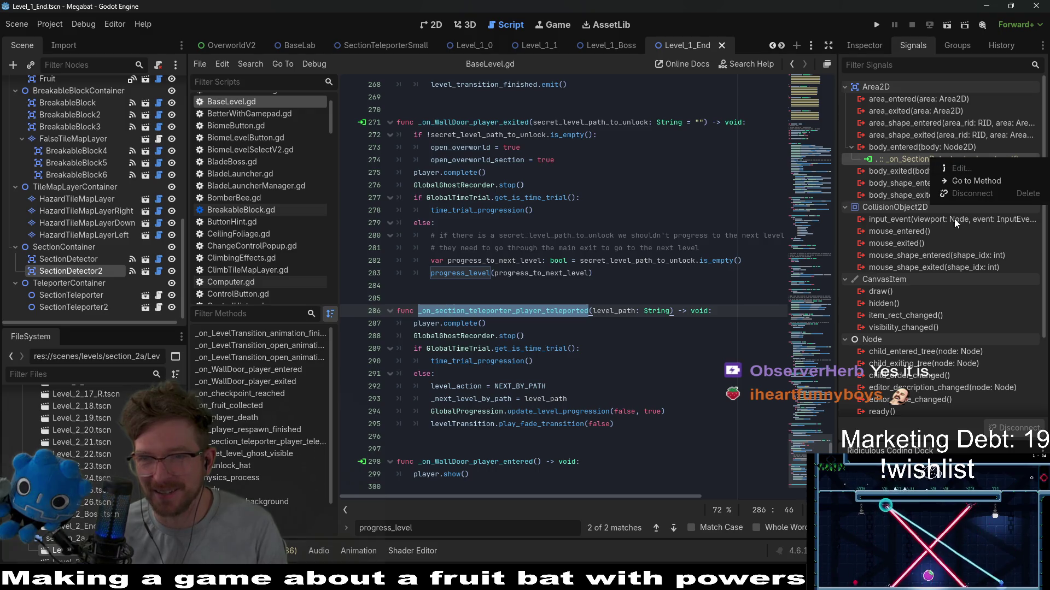
right_click(911, 158)
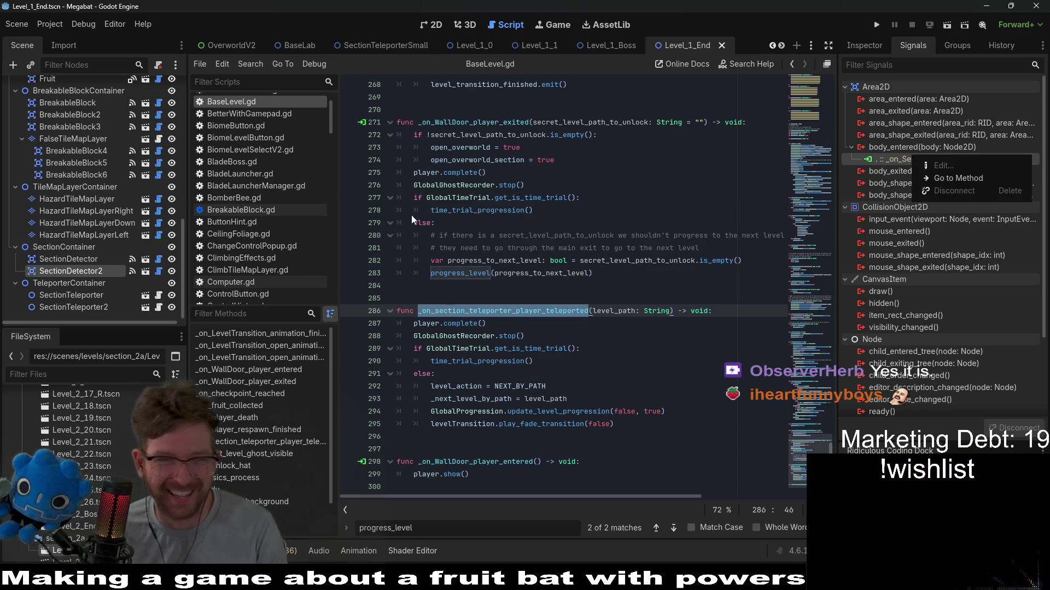
click(35, 264)
click(71, 255)
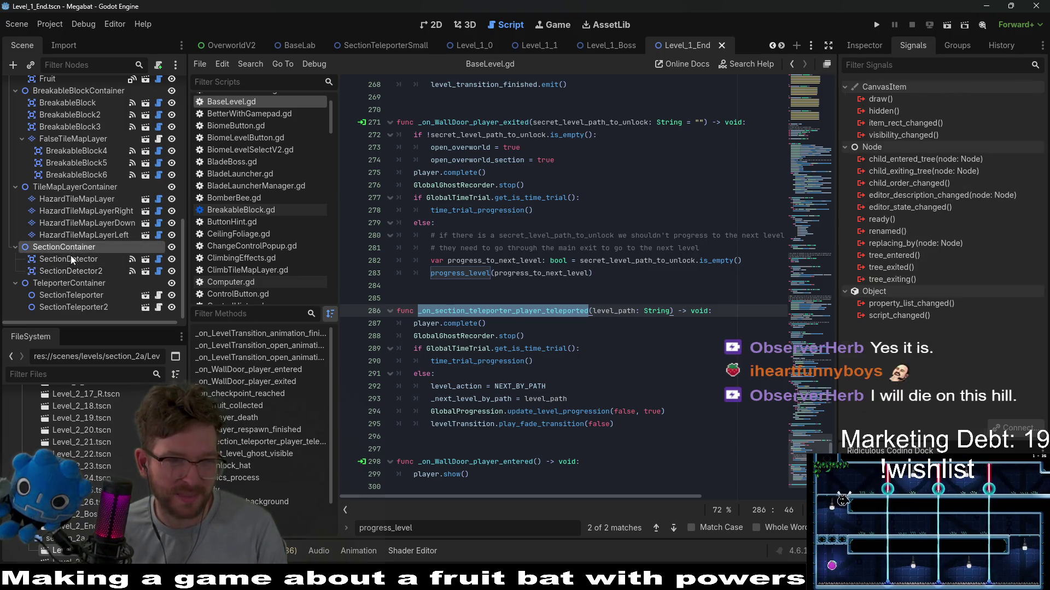
click(71, 295)
click(72, 307)
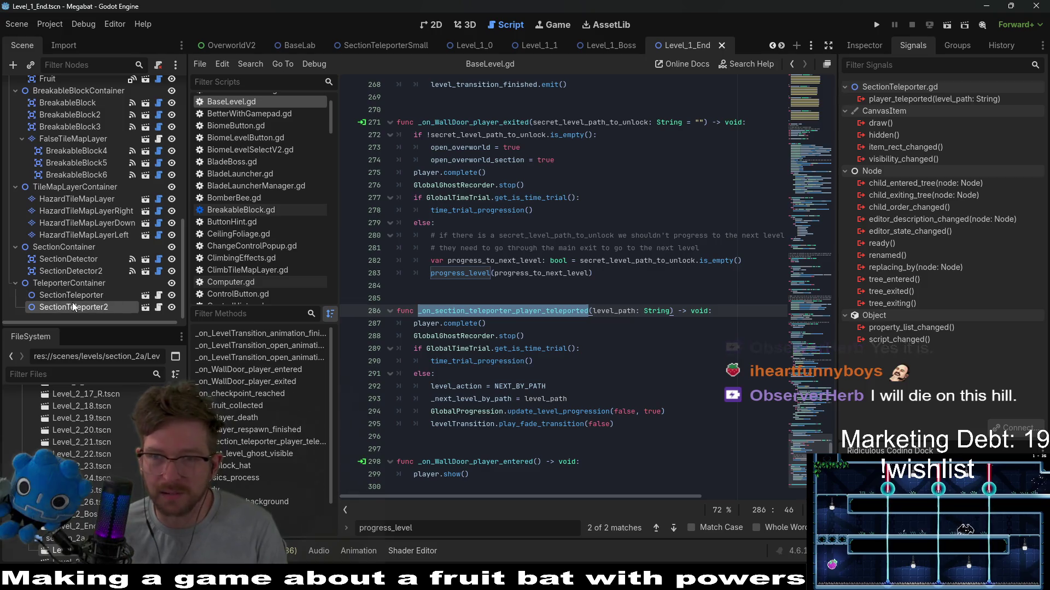
click(71, 295)
Step: Select the teleporter handler's code block and undo the latest edit
click(668, 323)
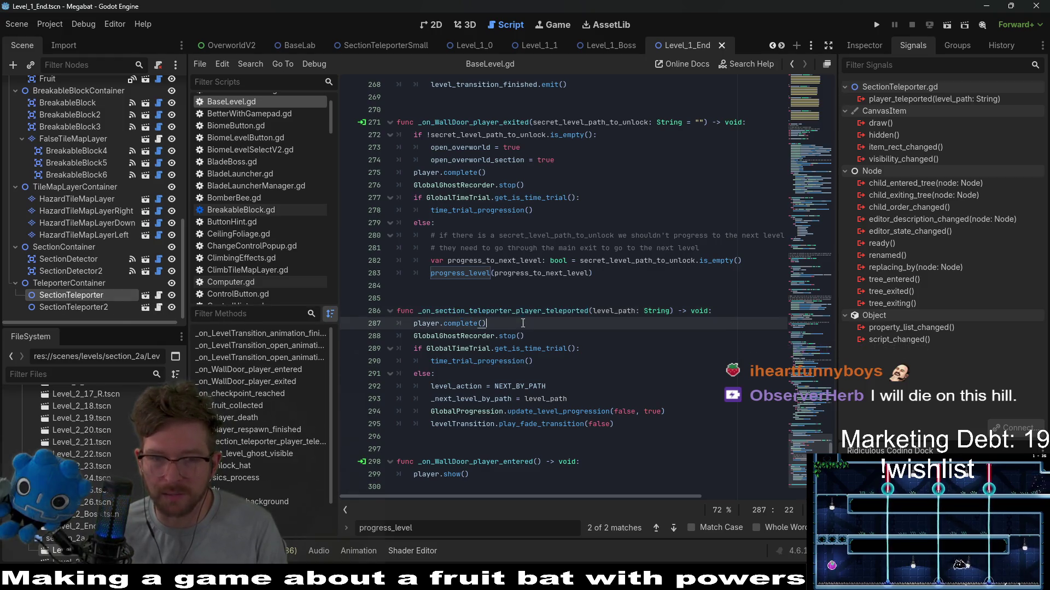
drag(668, 426, 692, 300)
key(ctrl+z)
key(ctrl+z)
key(ctrl+z)
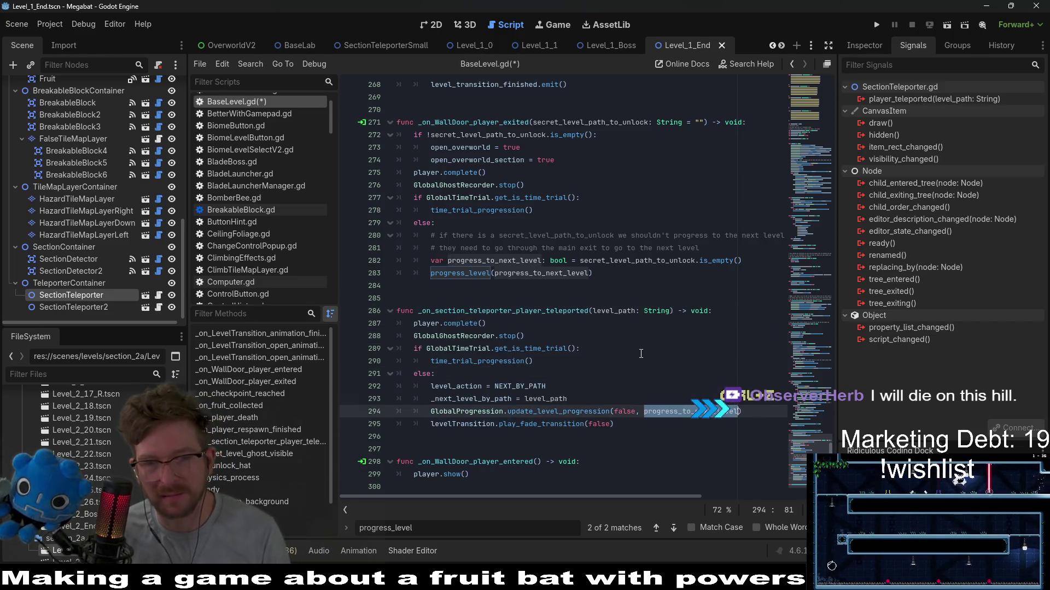
Step: Undo and redo edits until the section teleporter handler function is removed
key(ctrl+z)
key(ctrl+z)
key(ctrl+z)
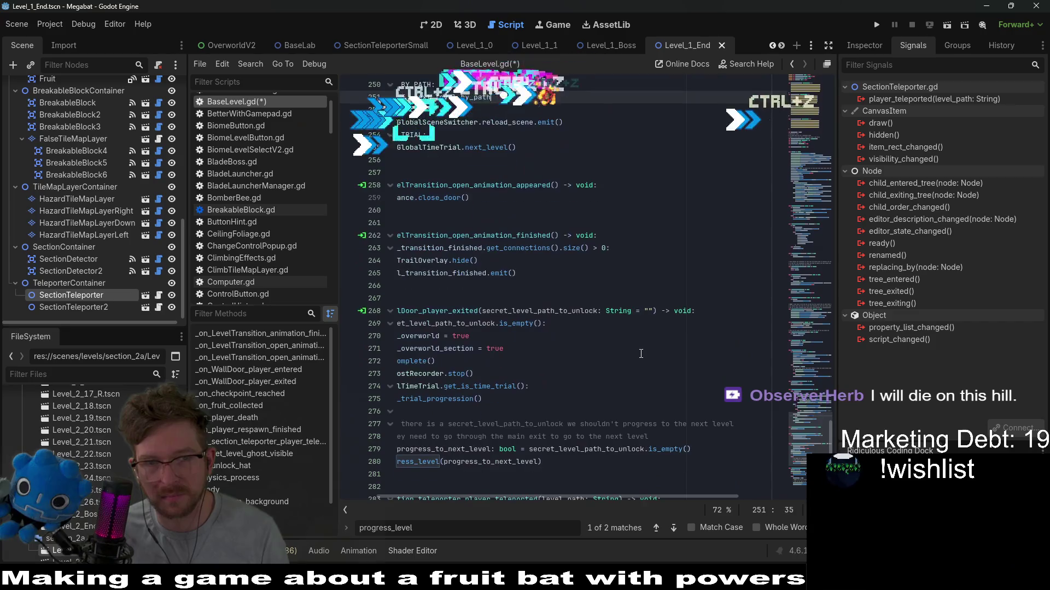
key(ctrl+z)
key(ctrl+z)
key(ctrl+z)
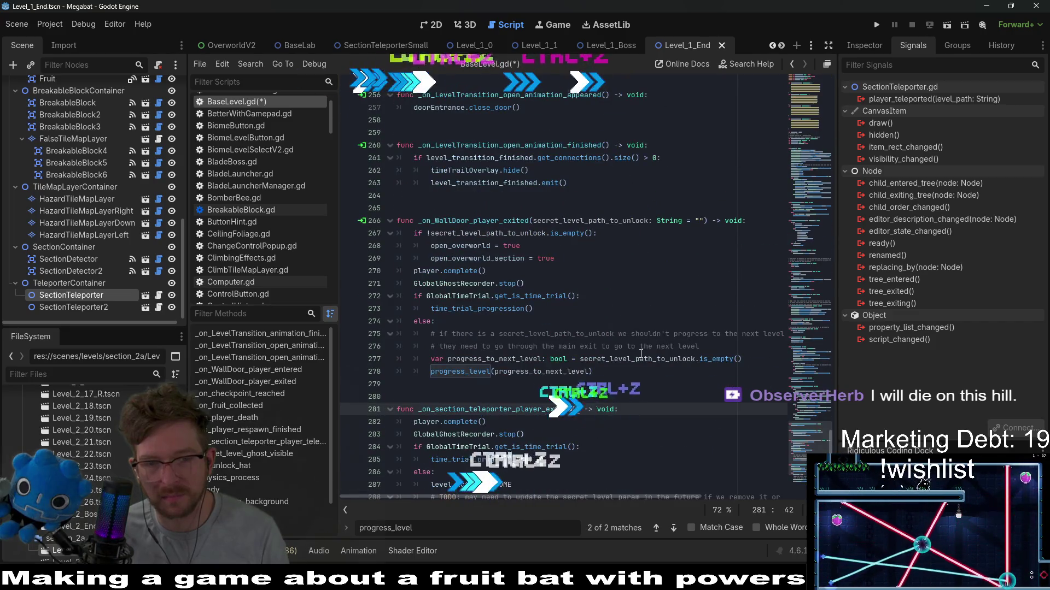
key(ctrl+shift+z)
key(ctrl+shift+z)
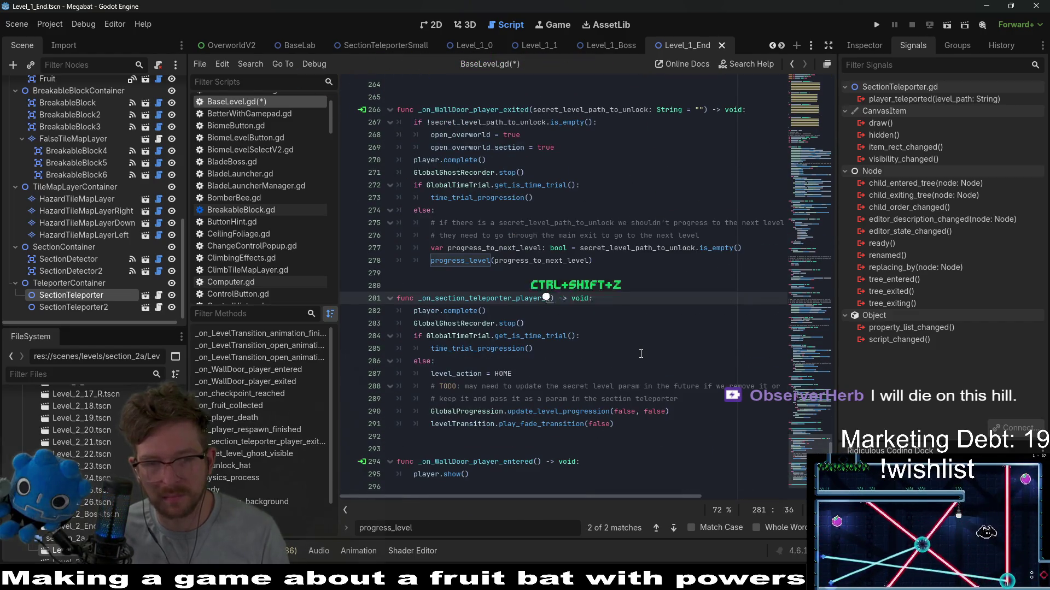
key(ctrl+shift+z)
key(ctrl+shift+z)
key(ctrl+shift+z)
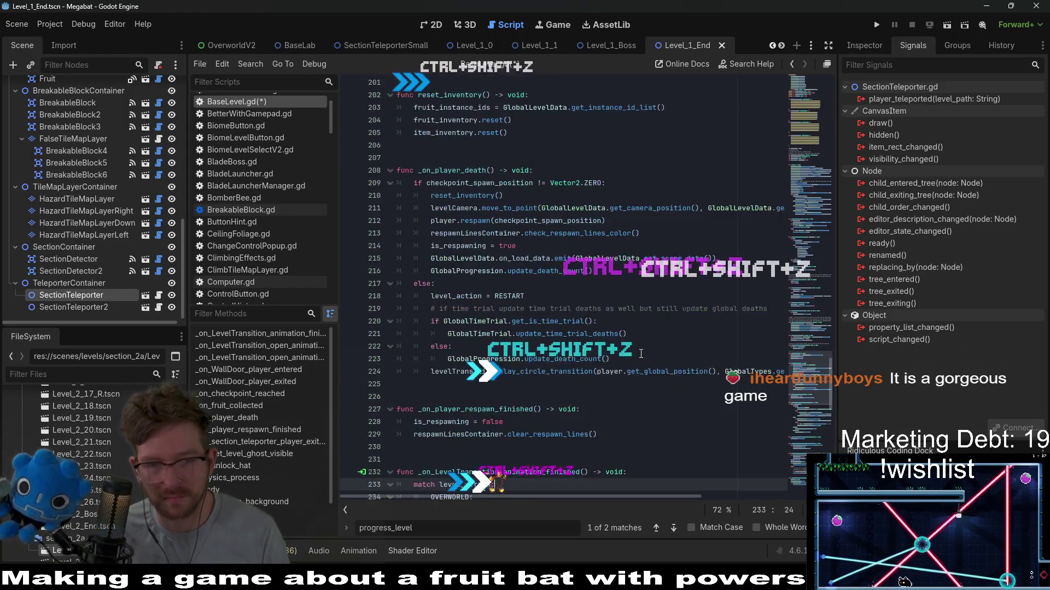
key(ctrl+z)
key(ctrl+z)
key(ctrl+z)
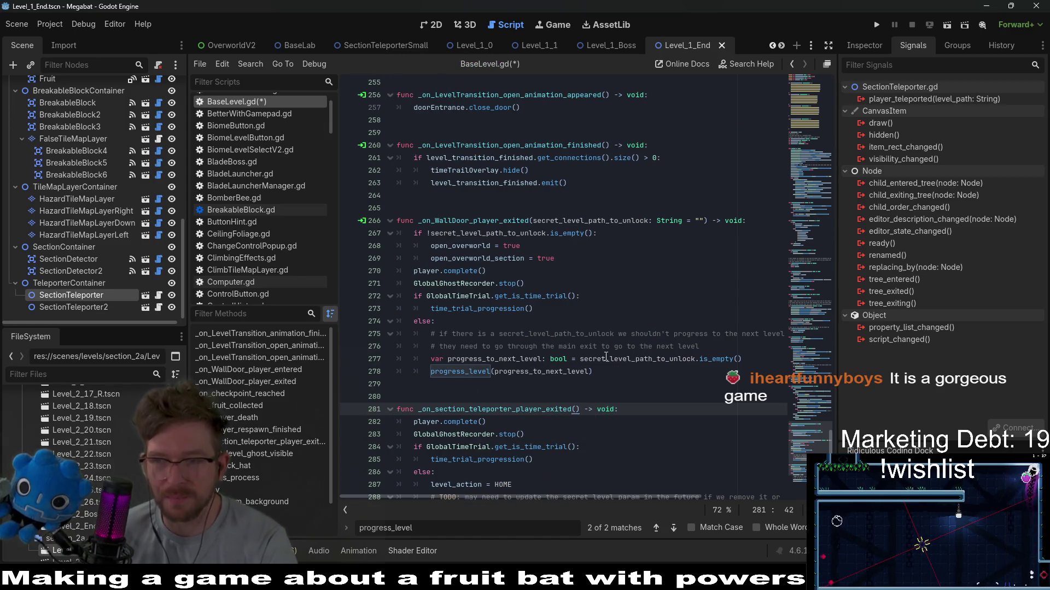
scroll(578, 336, down, 3)
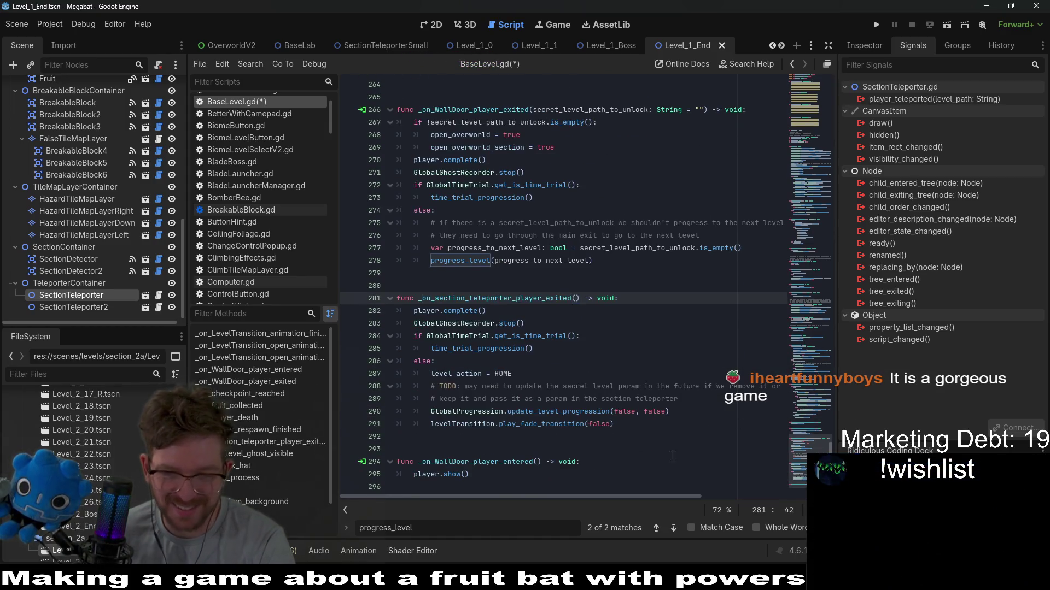
drag(671, 426, 661, 281)
key(ctrl+z)
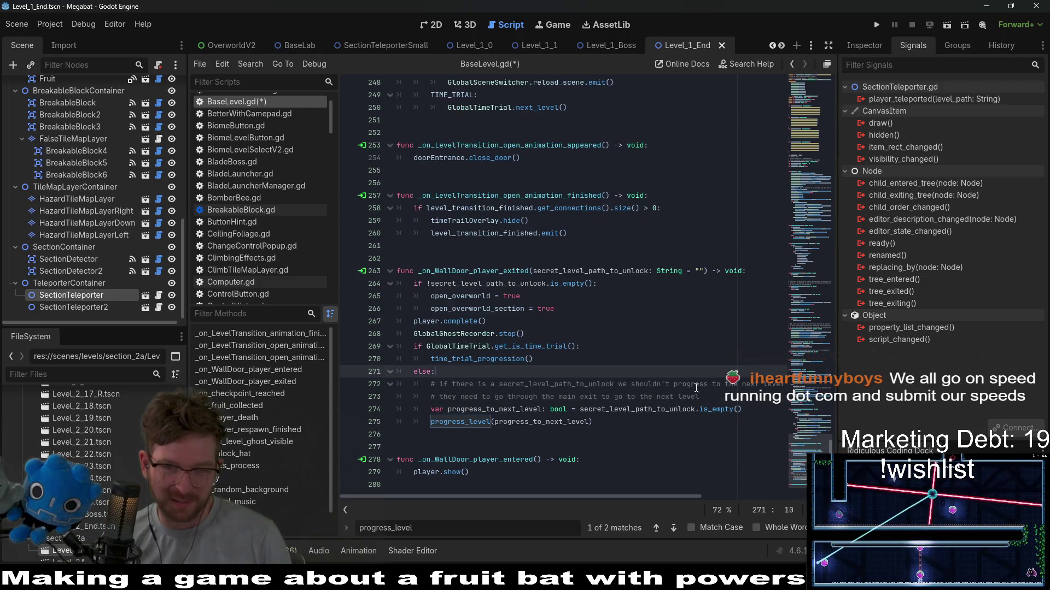
Step: Review the else-branch comments, select wall-door handler lines 264–275, and save the scene
drag(704, 397, 709, 372)
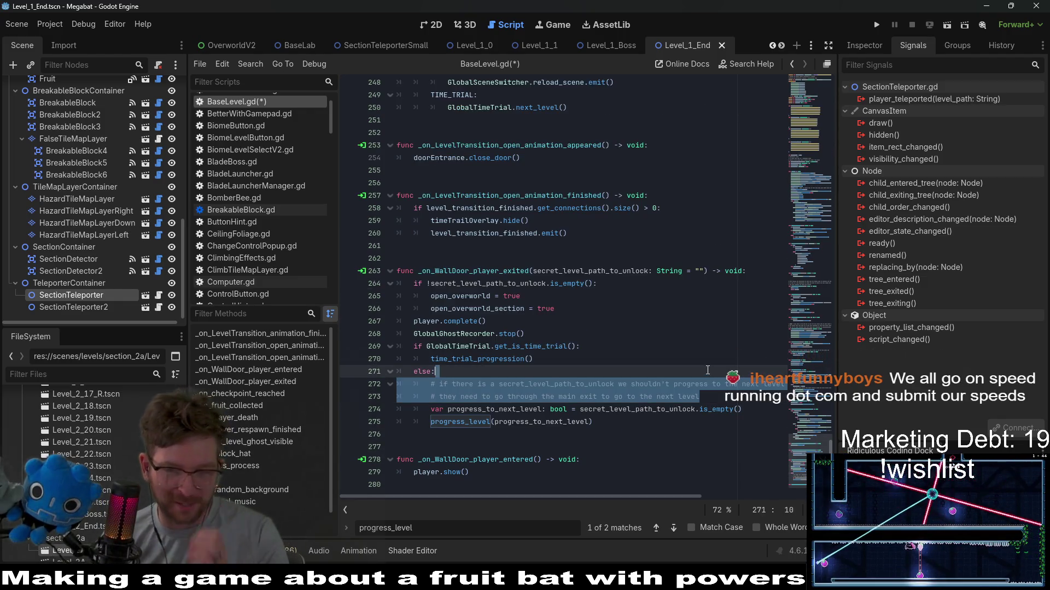
click(710, 397)
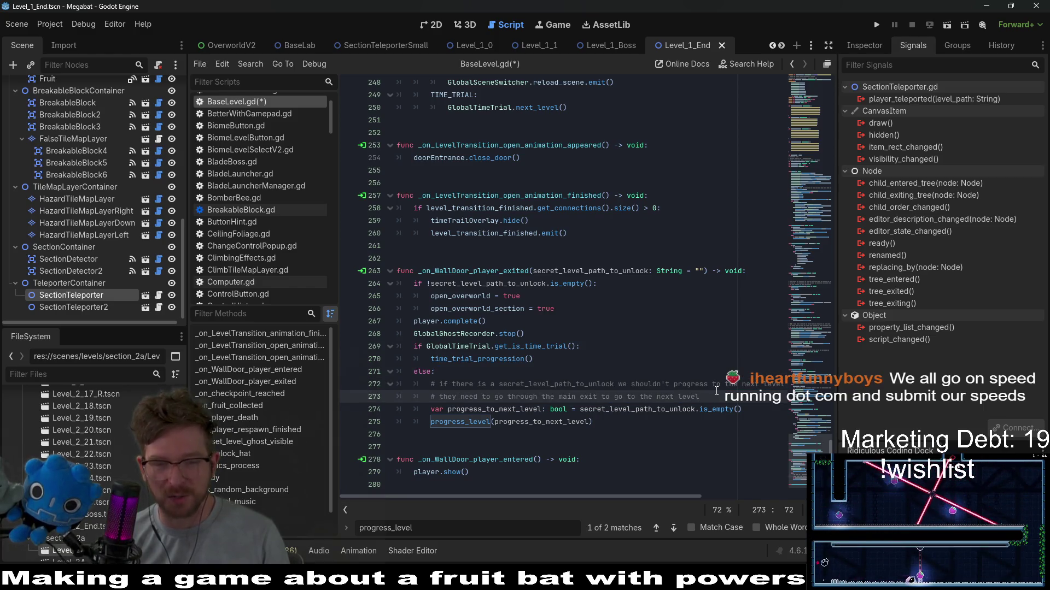
drag(711, 402, 686, 375)
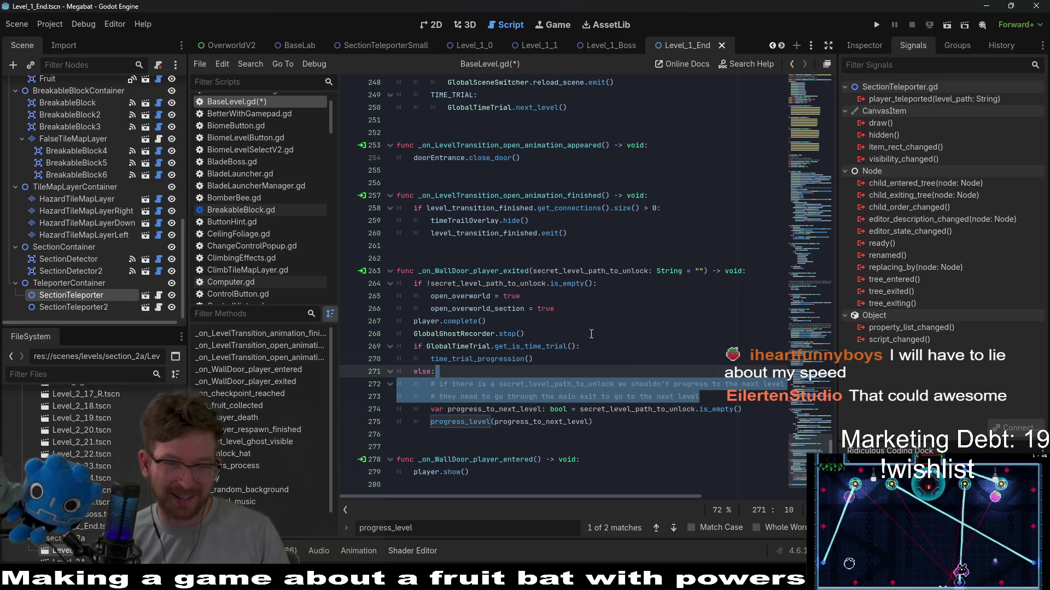
drag(700, 396, 710, 365)
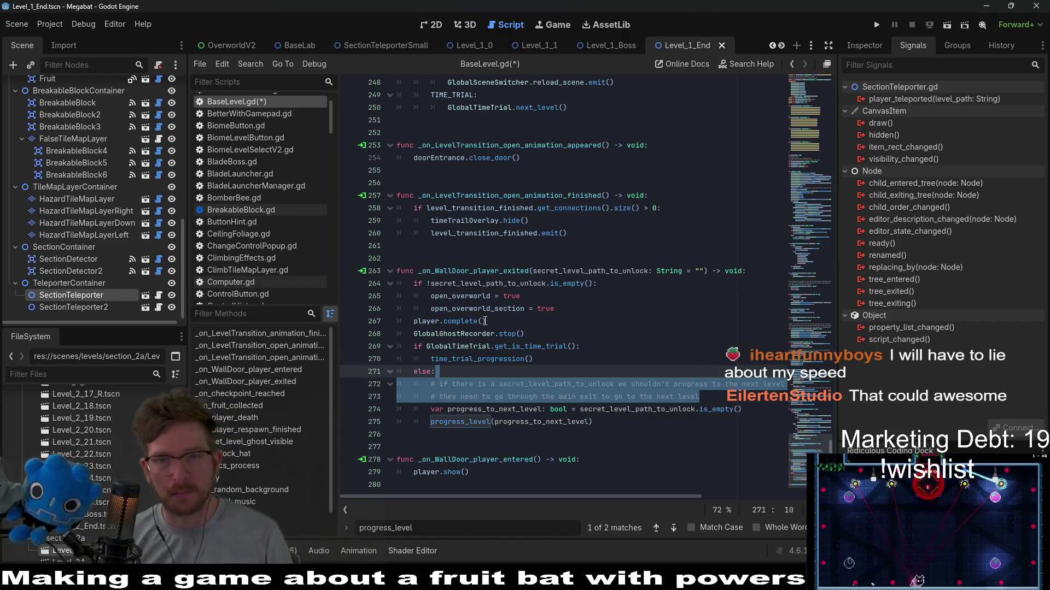
scroll(486, 325, up, 10)
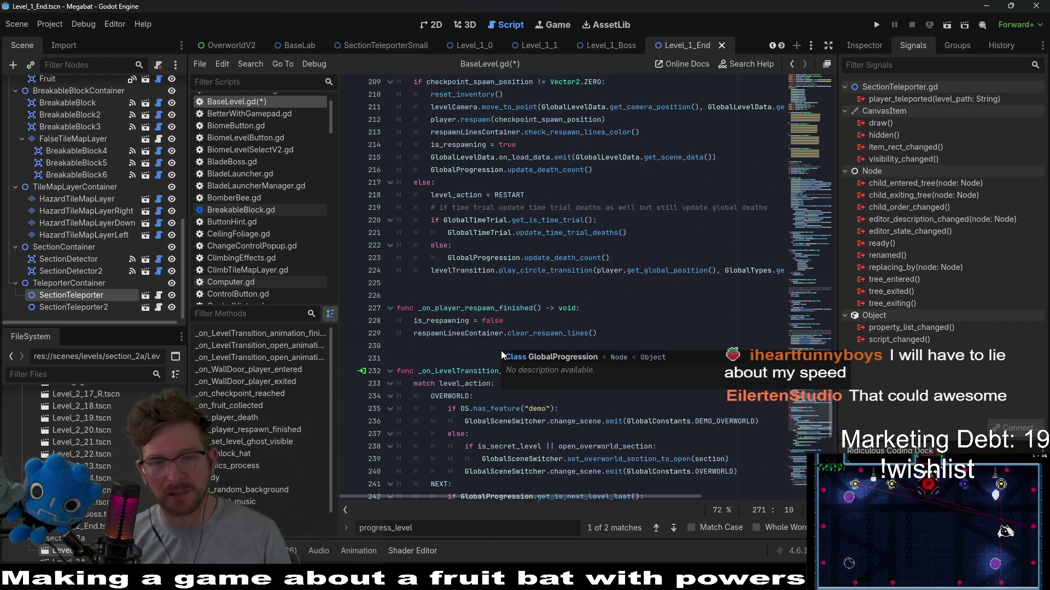
click(501, 349)
scroll(500, 305, up, 3)
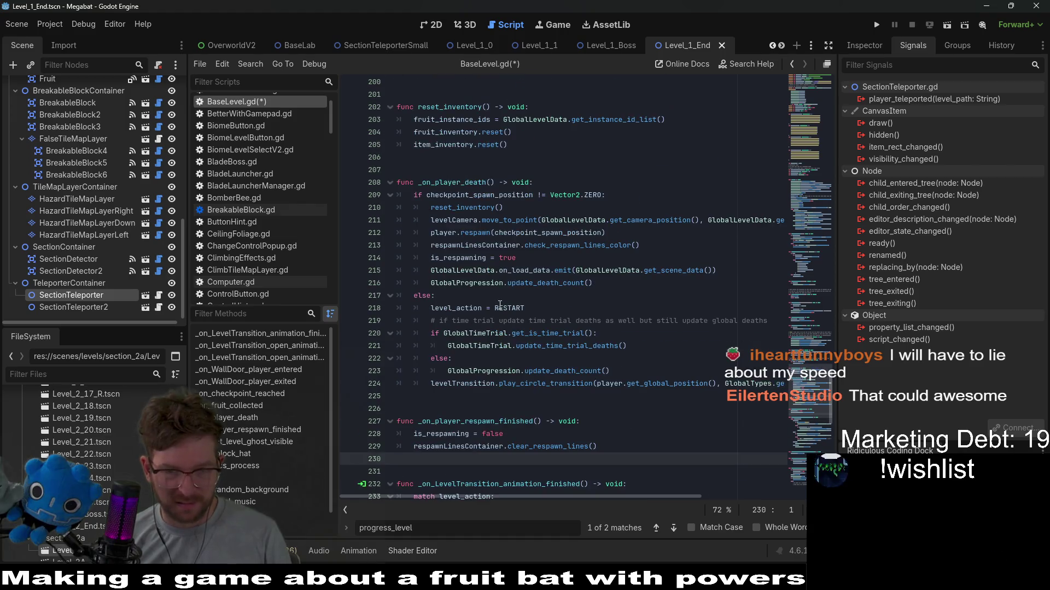
scroll(581, 307, down, 15)
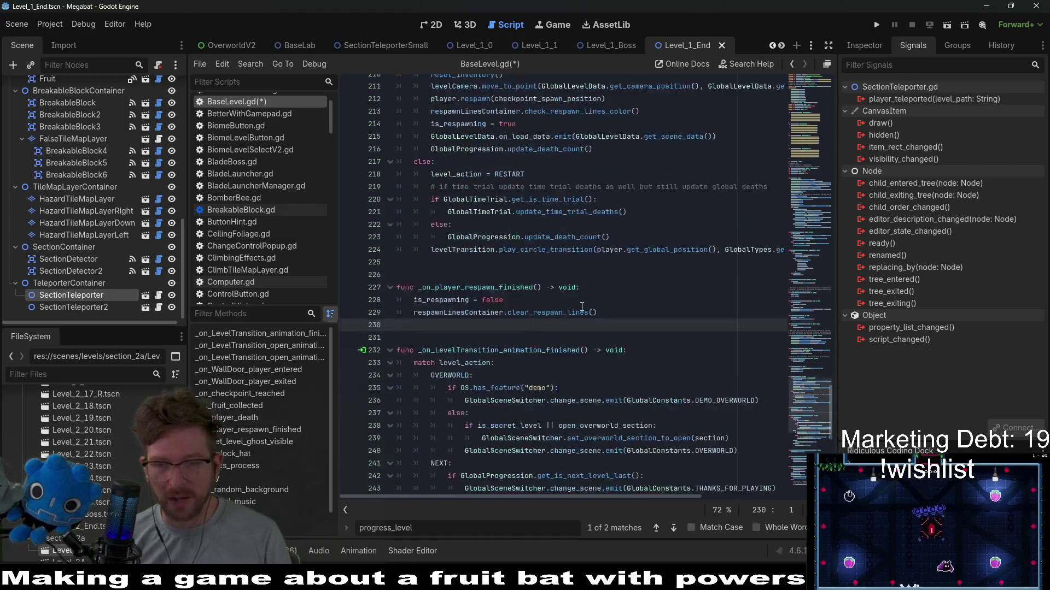
scroll(581, 307, down, 1)
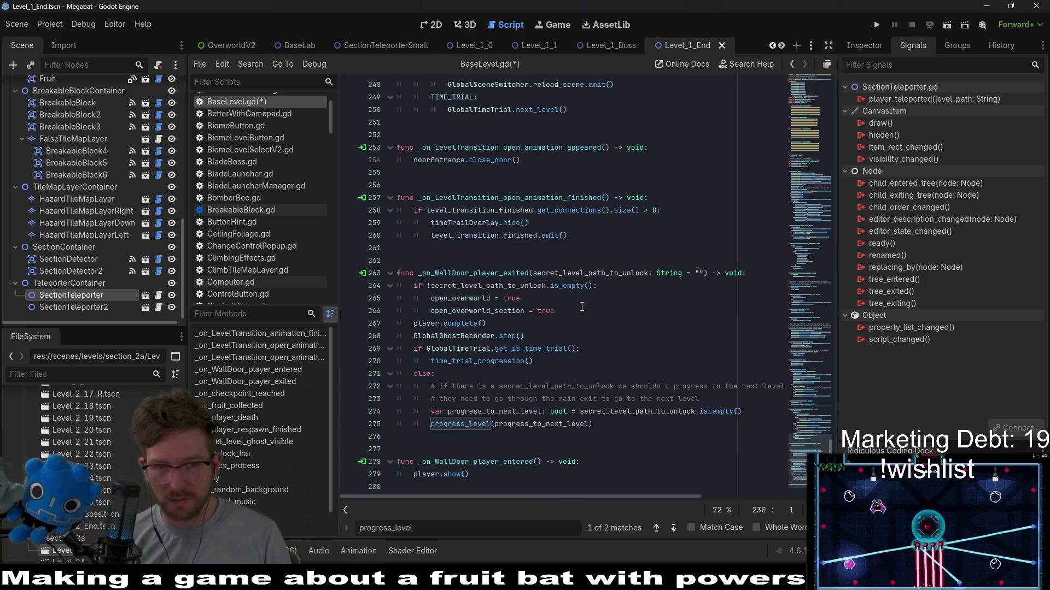
click(591, 370)
click(591, 426)
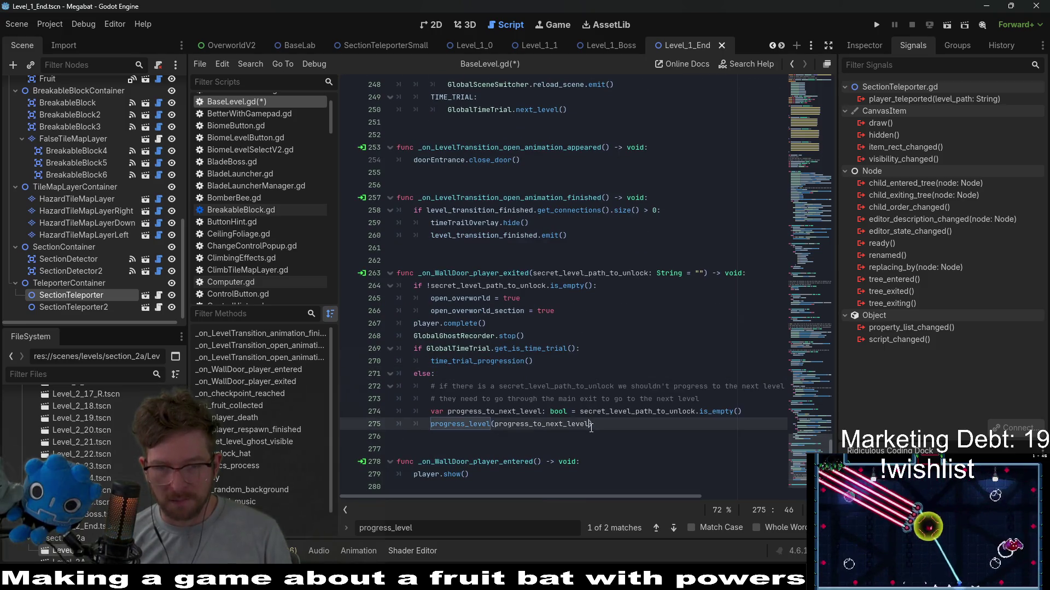
drag(591, 426, 339, 288)
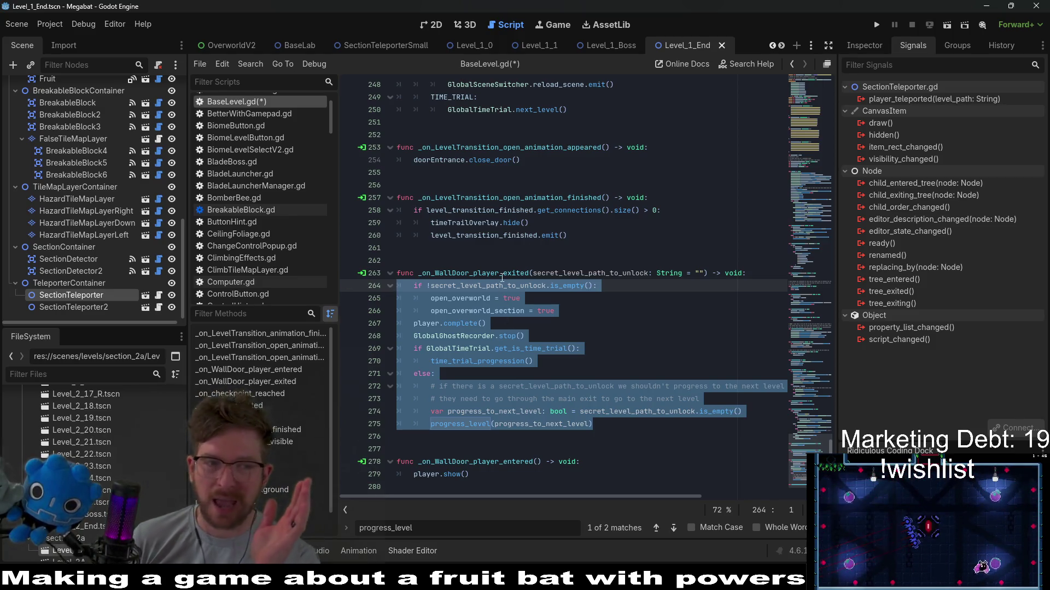
key(ctrl+s)
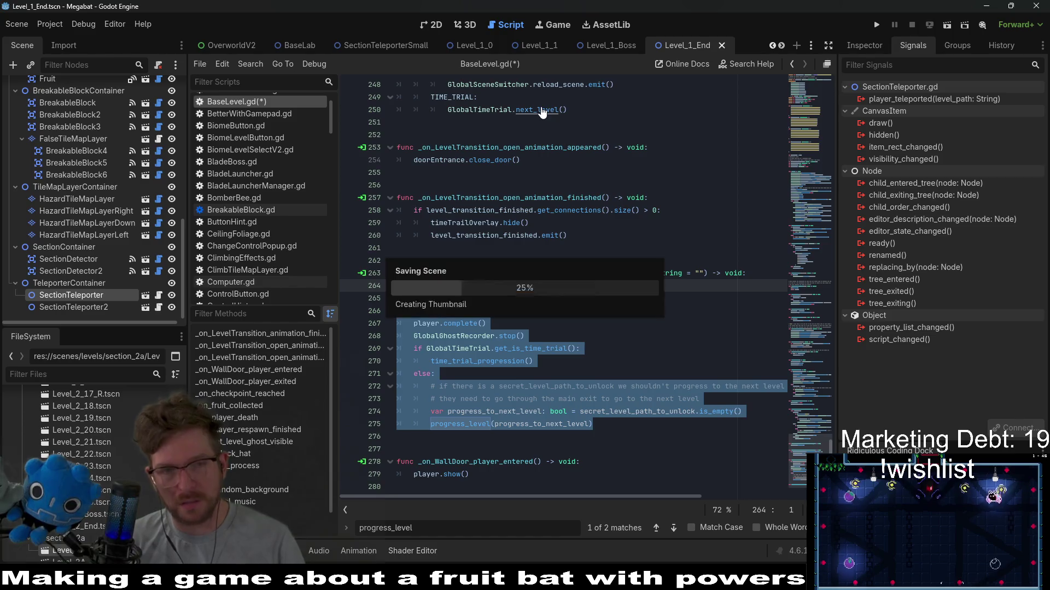
Step: In SectionTeleporterSmall.gd, find where player_exited is emitted, then scroll back to its declaration
click(386, 40)
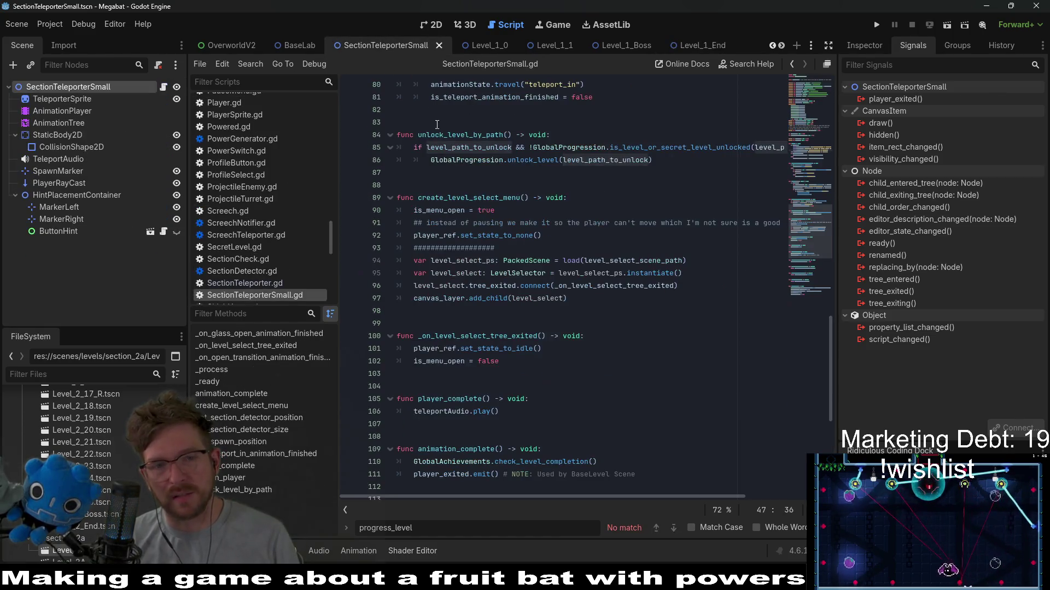
scroll(481, 226, up, 20)
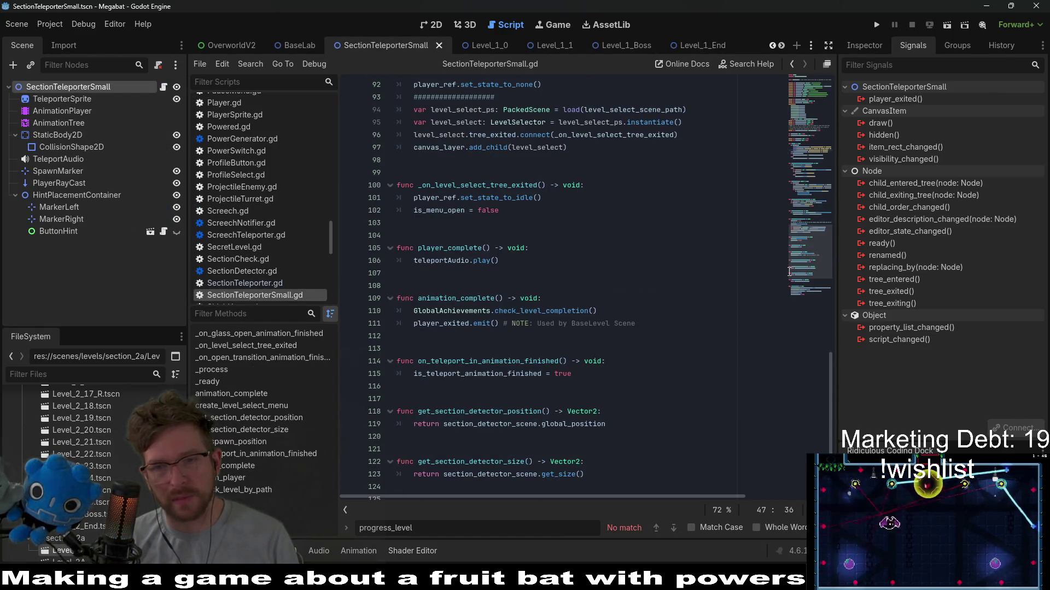
double_click(459, 123)
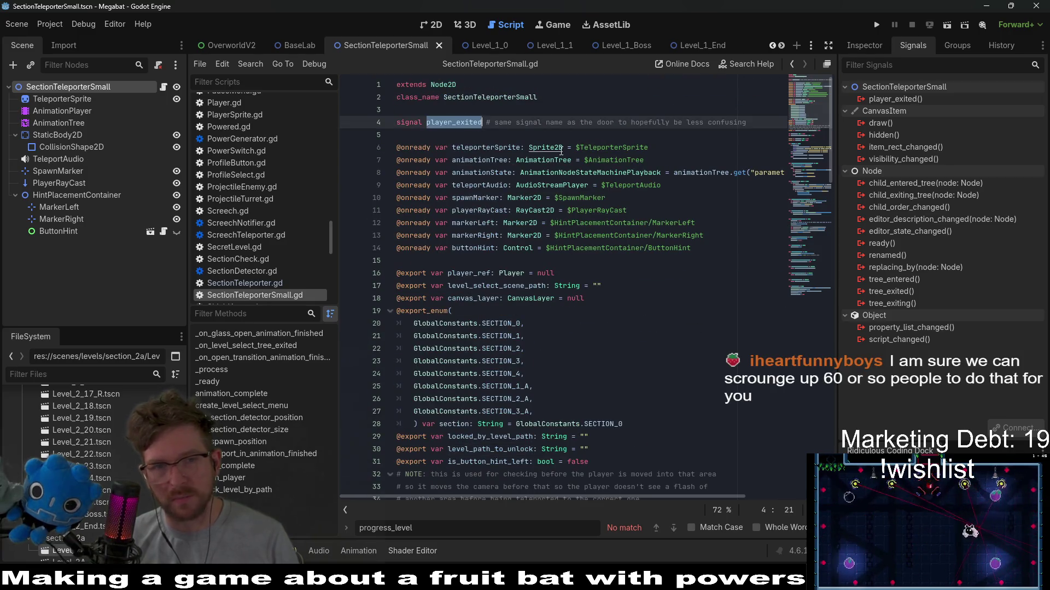
key(ctrl+f)
key(Return)
key(Return)
key(Return)
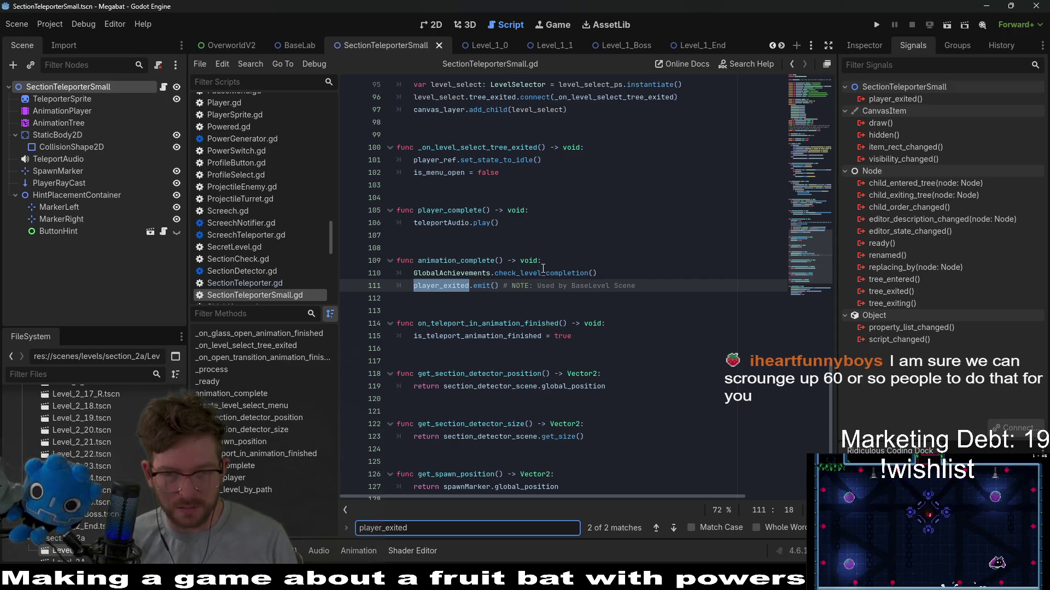
click(574, 222)
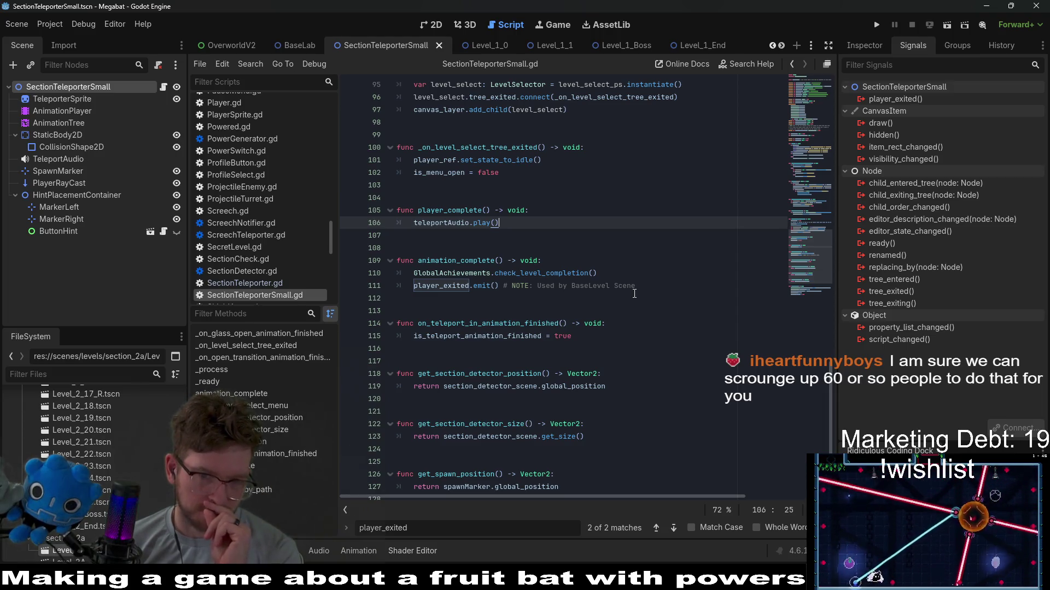
drag(802, 253, 802, 57)
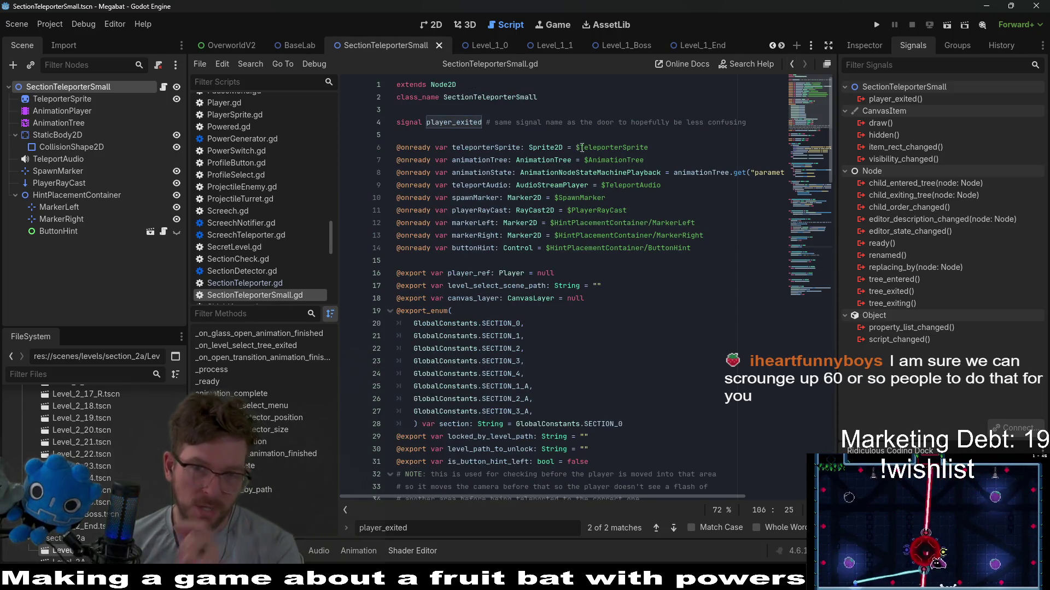
Step: Delete the player_exited signal on line 4 and select the now-erroring emit on line 109
drag(754, 123, 554, 107)
key(BackSpace)
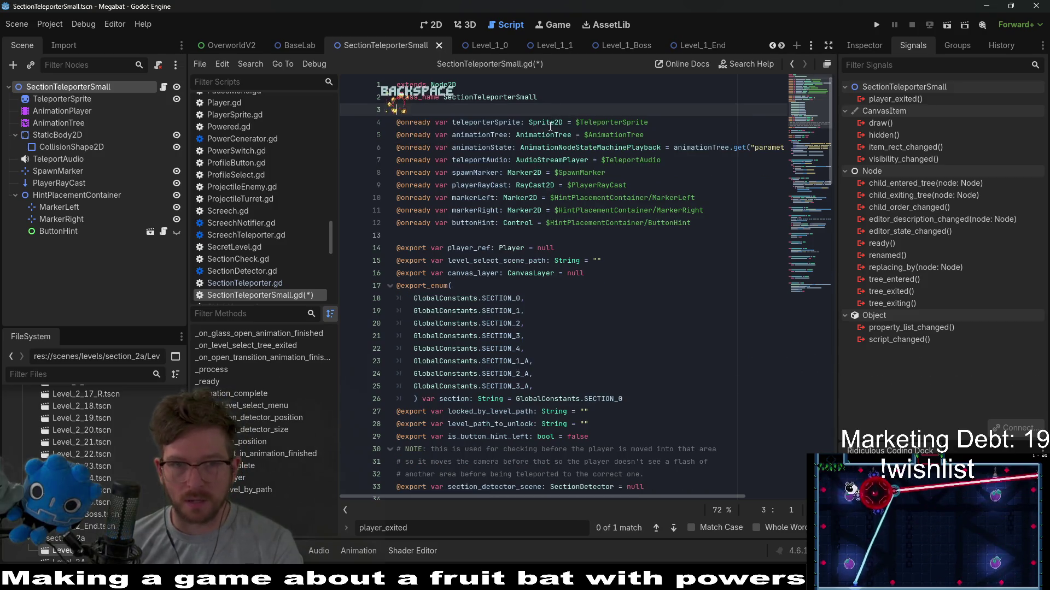
click(811, 246)
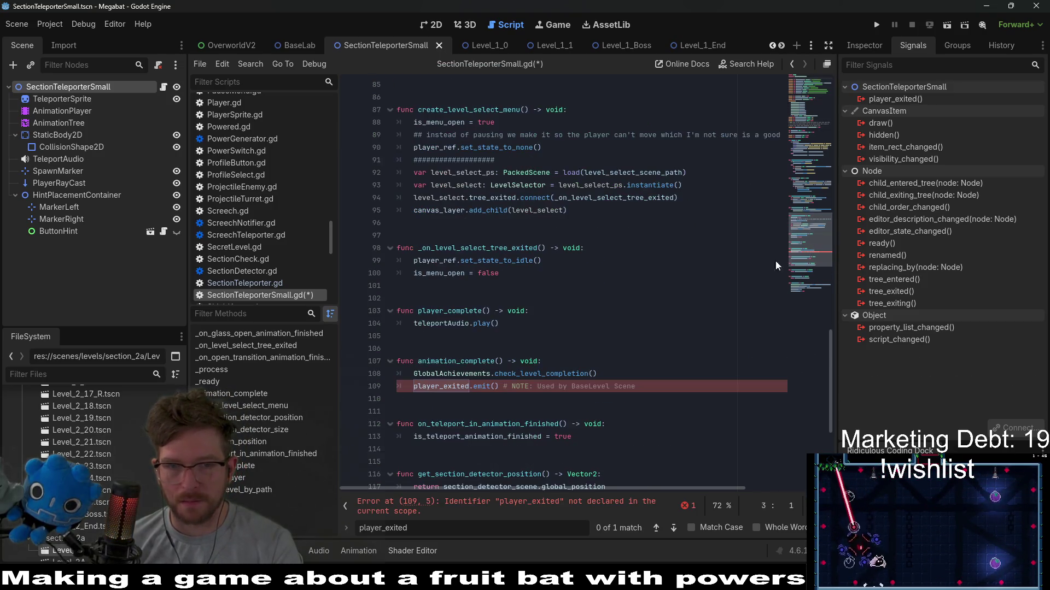
drag(683, 386, 648, 374)
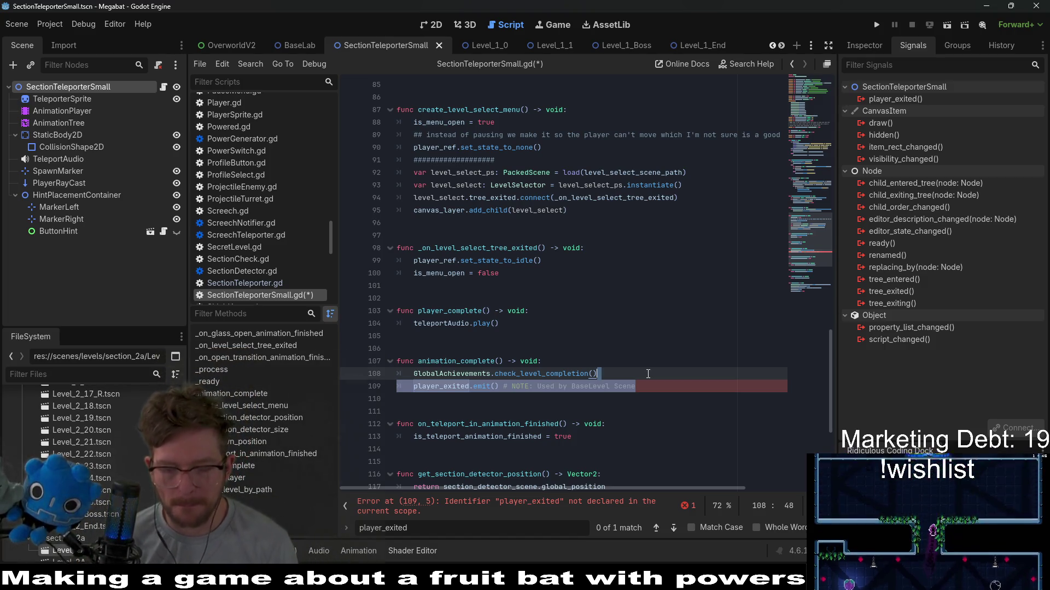
Step: Replace the emit line with a comment noting the transition needs to happen but is hard
key(Return)
text(# need t)
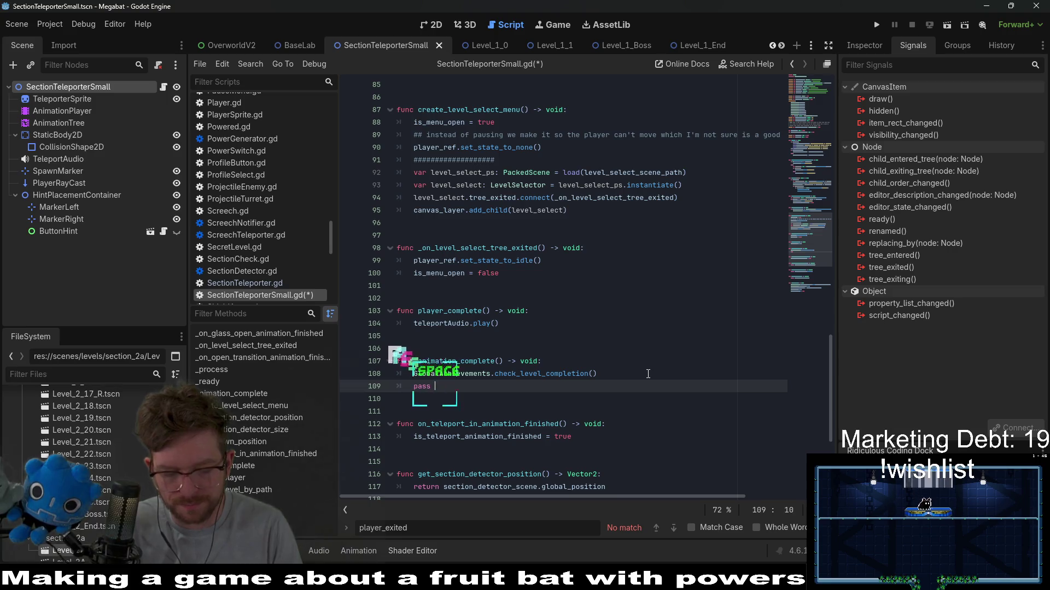
text(o make the r)
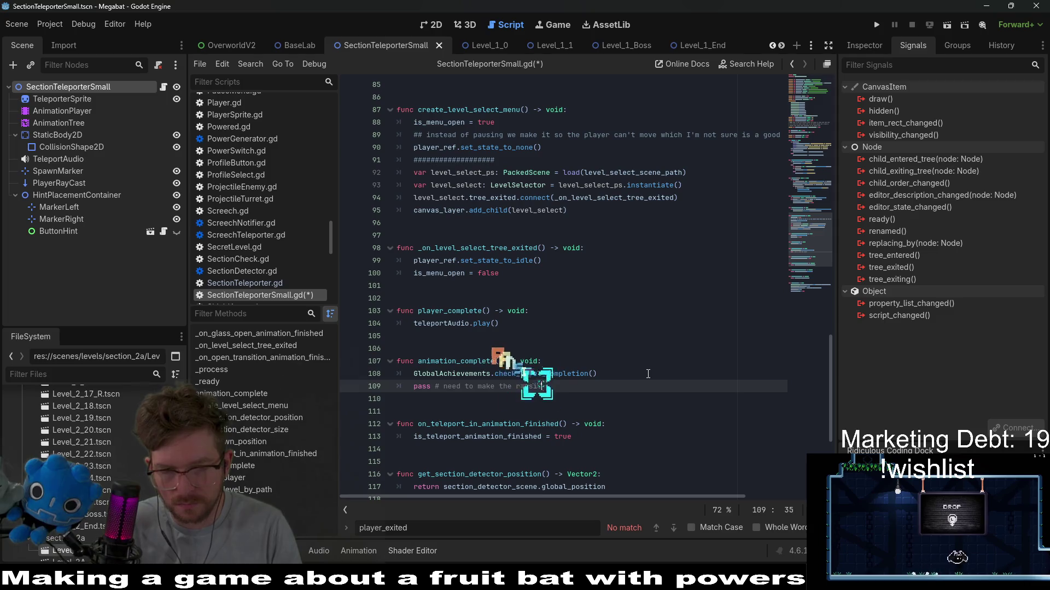
key(BackSpace)
text(ra)
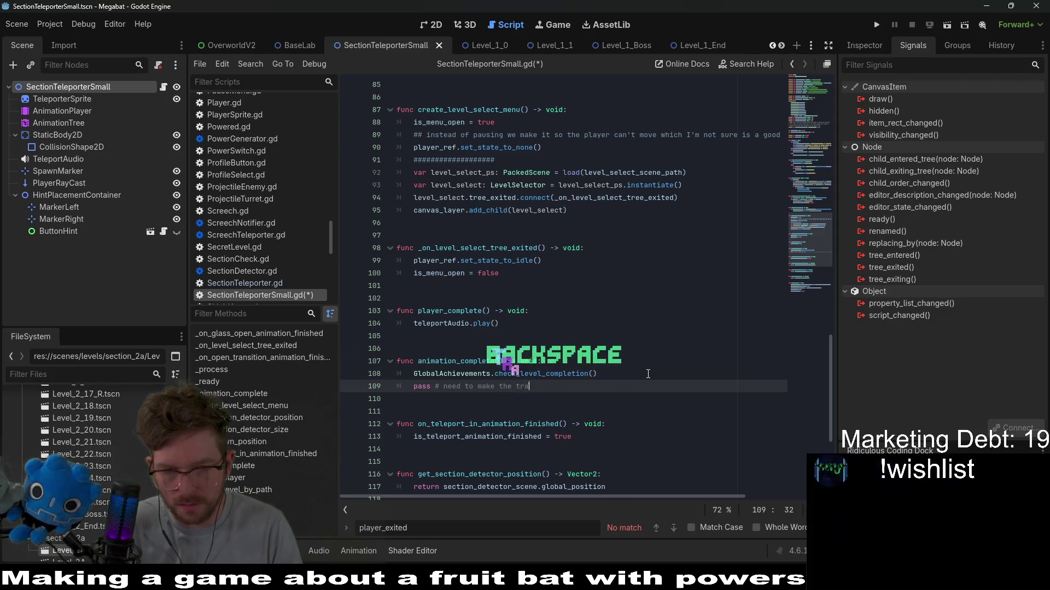
text(nsition appe)
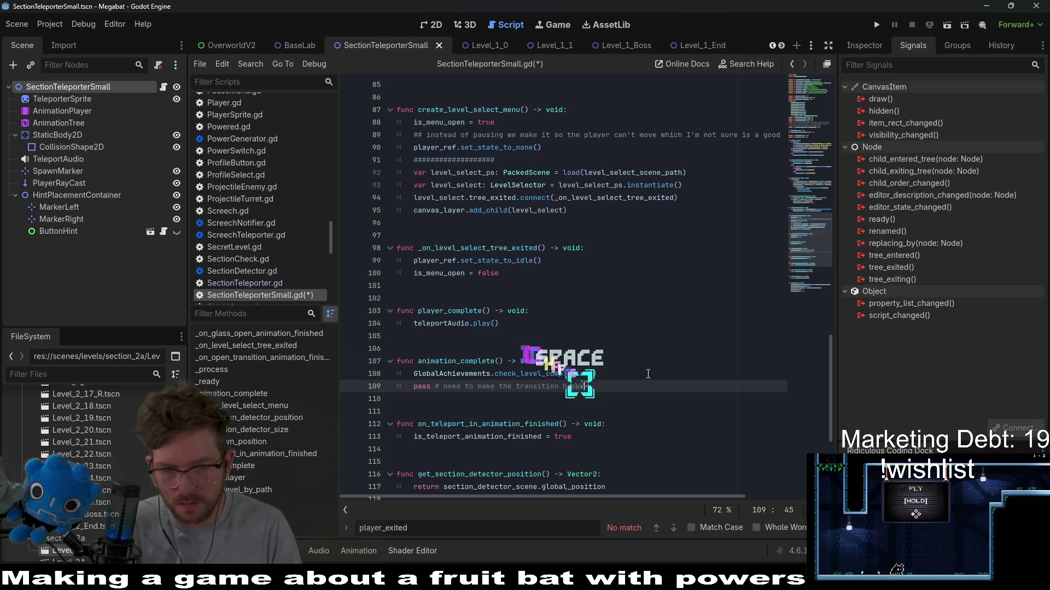
text(n but hard this)
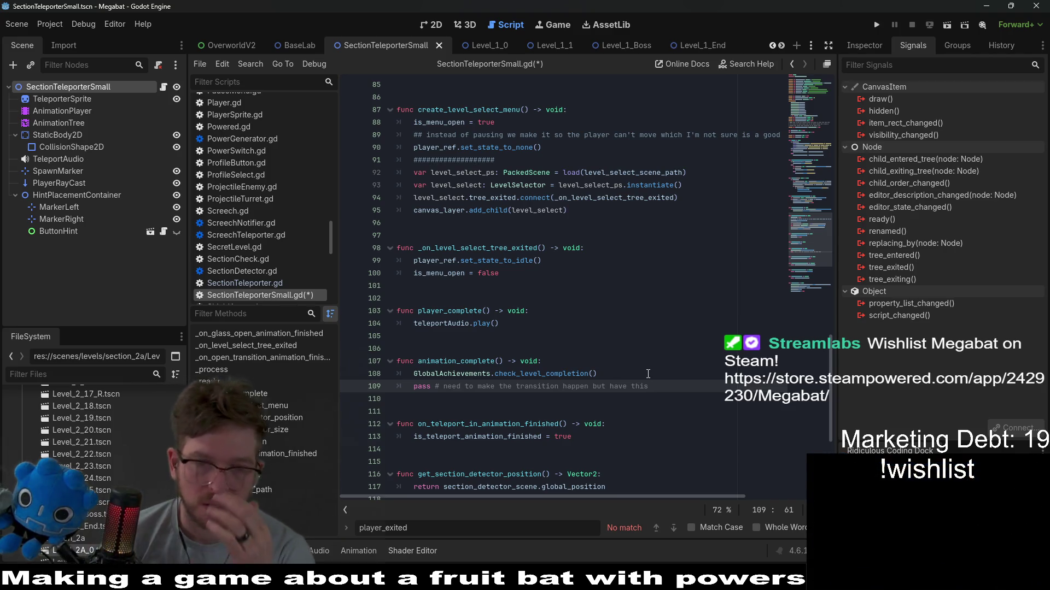
Step: Undo the recent edits to SectionTeleporterSmall.gd and save the restored script
scroll(582, 210, up, 5)
scroll(582, 210, up, 12)
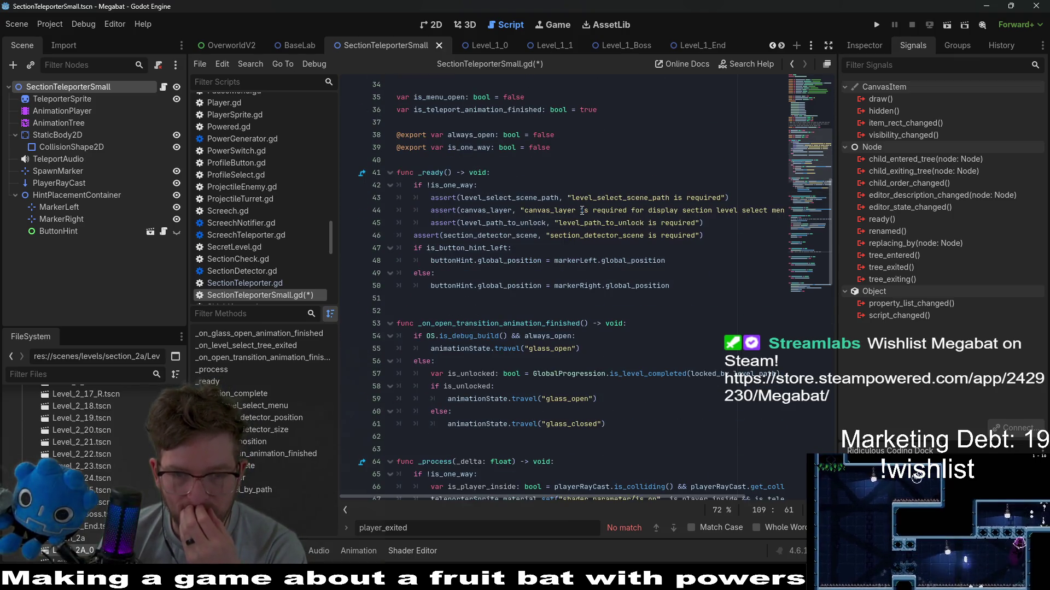
scroll(583, 211, down, 20)
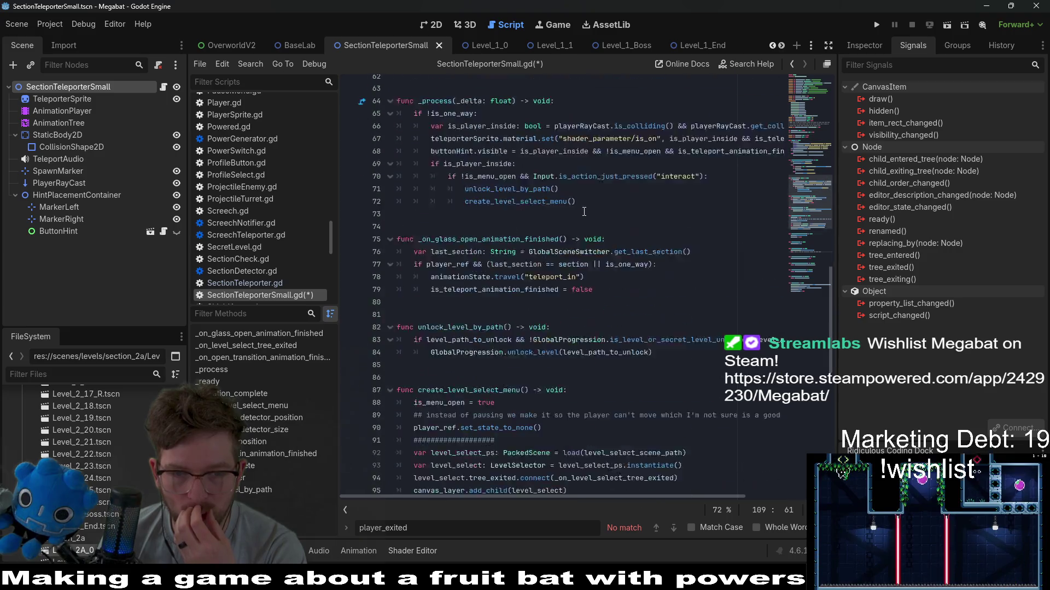
scroll(584, 212, down, 1)
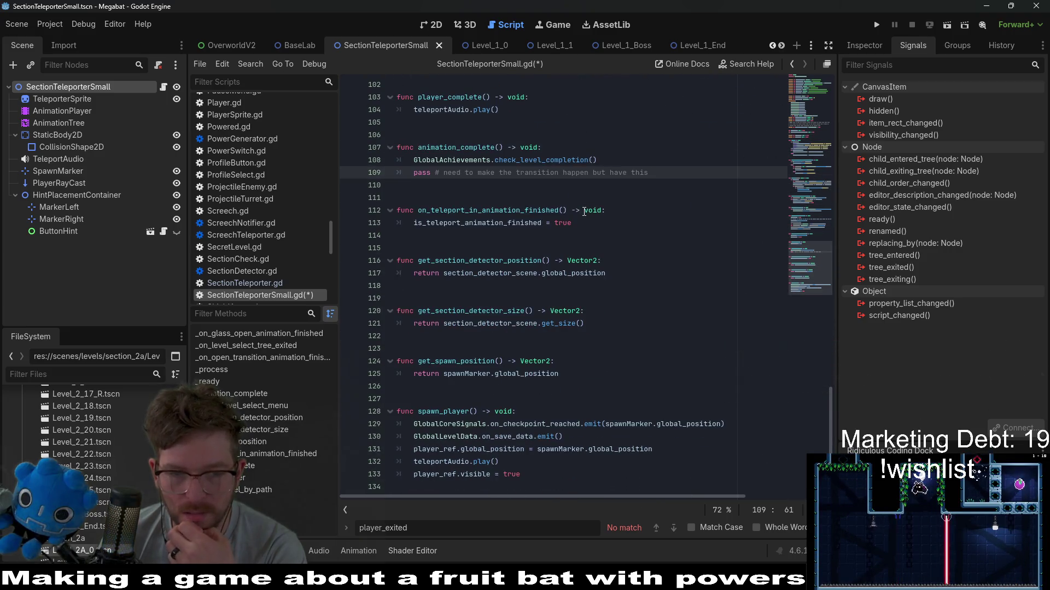
click(583, 211)
key(ctrl+z)
key(ctrl+z)
key(ctrl+z)
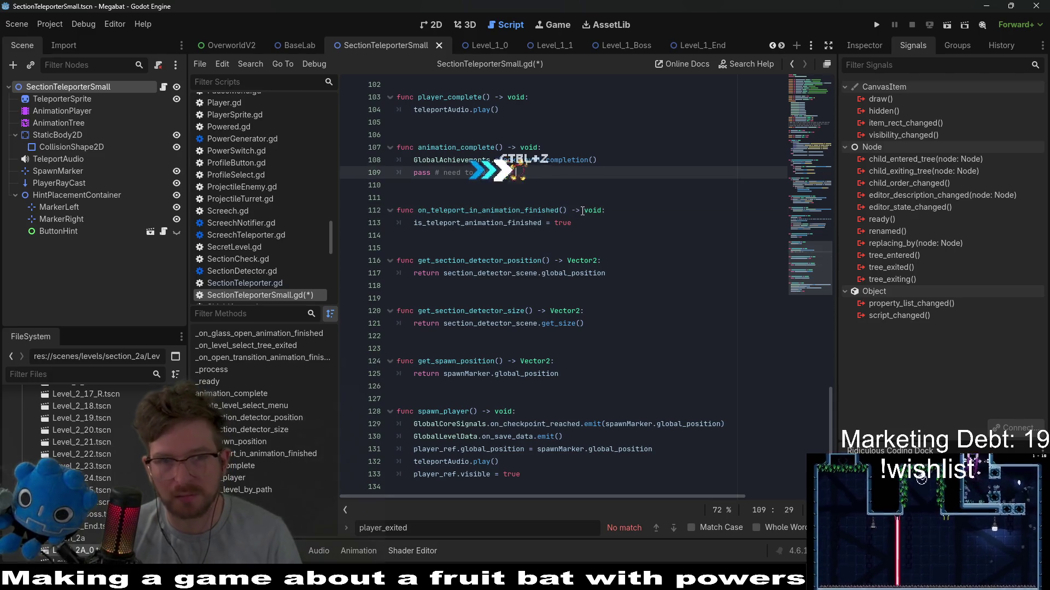
click(583, 212)
key(ctrl+s)
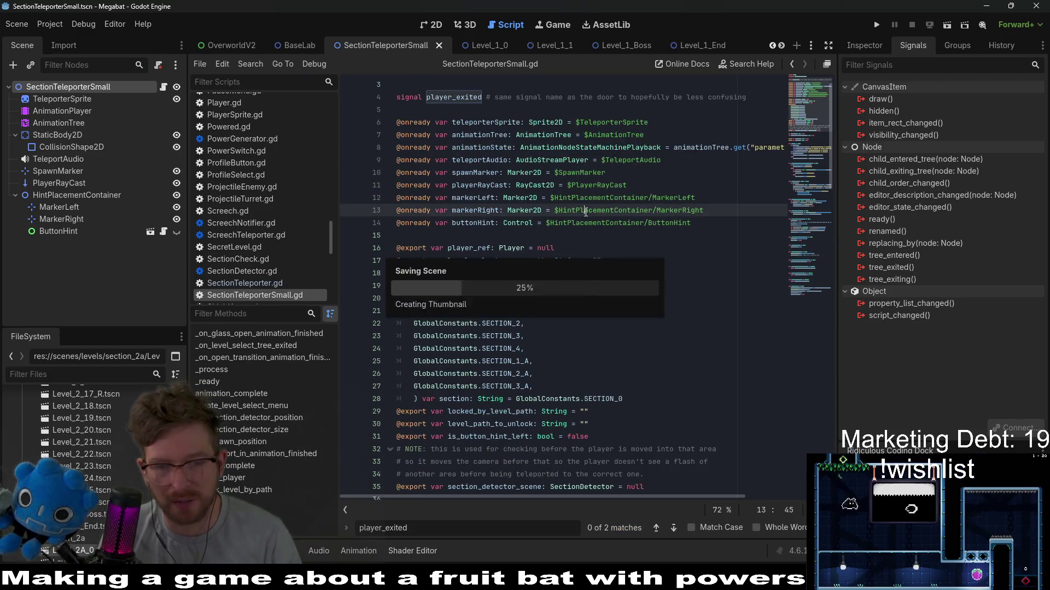
Step: Jump from the unlock_level call to its definition in GlobalProgression.gd
scroll(584, 216, down, 14)
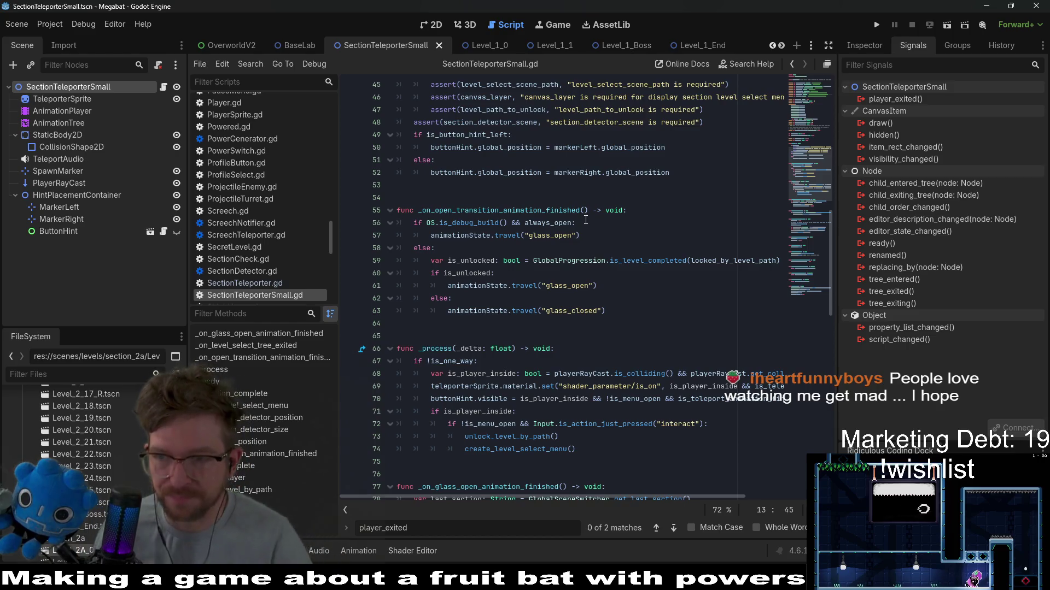
scroll(587, 213, down, 4)
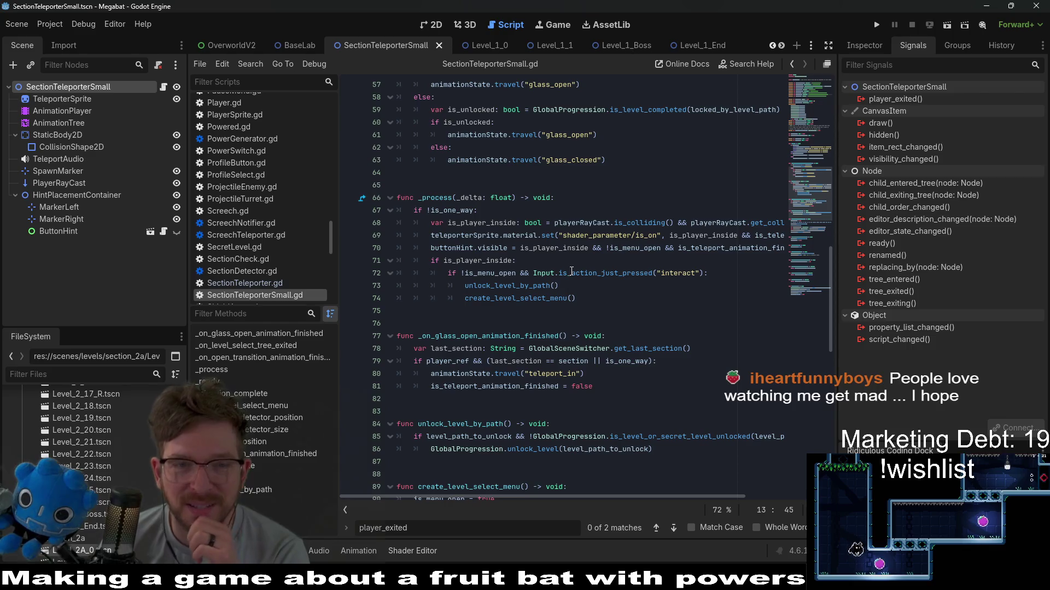
scroll(488, 344, down, 3)
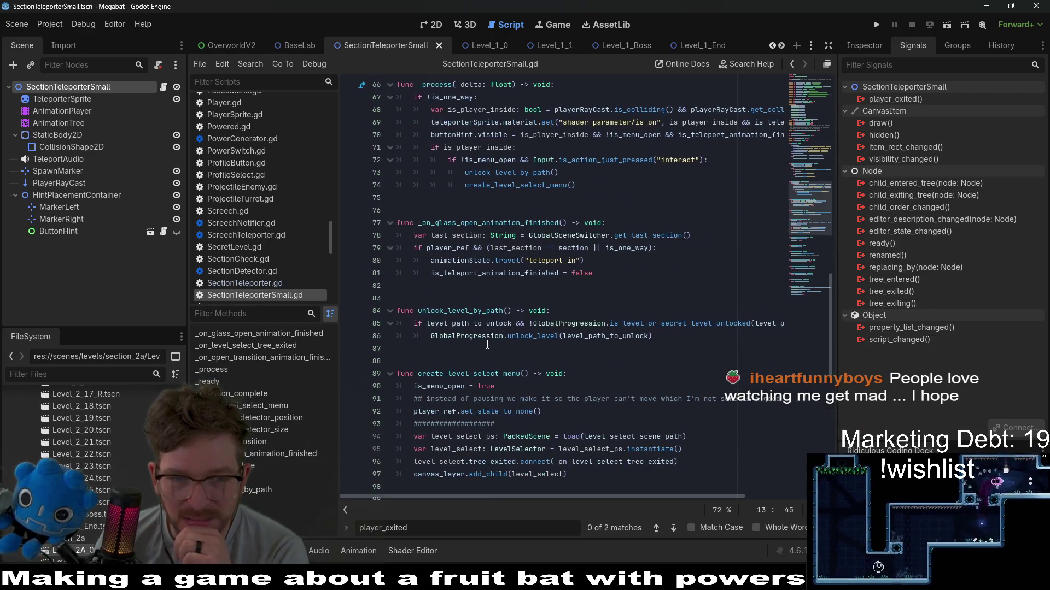
scroll(487, 344, down, 3)
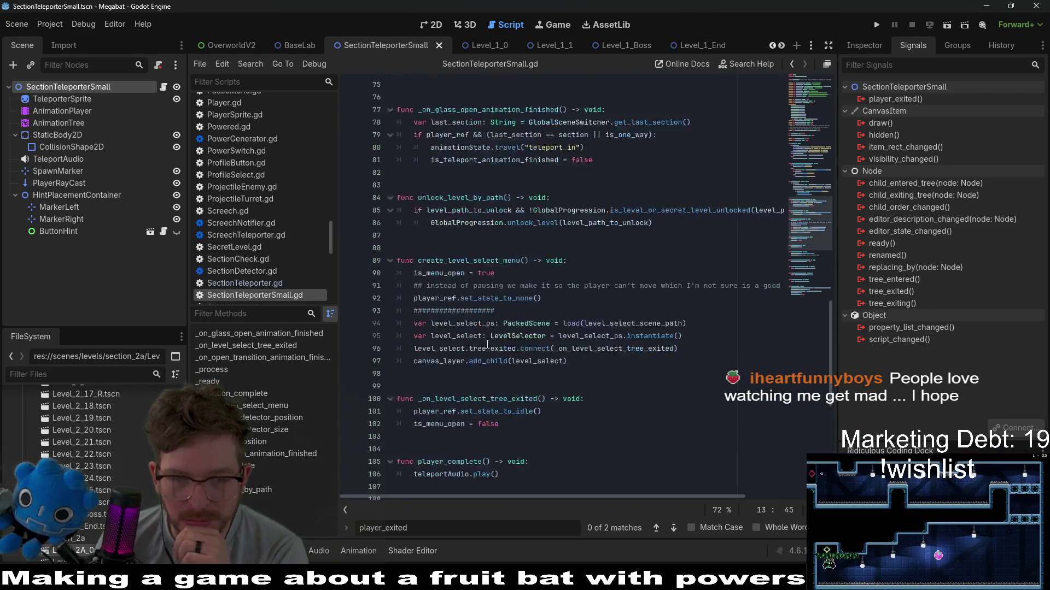
ctrl+click(549, 222)
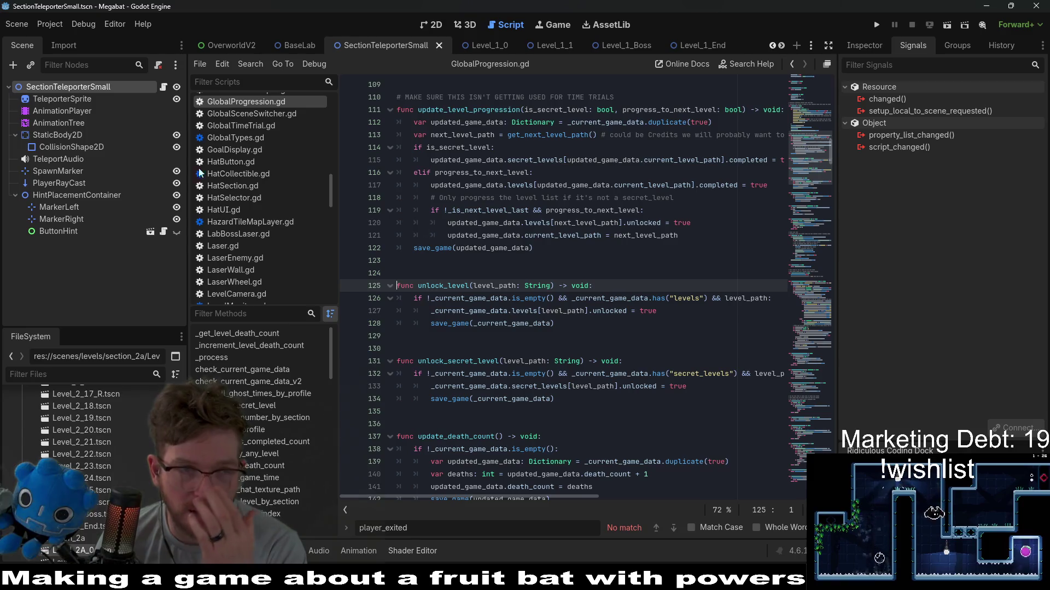
Step: Delete the player_exited signal declaration from SectionTeleporterSmall.gd
click(163, 87)
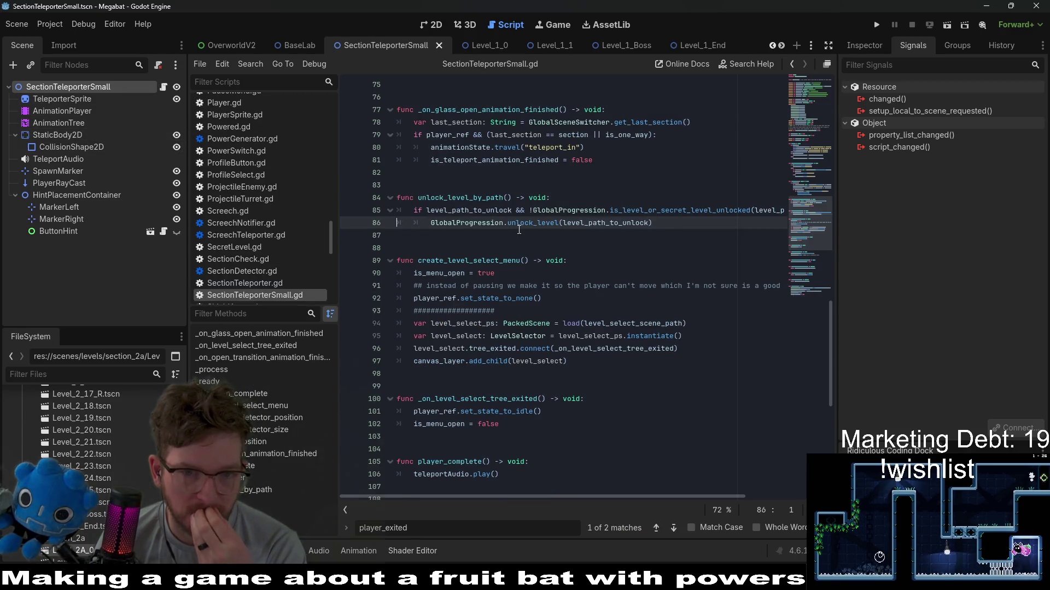
scroll(519, 229, up, 20)
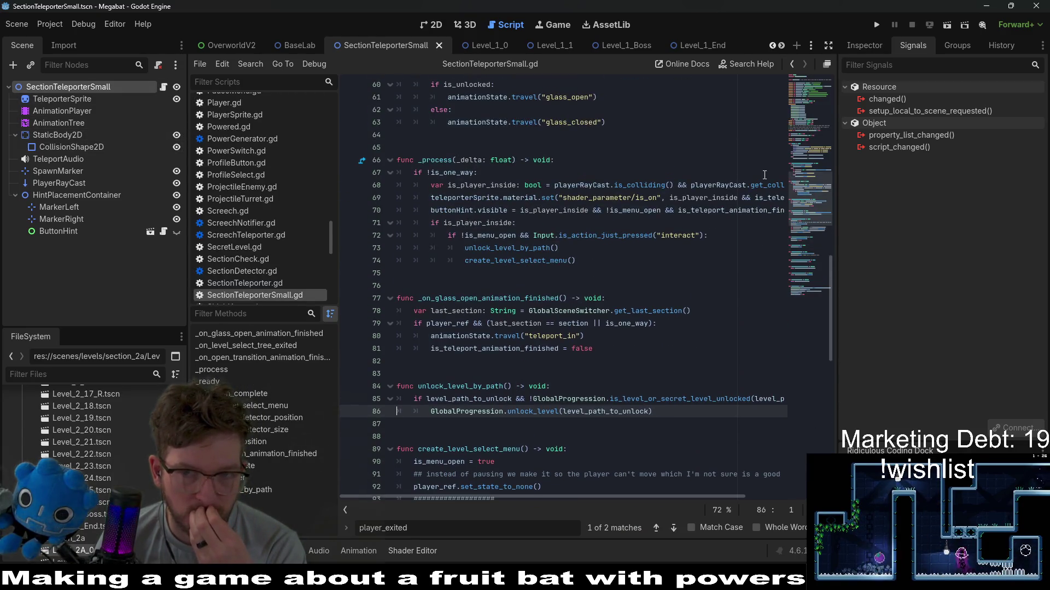
drag(464, 132, 484, 111)
key(BackSpace)
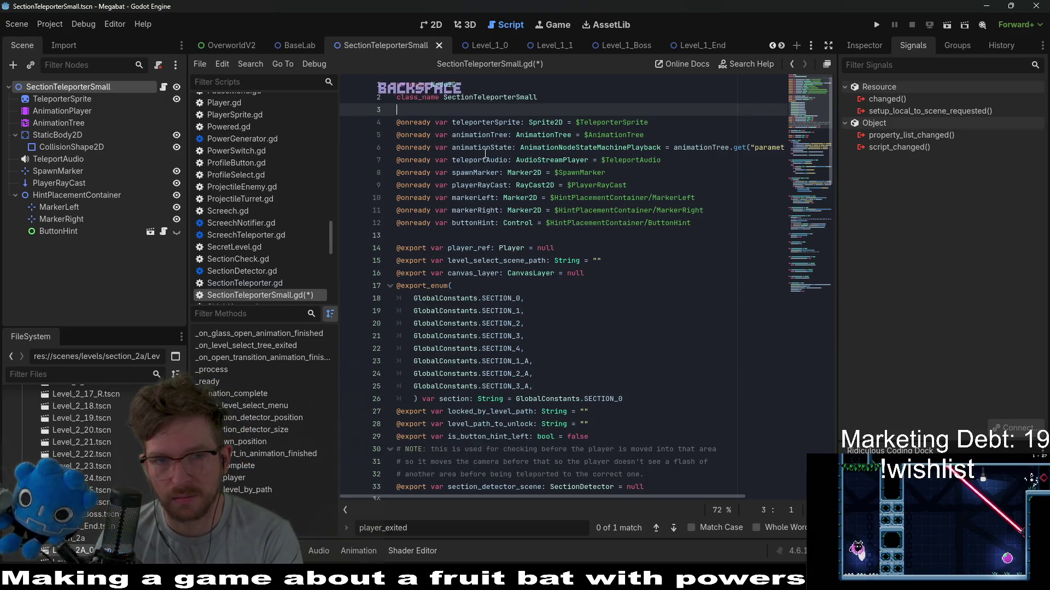
Step: Delete the player_exited emit line flagged by the error, then save the script and scene
click(802, 249)
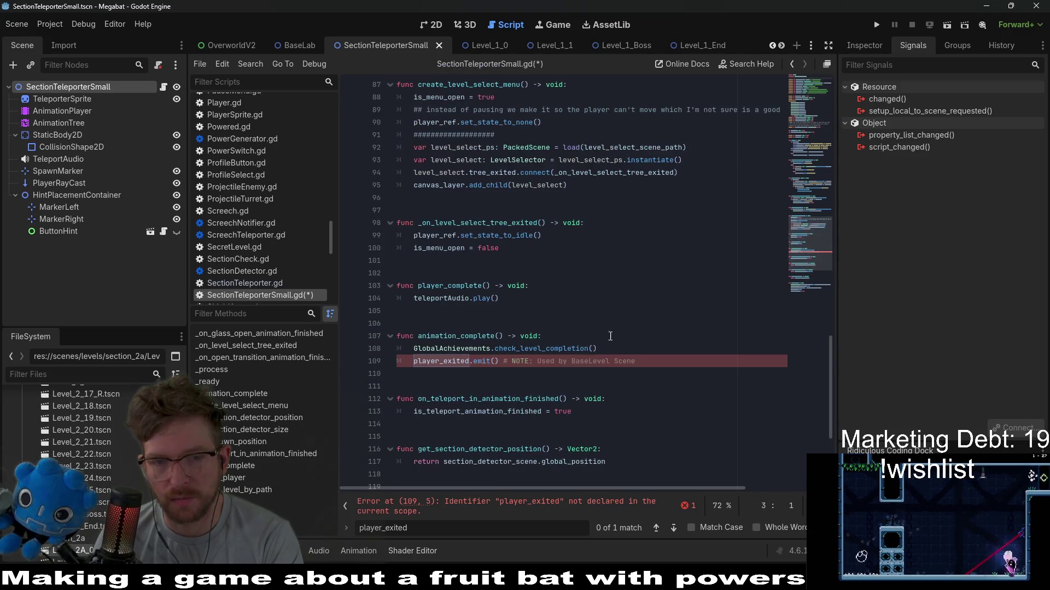
drag(649, 360, 652, 353)
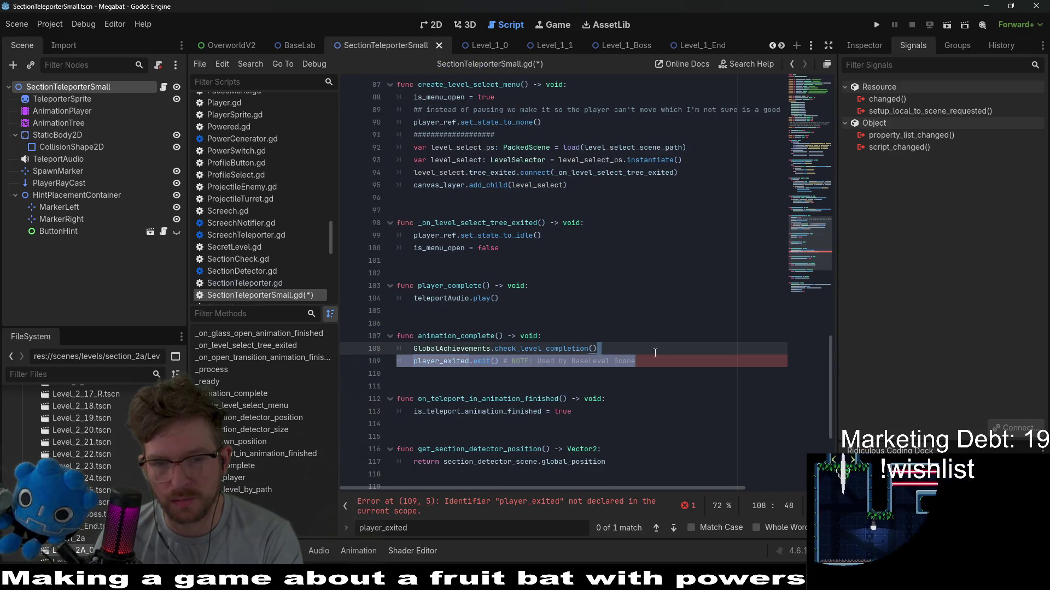
key(BackSpace)
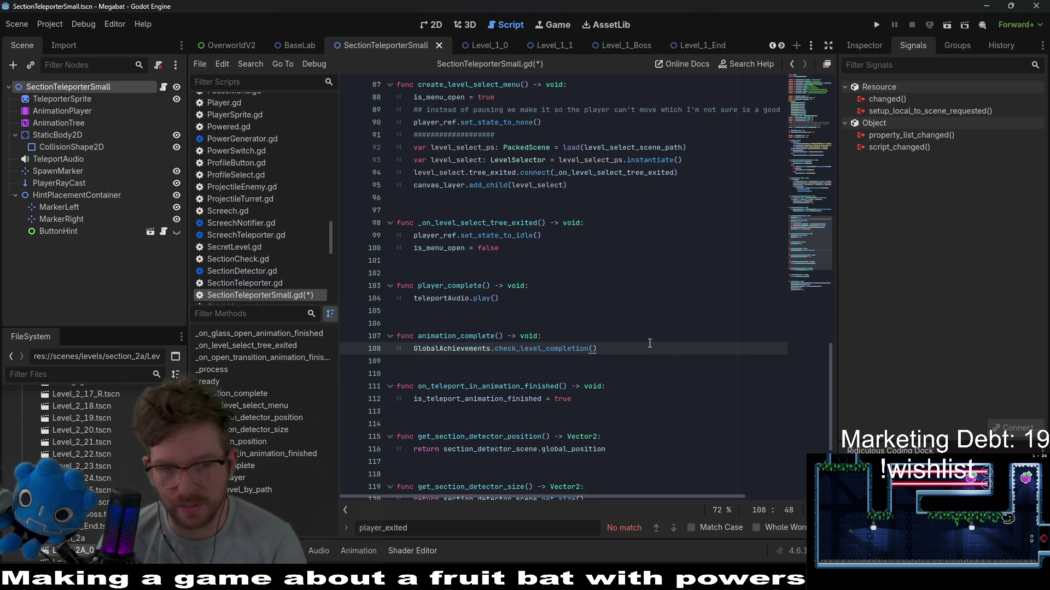
key(ctrl+s)
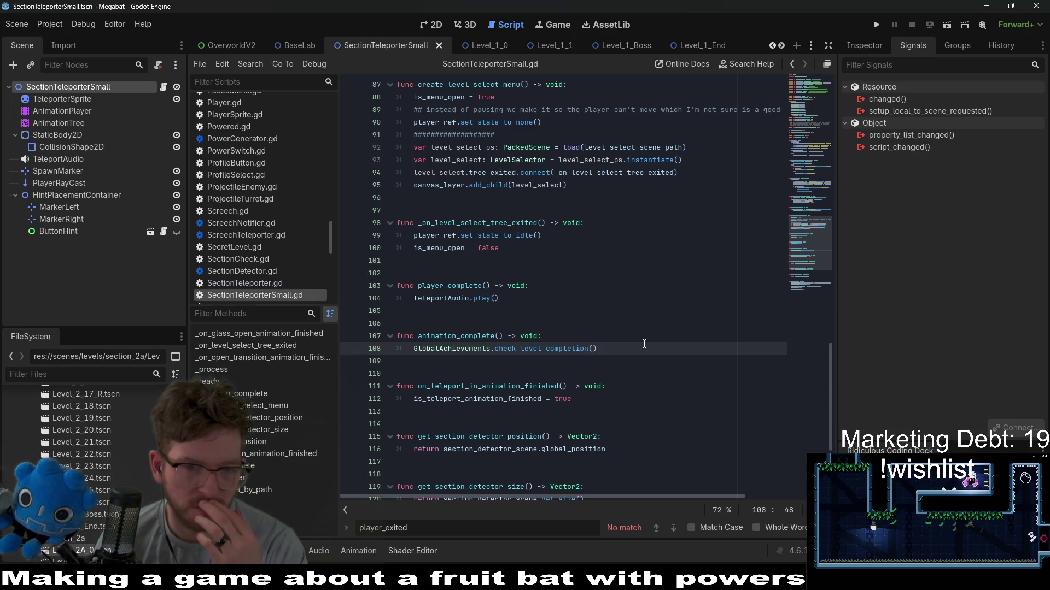
click(592, 335)
key(ctrl+s)
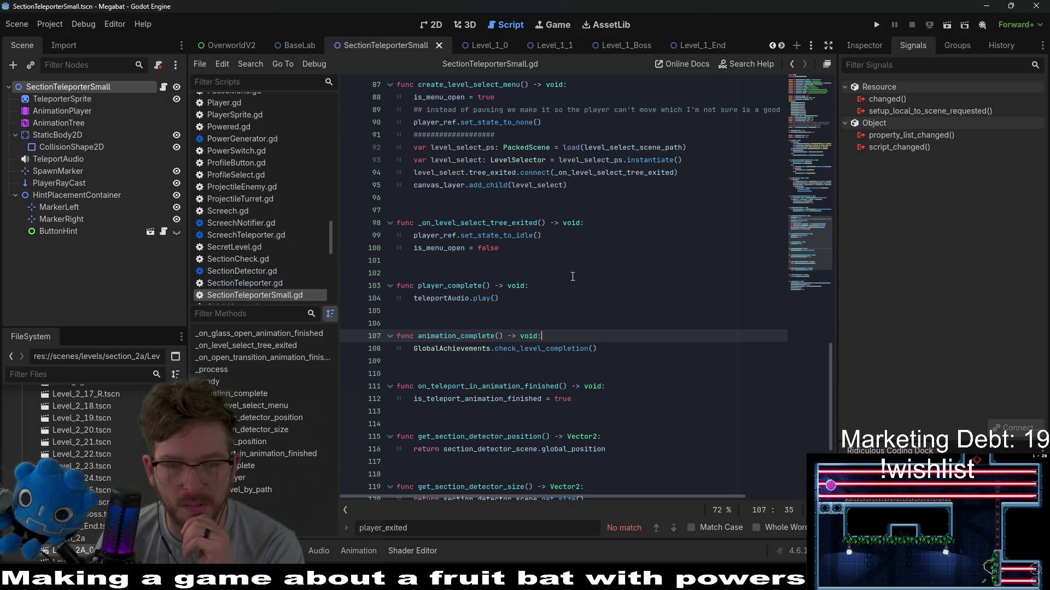
scroll(565, 283, down, 1)
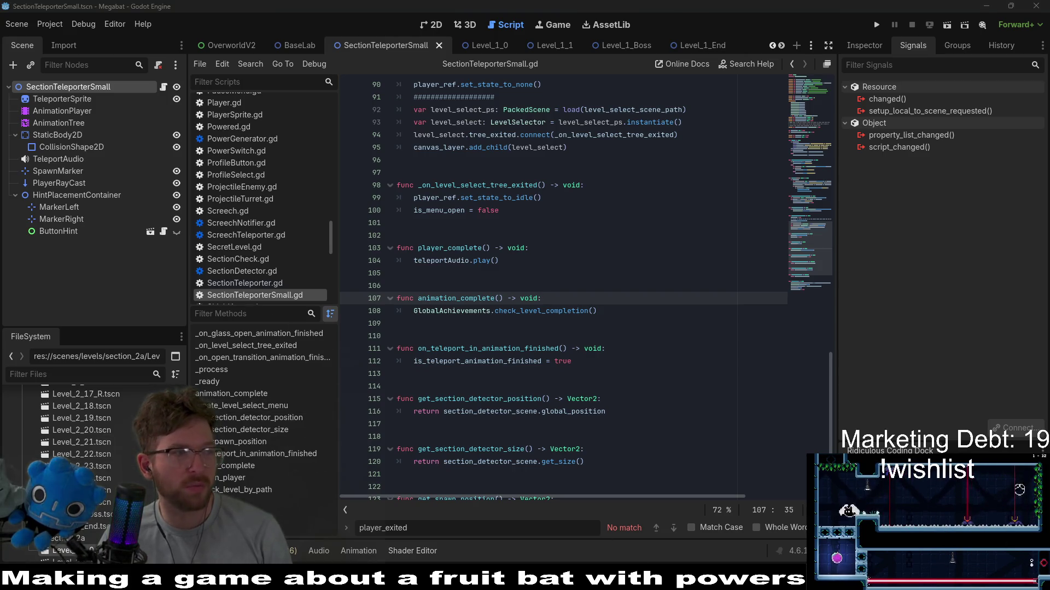
Step: Review the player_teleported(level_path_to_unlock) emit in SectionTeleporter.gd, then switch to the BaseLab scene
click(280, 285)
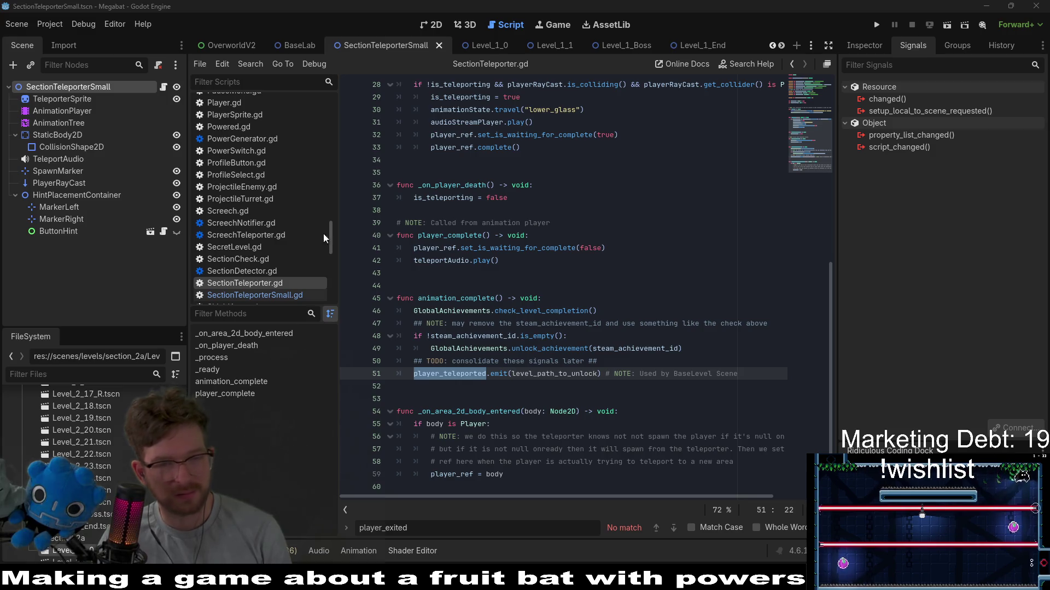
click(614, 285)
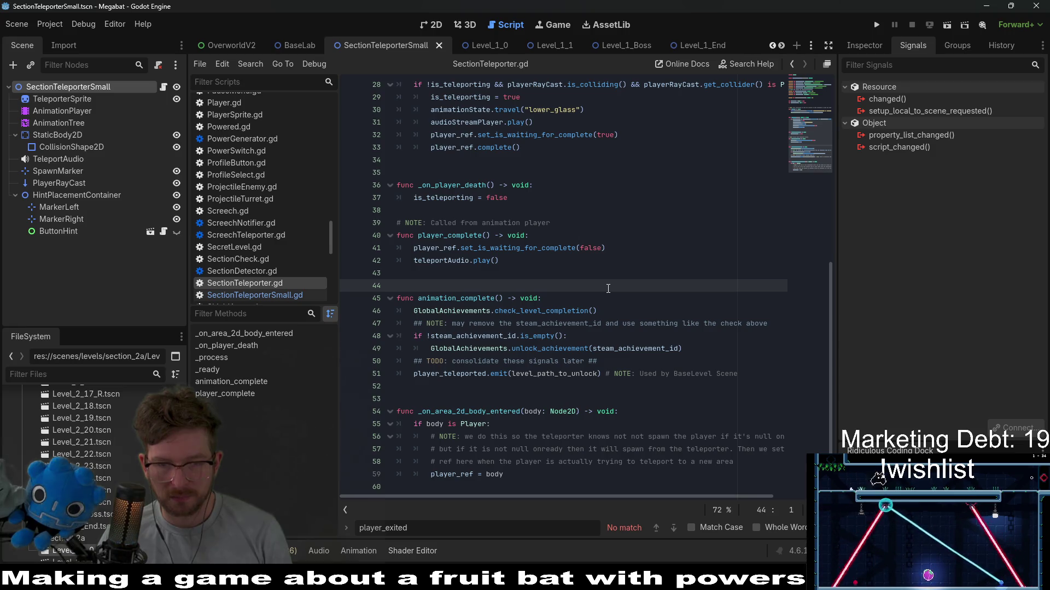
double_click(578, 378)
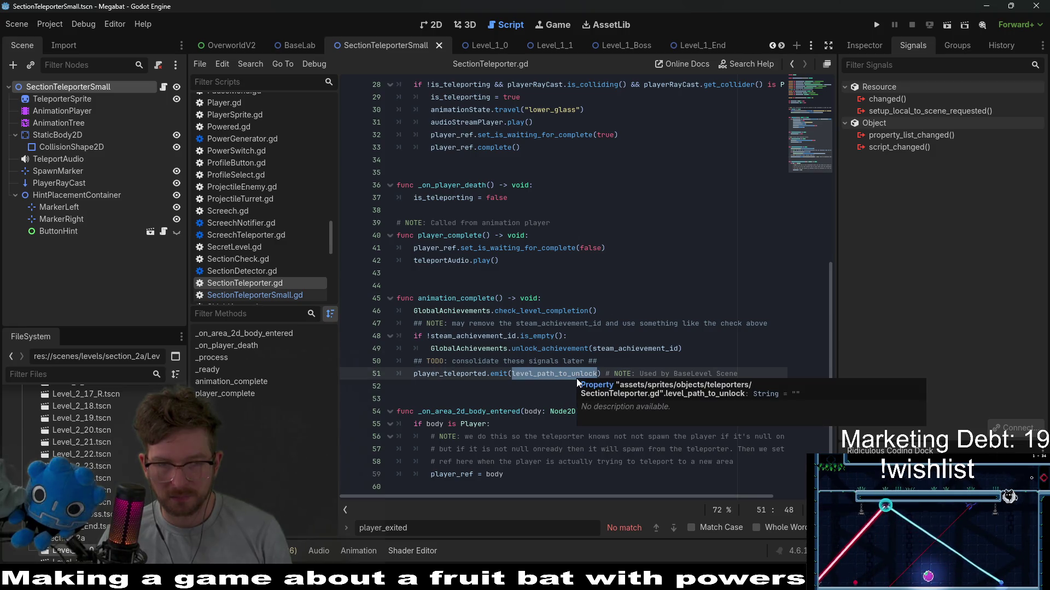
double_click(477, 374)
mouse_move(475, 375)
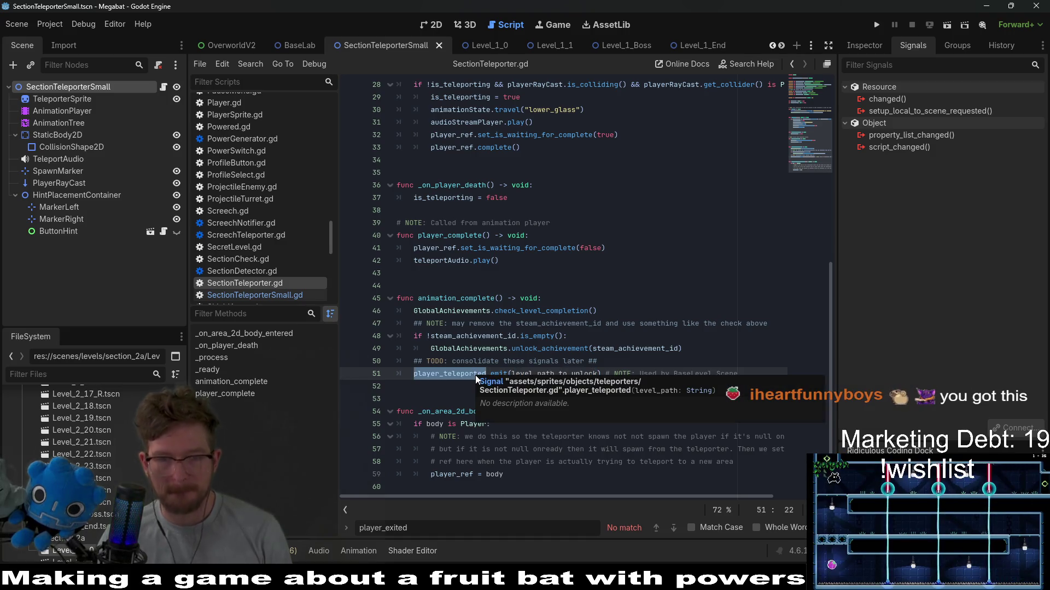
click(662, 284)
mouse_move(794, 171)
mouse_down()
mouse_move(806, 54)
mouse_move(794, 166)
mouse_up()
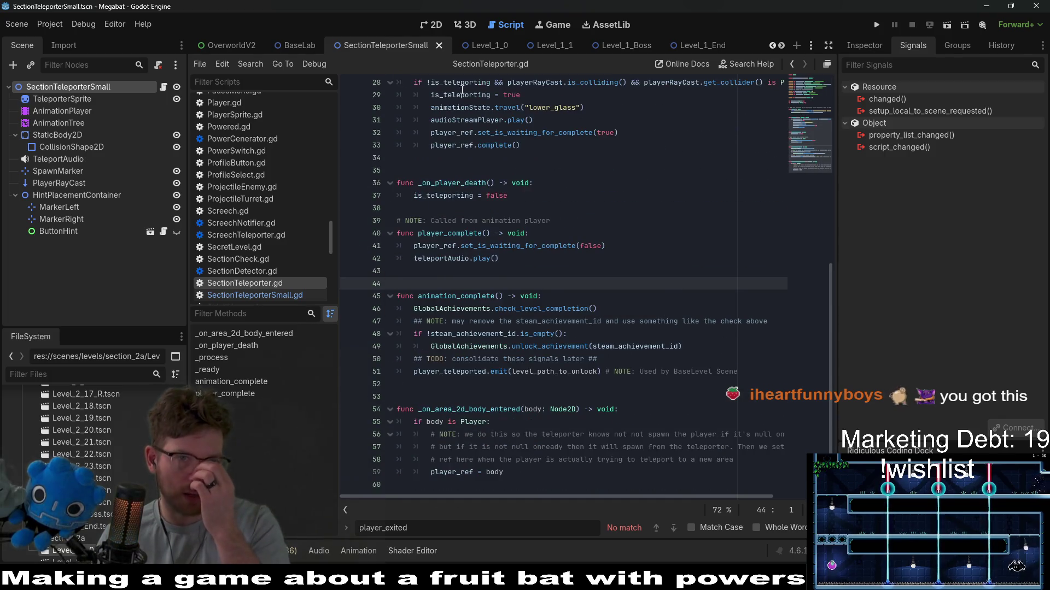
click(304, 45)
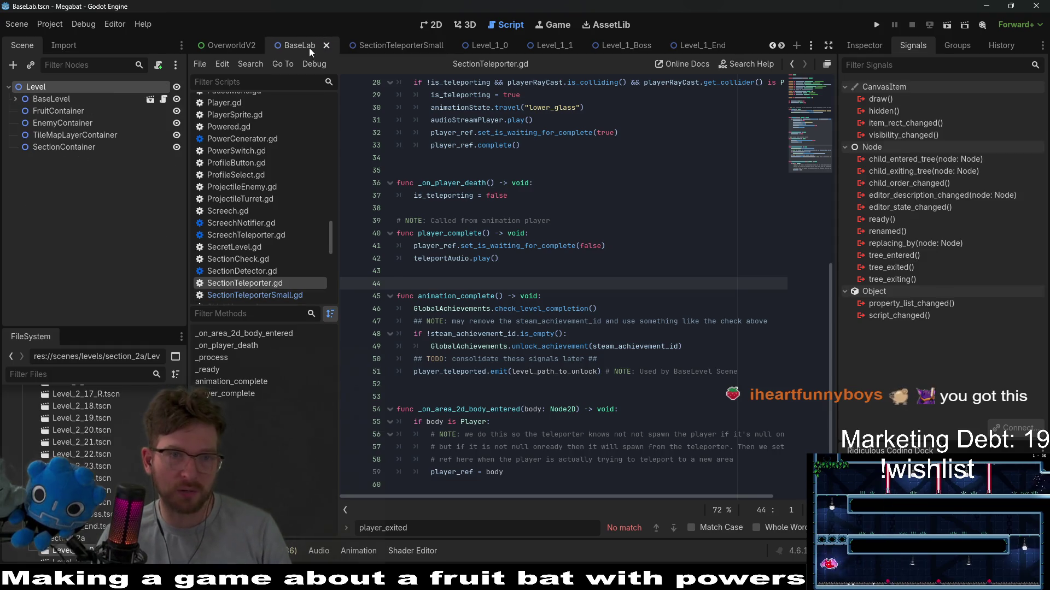
Step: Close the BaseLab scene and quick-open BaseLevel.tscn by searching 'baseLevel'
middle_click(290, 44)
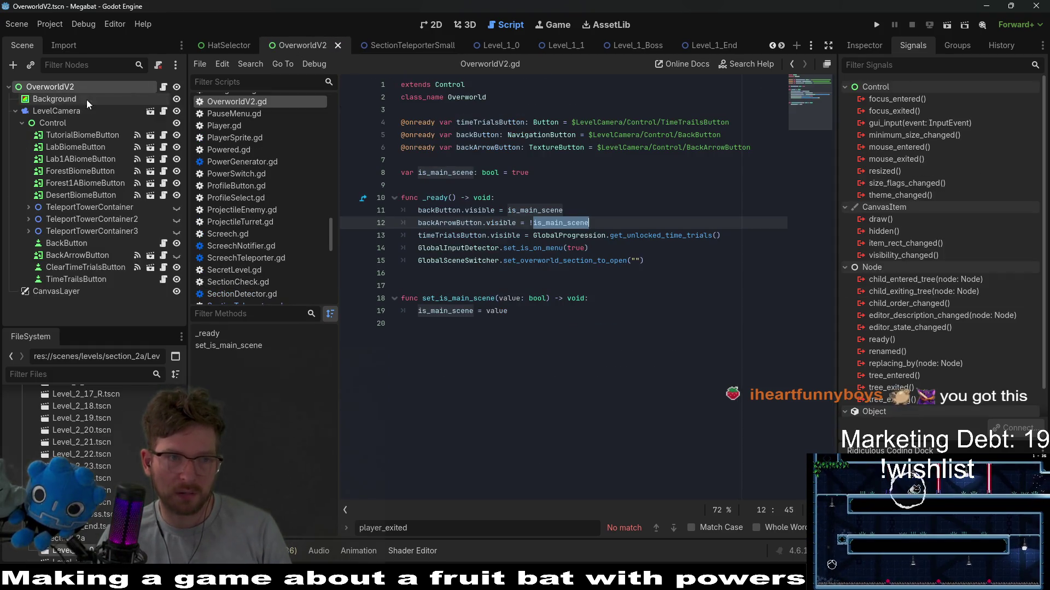
scroll(400, 48, down, 4)
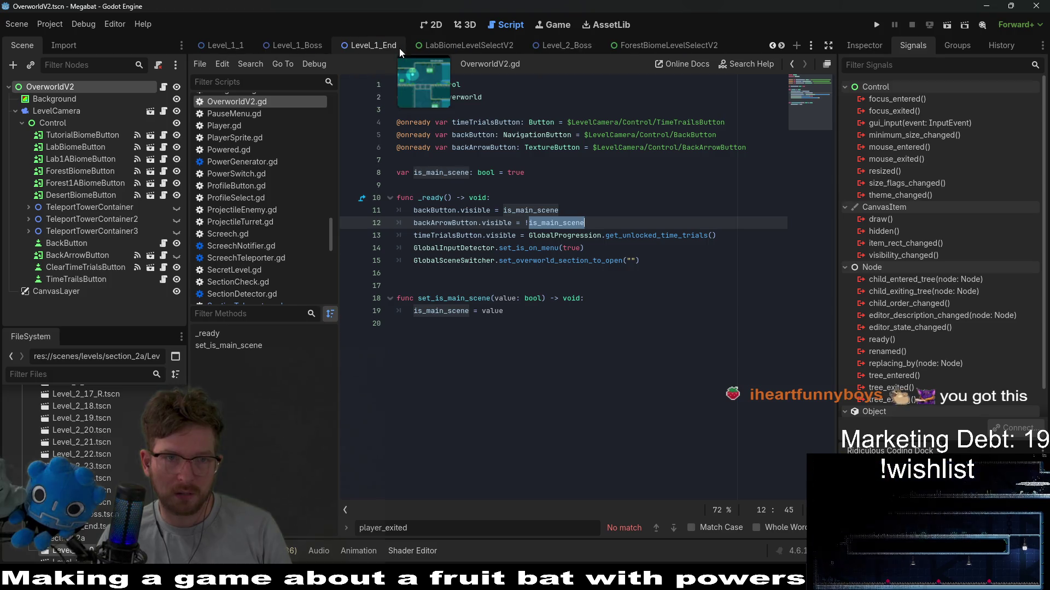
scroll(300, 48, up, 5)
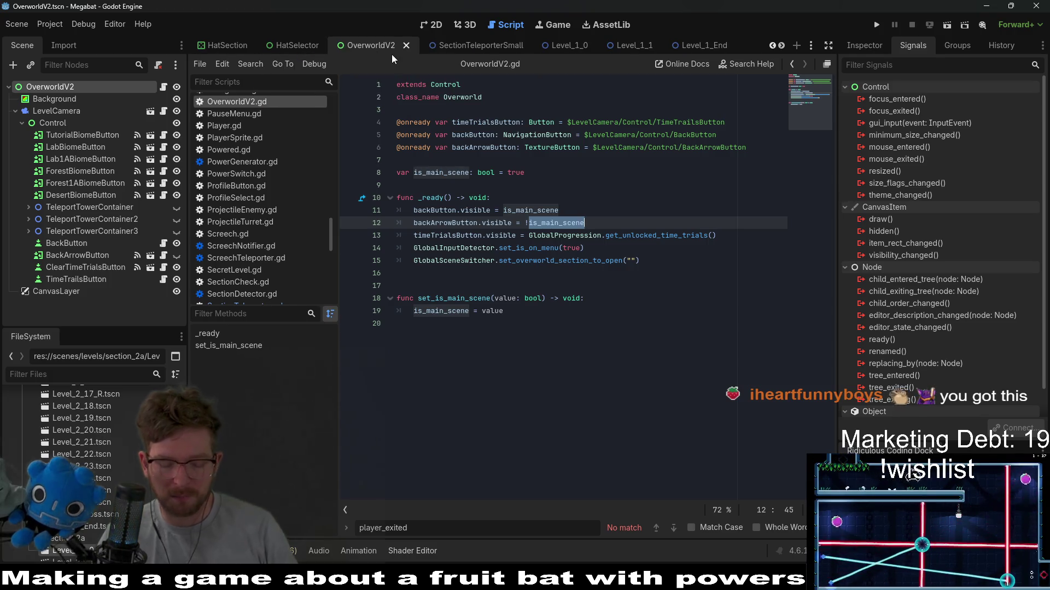
key(alt+shift+o)
text(baseLevel)
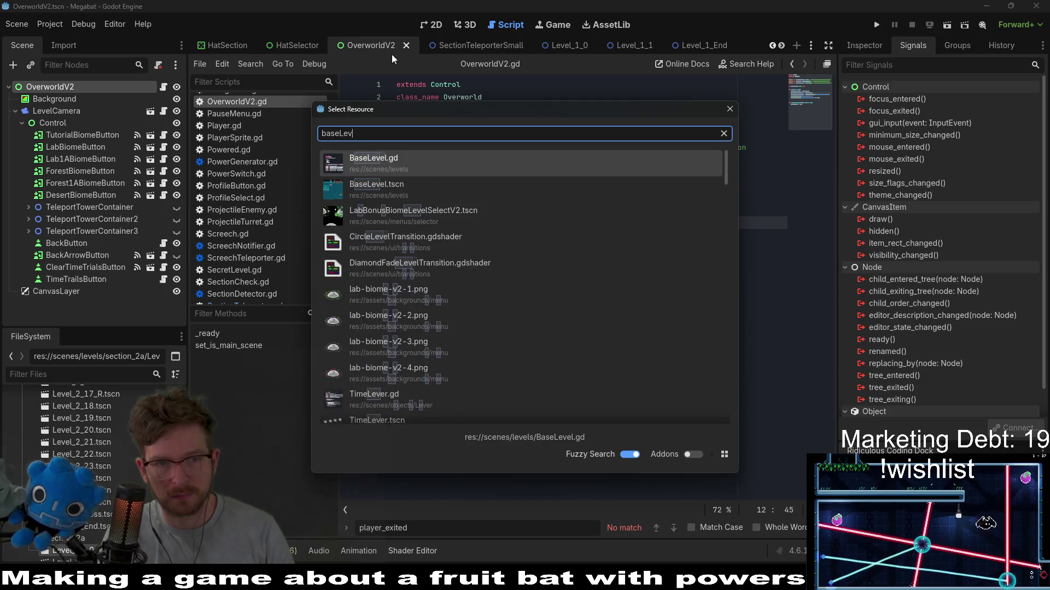
key(Down)
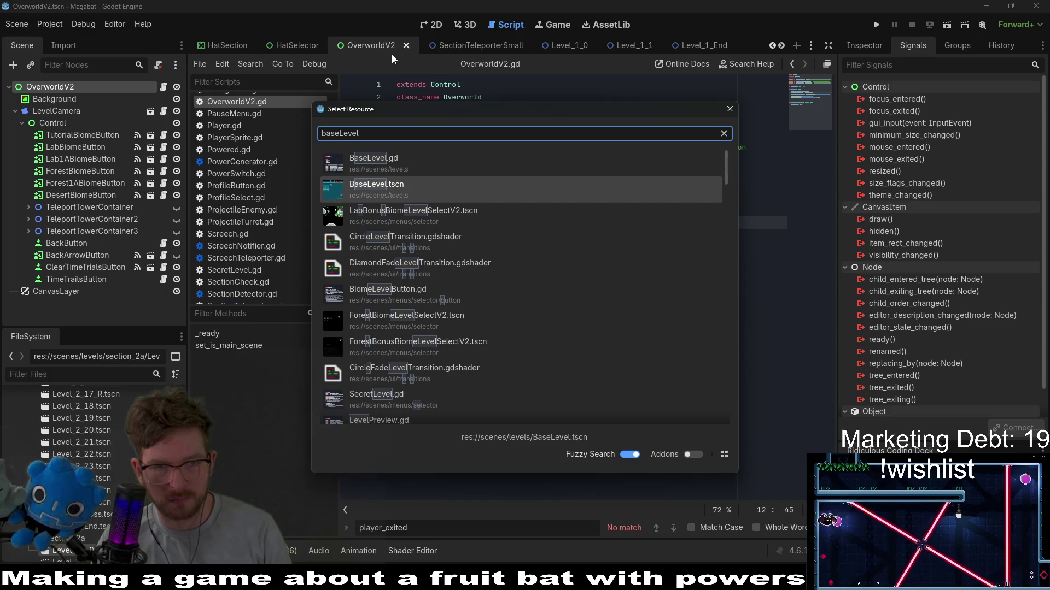
key(Return)
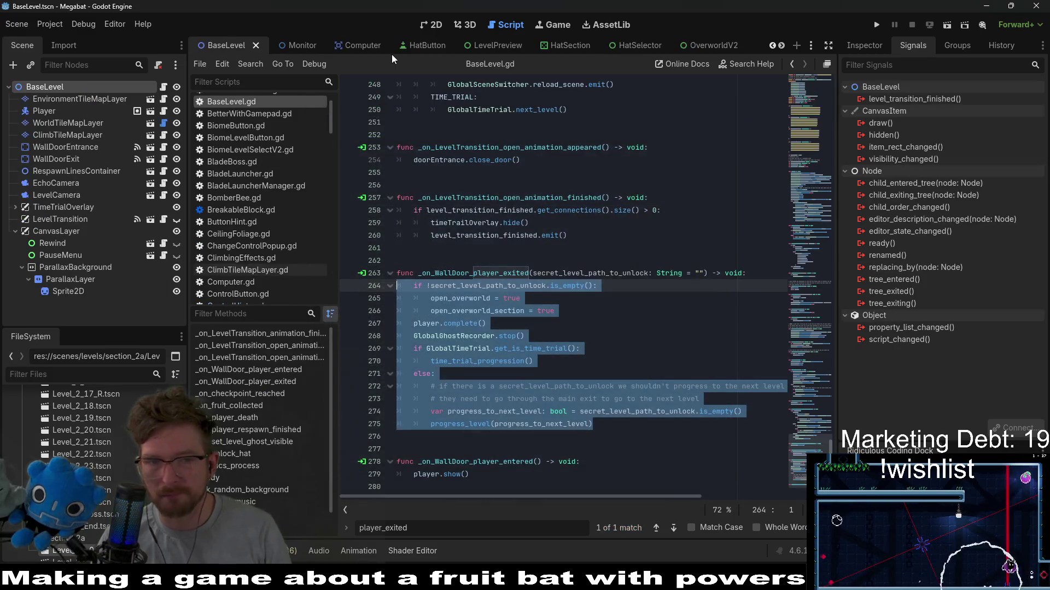
click(614, 241)
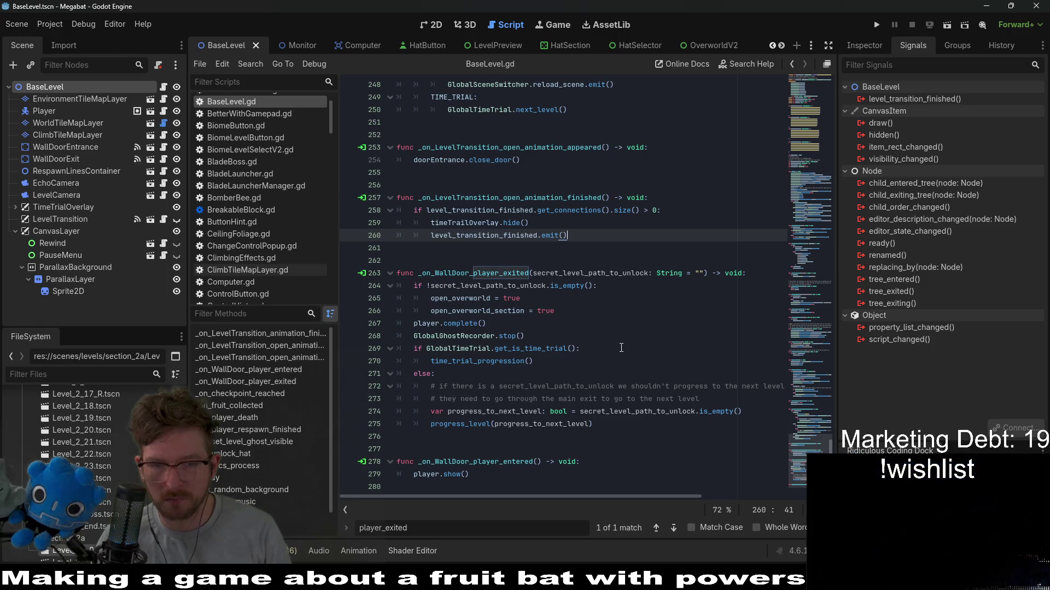
click(529, 453)
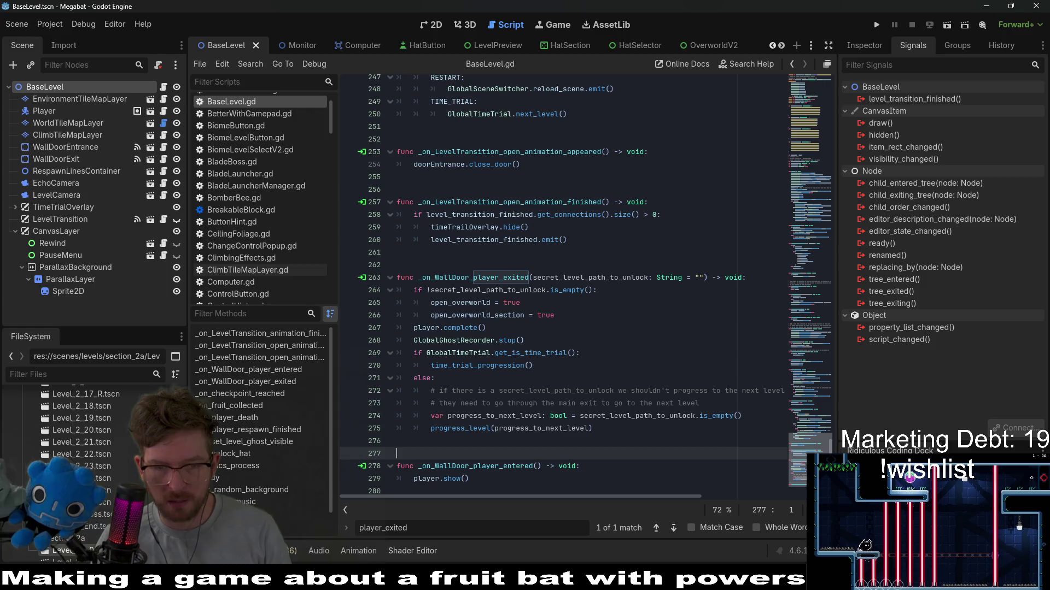
scroll(530, 477, down, 1)
double_click(472, 270)
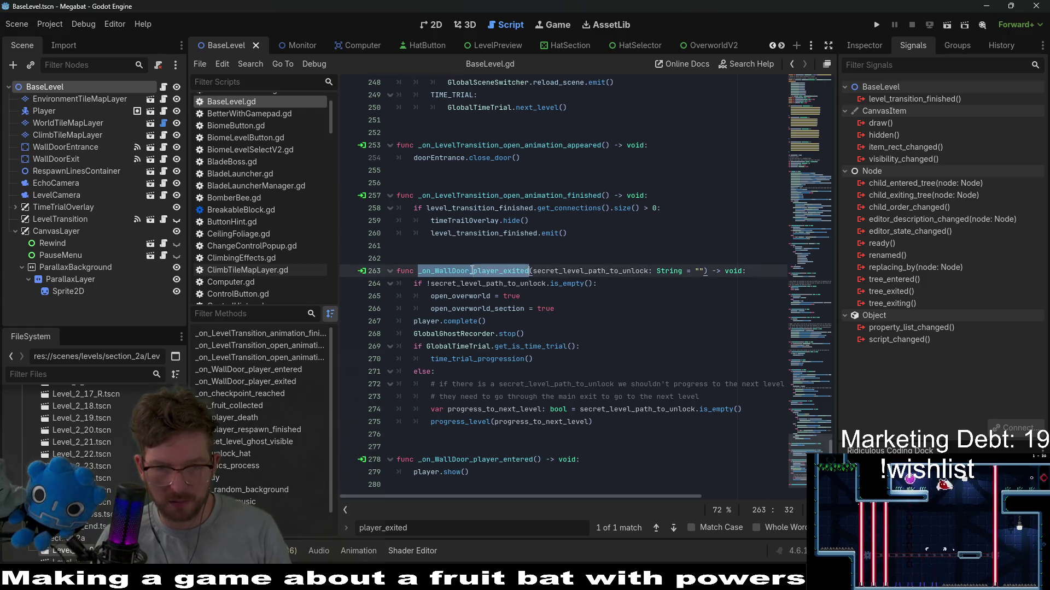
click(468, 464)
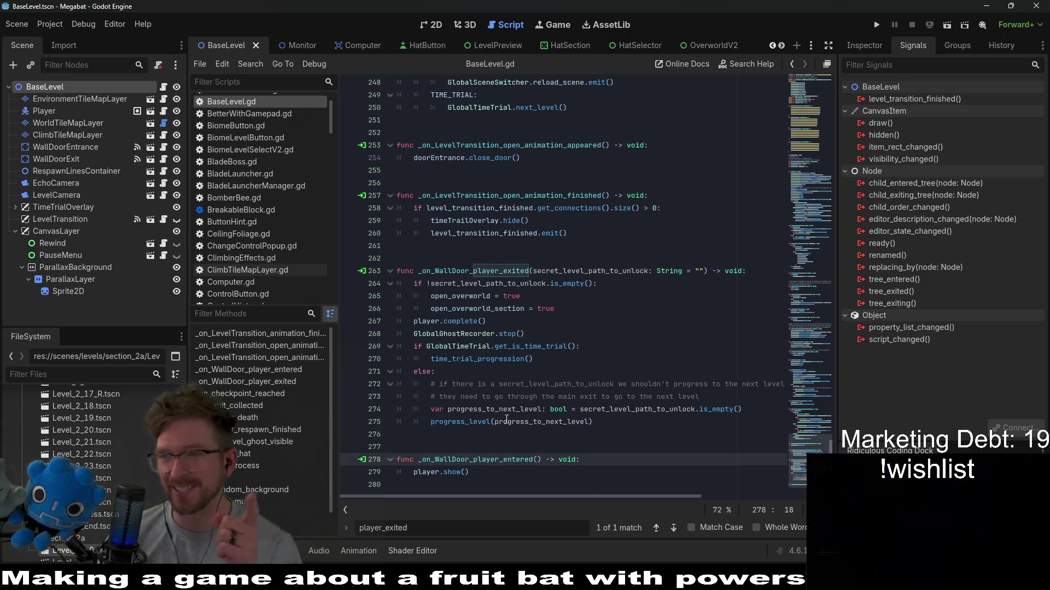
drag(427, 462, 533, 461)
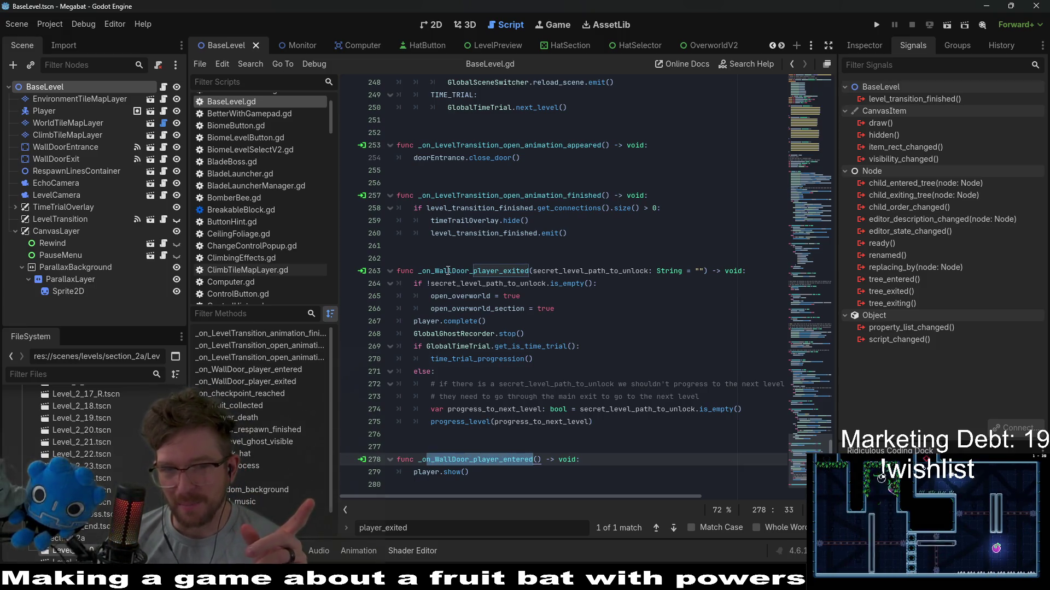
drag(432, 271, 488, 277)
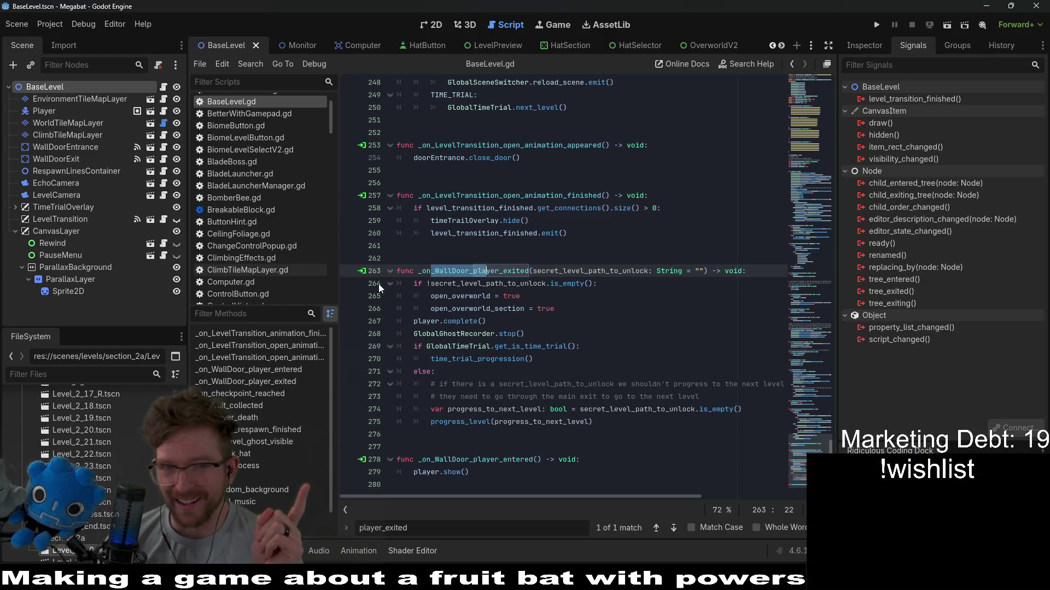
drag(422, 271, 535, 271)
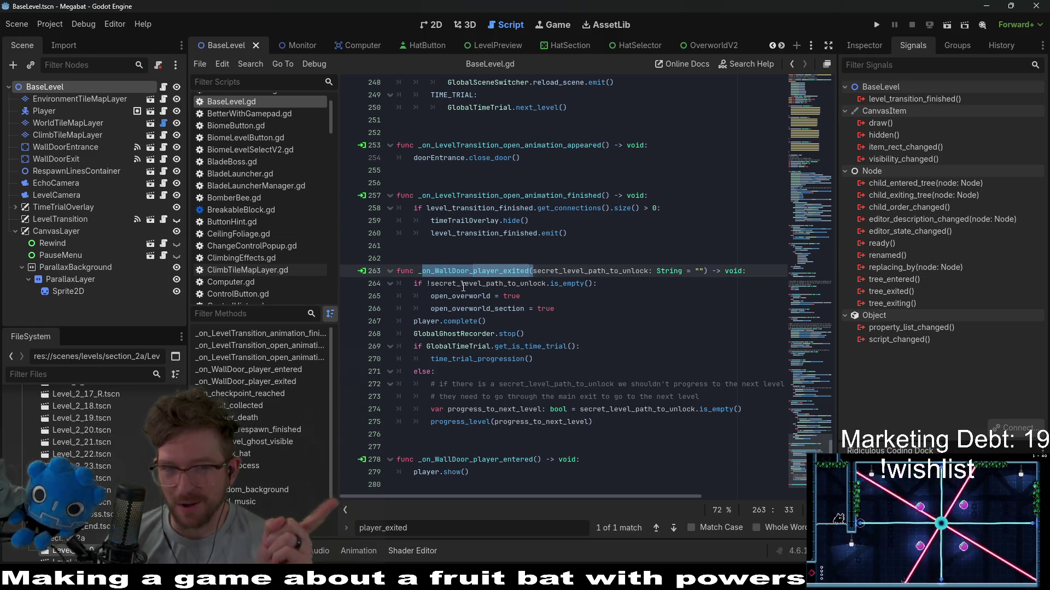
click(438, 271)
drag(461, 268, 470, 269)
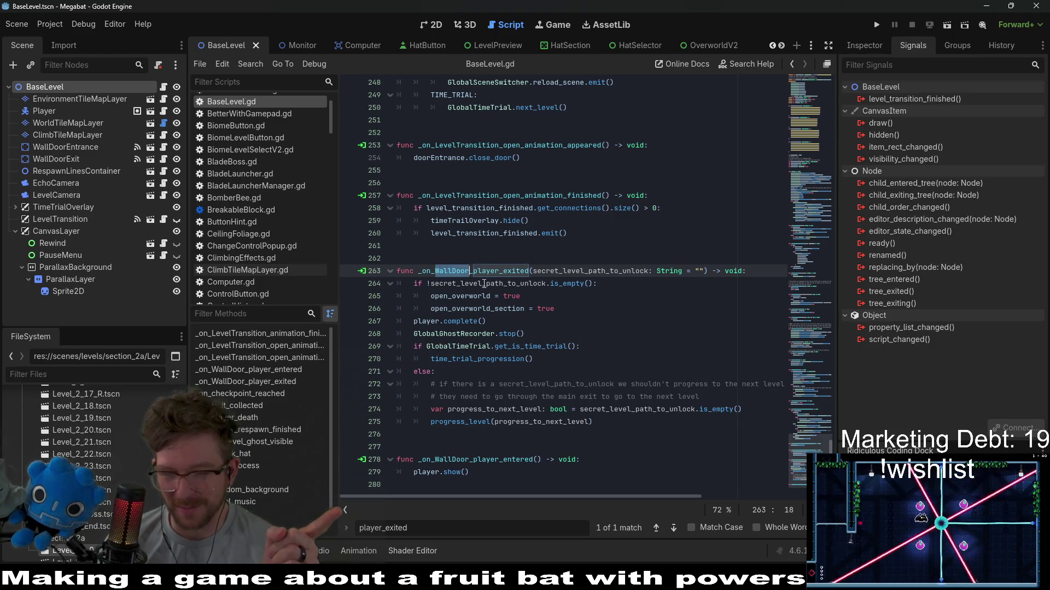
mouse_move(490, 295)
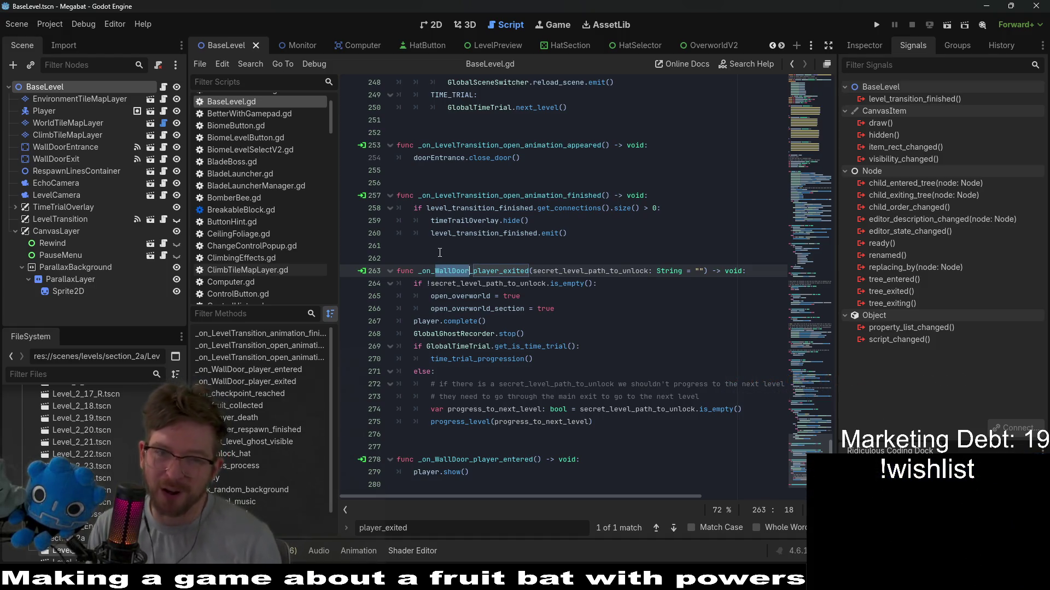
click(466, 271)
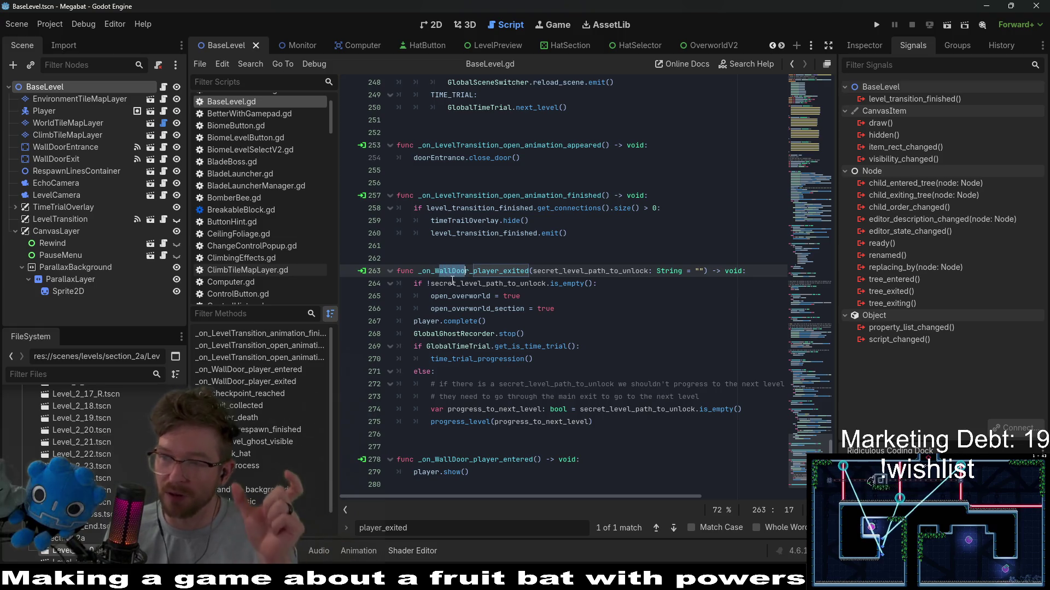
mouse_move(451, 281)
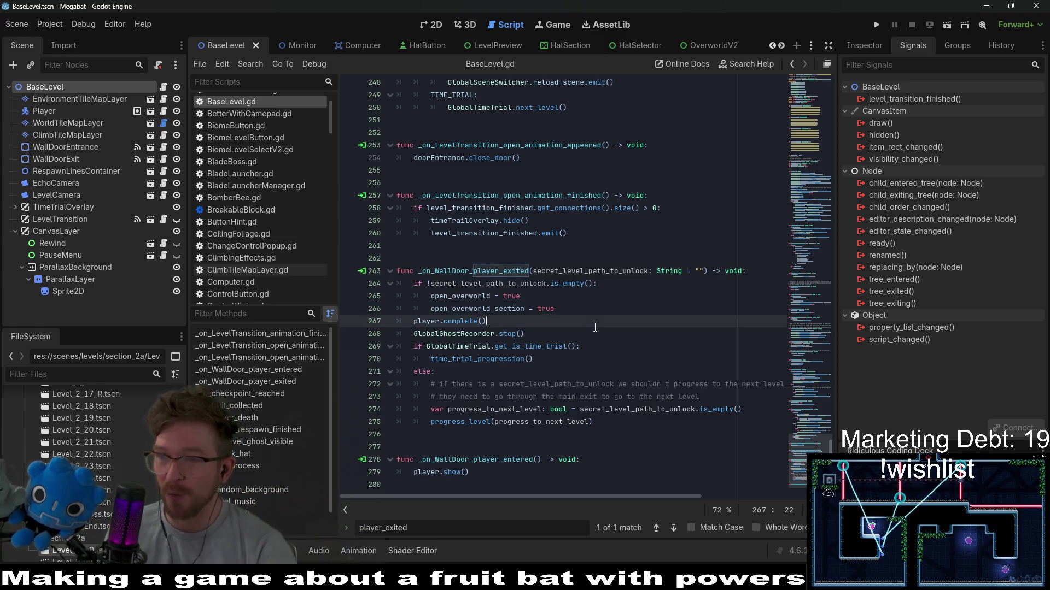
click(498, 321)
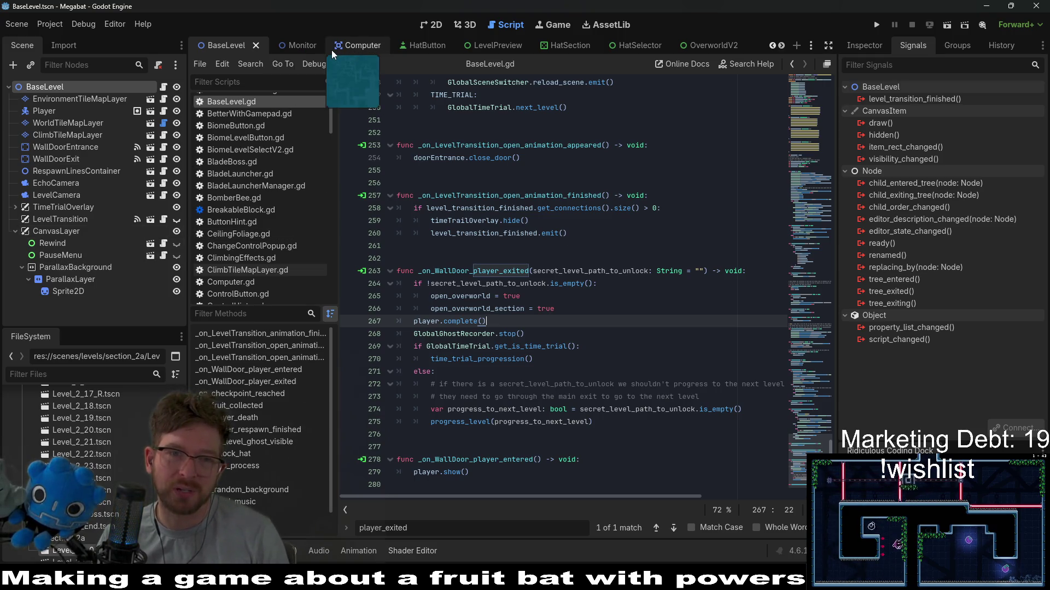
scroll(331, 50, down, 5)
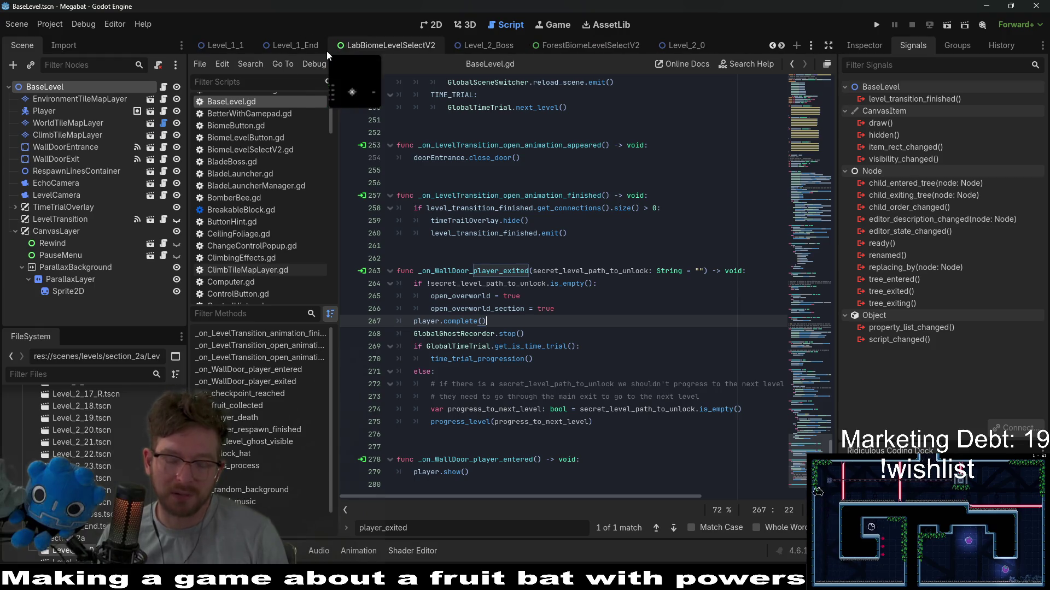
key(ctrl+shift+o)
Step: Open Level_1_End and connect SectionTeleporter's player_teleported to BaseLevel as _on_section_teleporter_player_teleported
text(level_1)
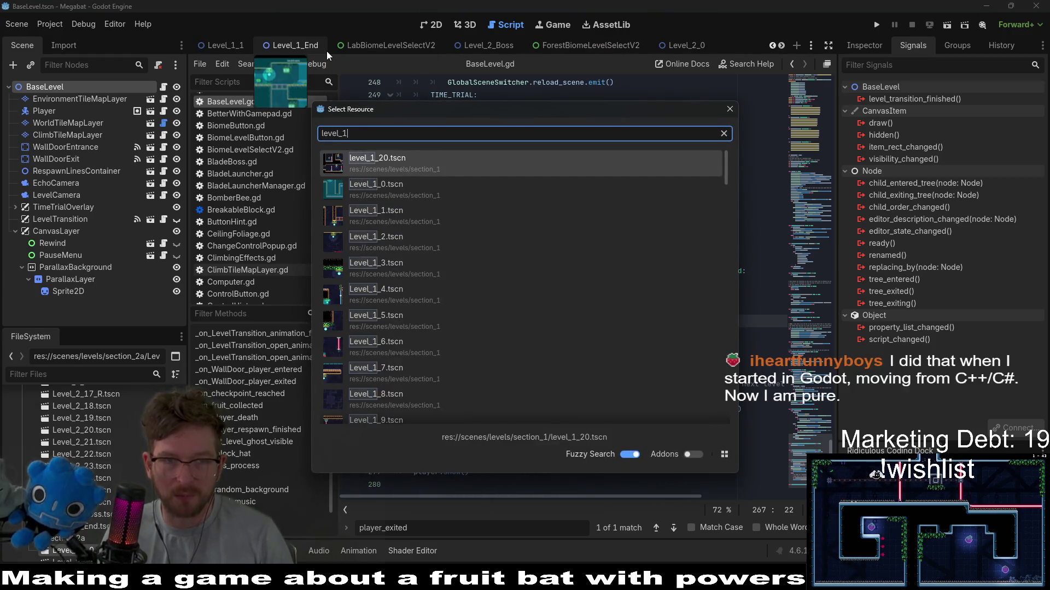
text(_end)
key(Return)
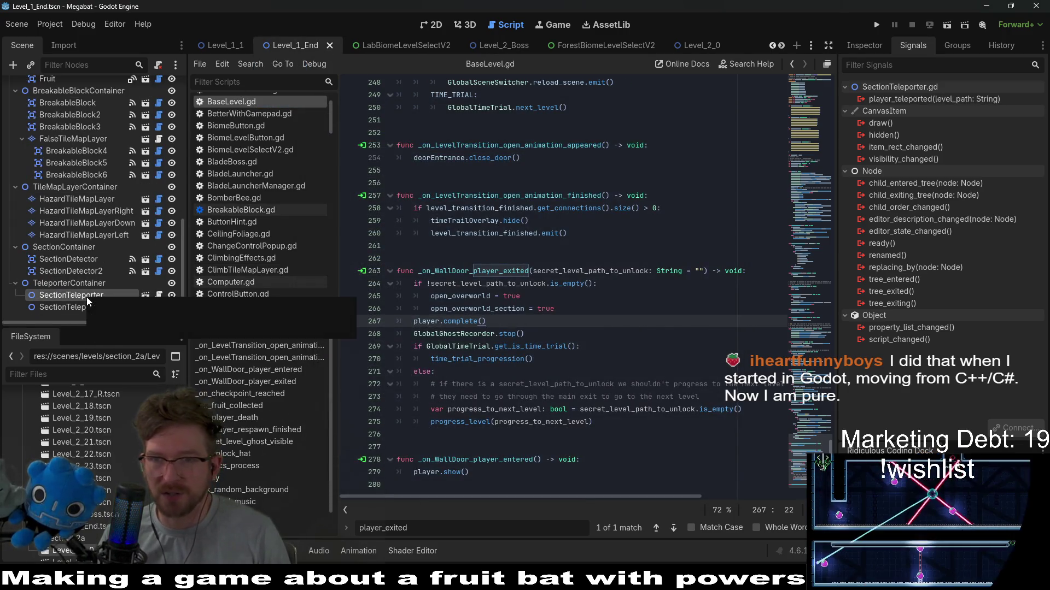
click(910, 103)
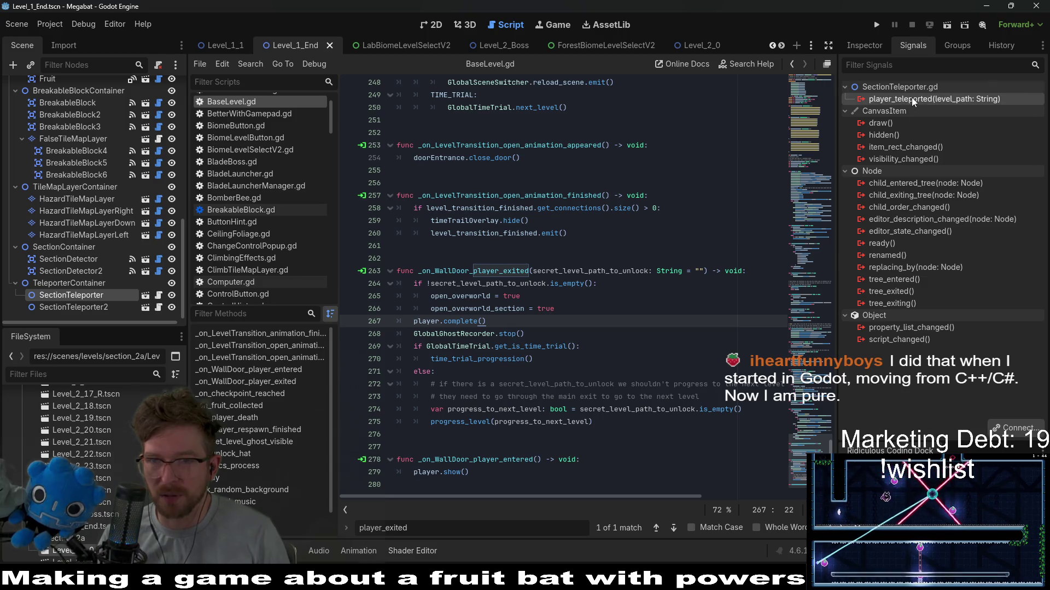
right_click(911, 103)
click(934, 108)
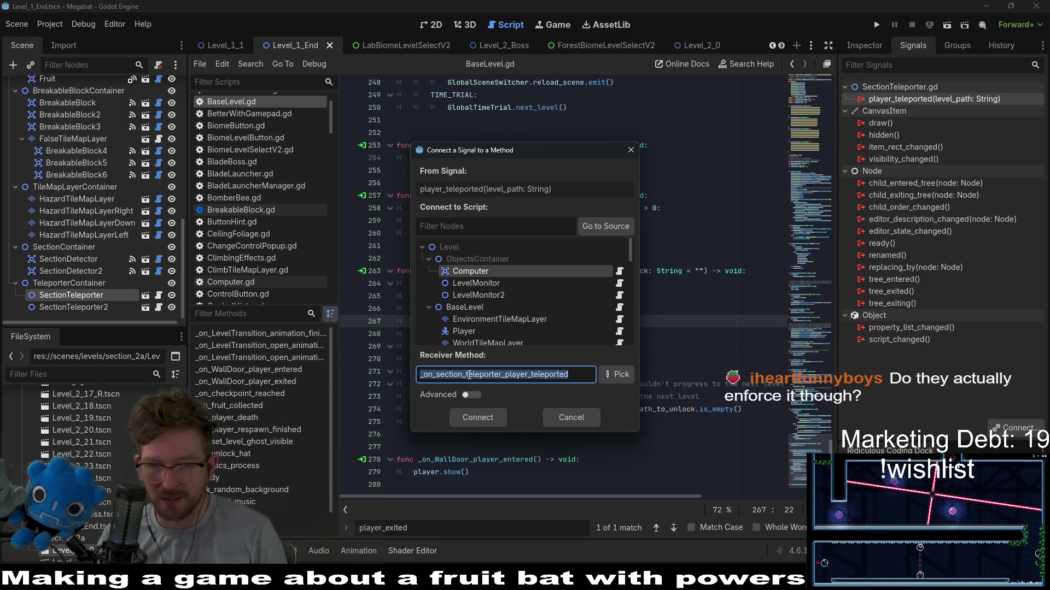
click(468, 375)
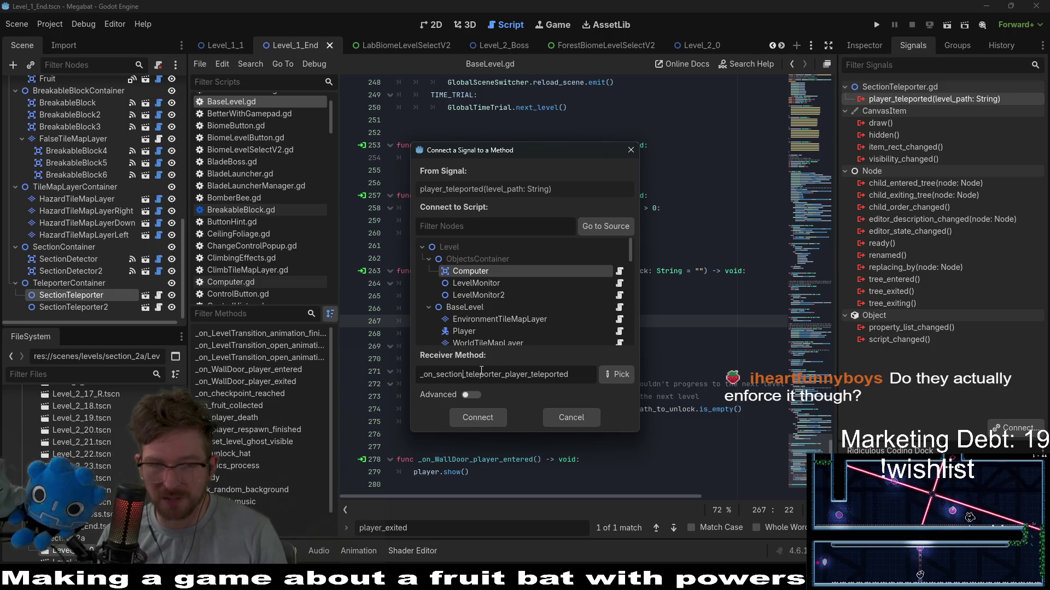
click(506, 308)
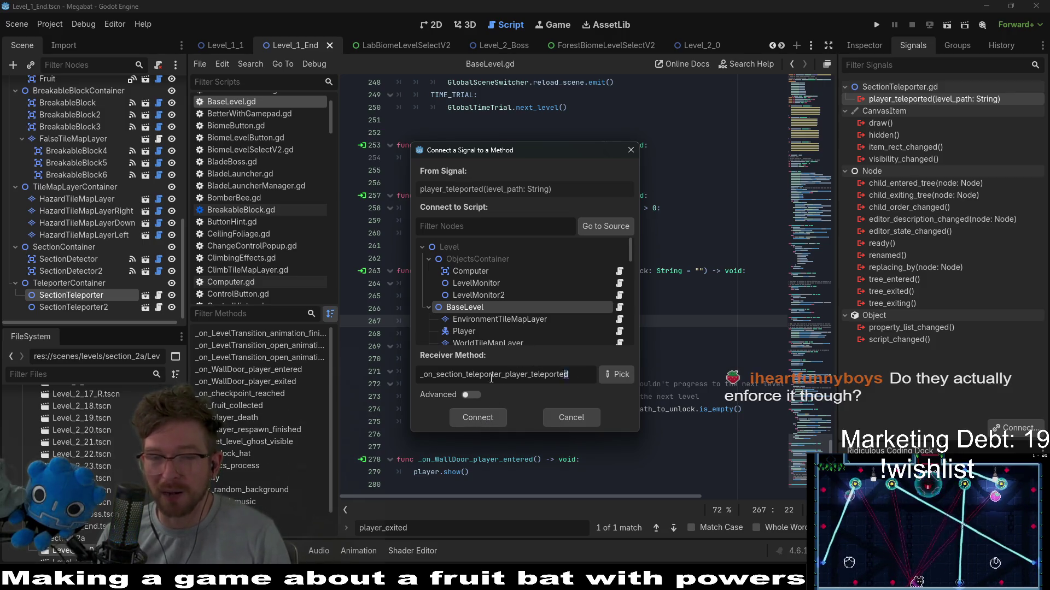
drag(558, 376, 415, 375)
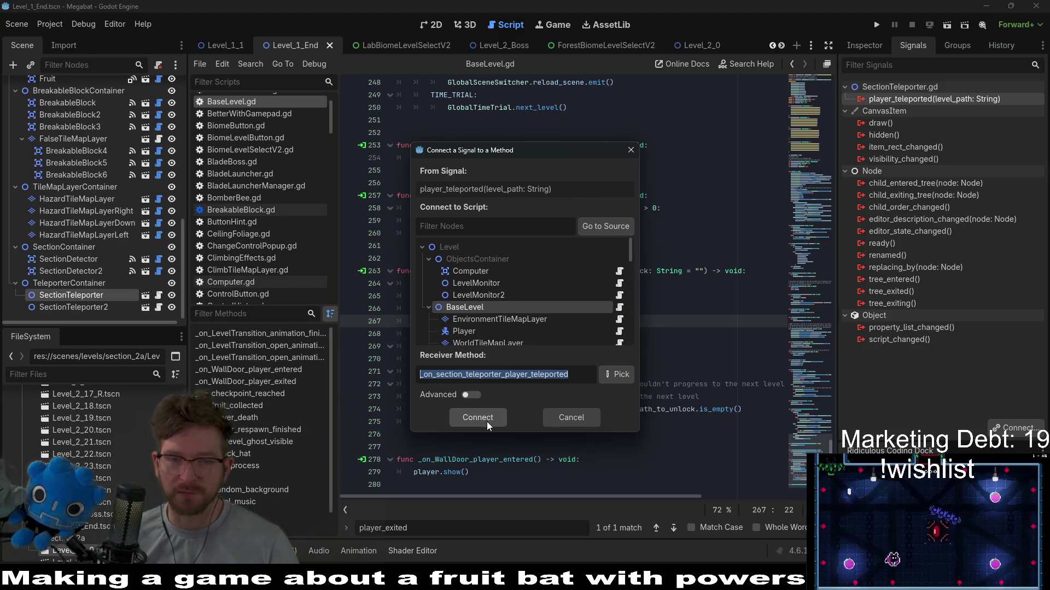
click(477, 417)
key(ctrl+p)
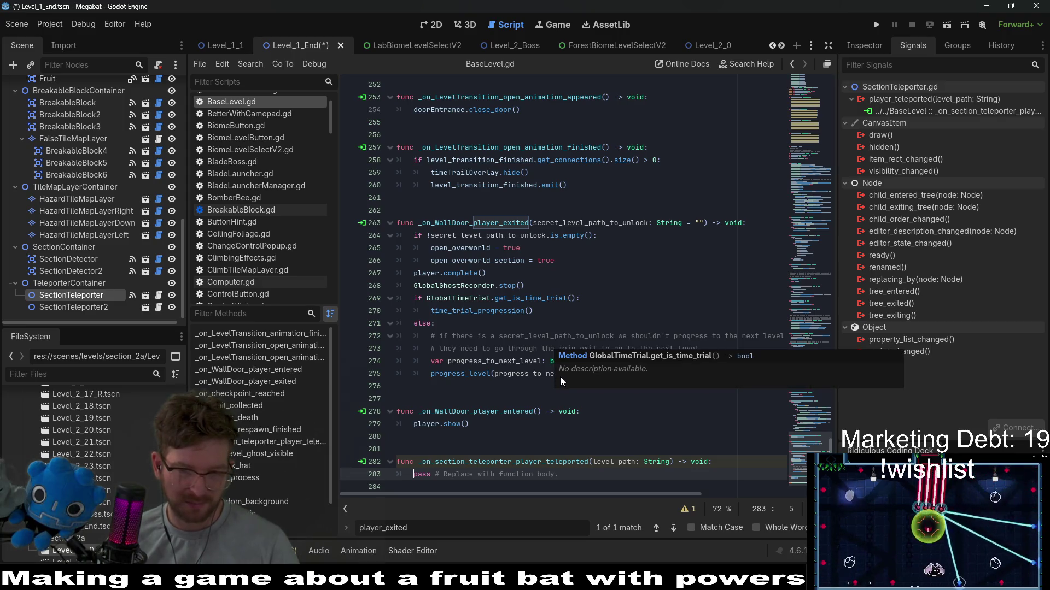
click(594, 472)
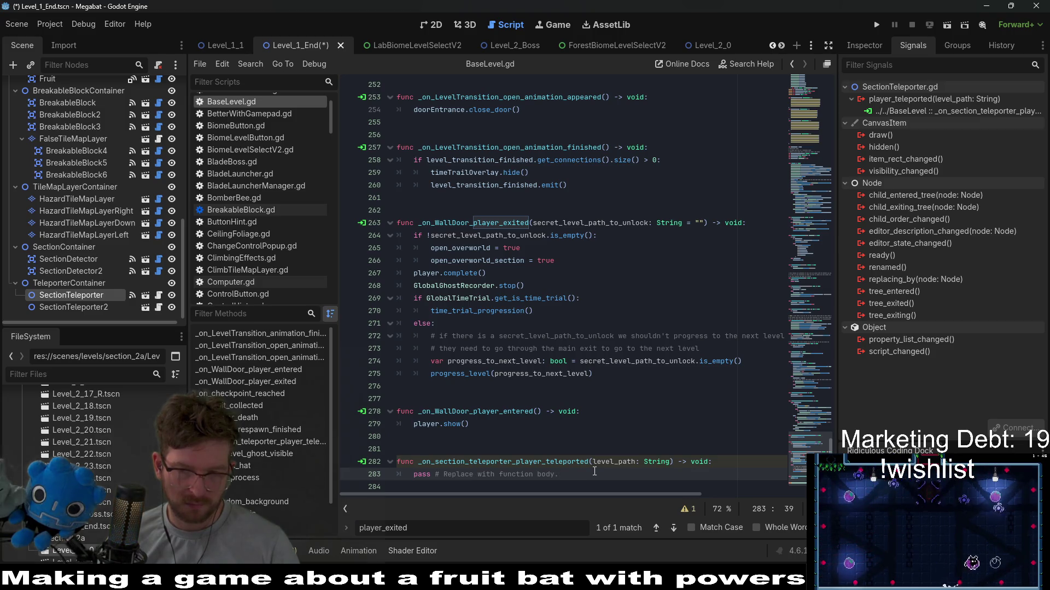
click(607, 449)
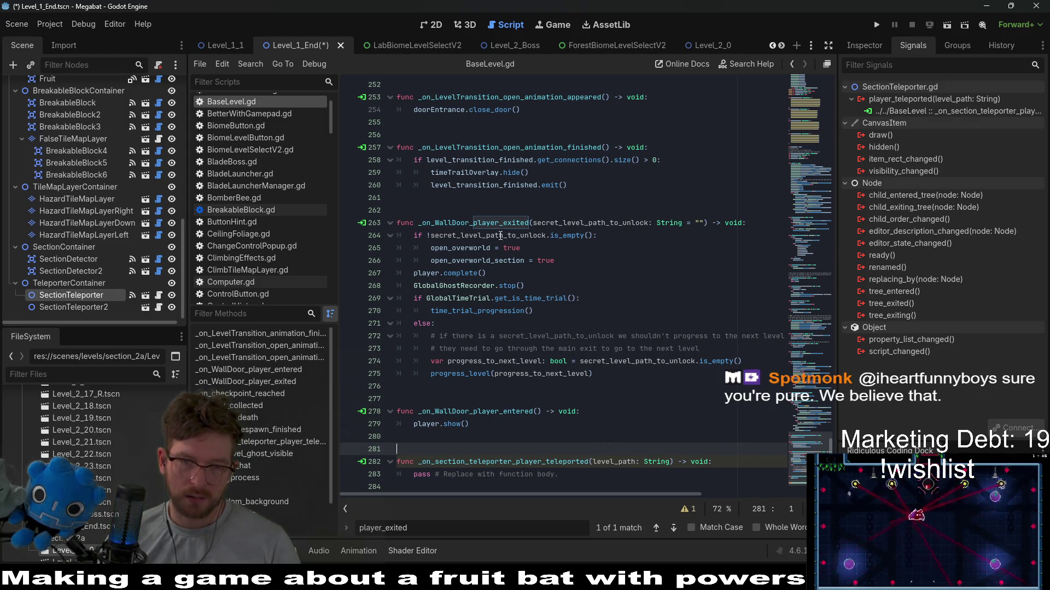
double_click(501, 235)
double_click(622, 462)
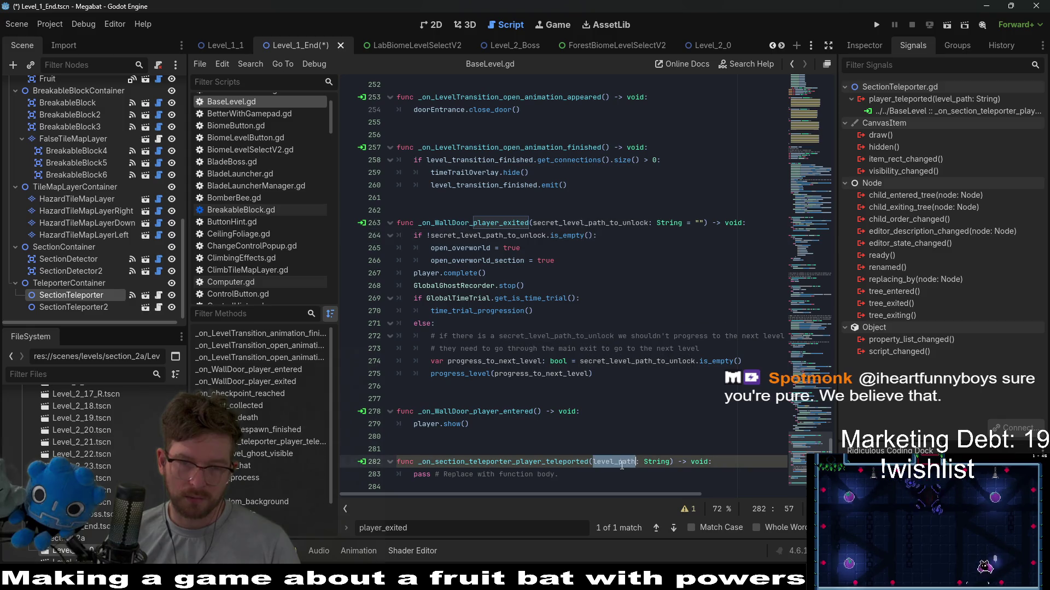
click(474, 247)
double_click(472, 236)
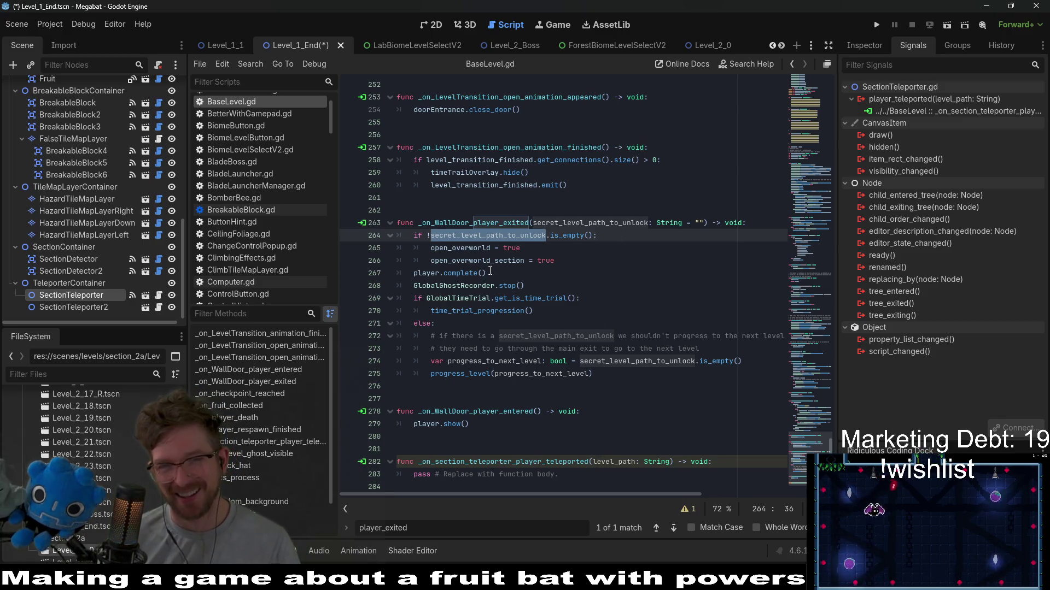
click(547, 248)
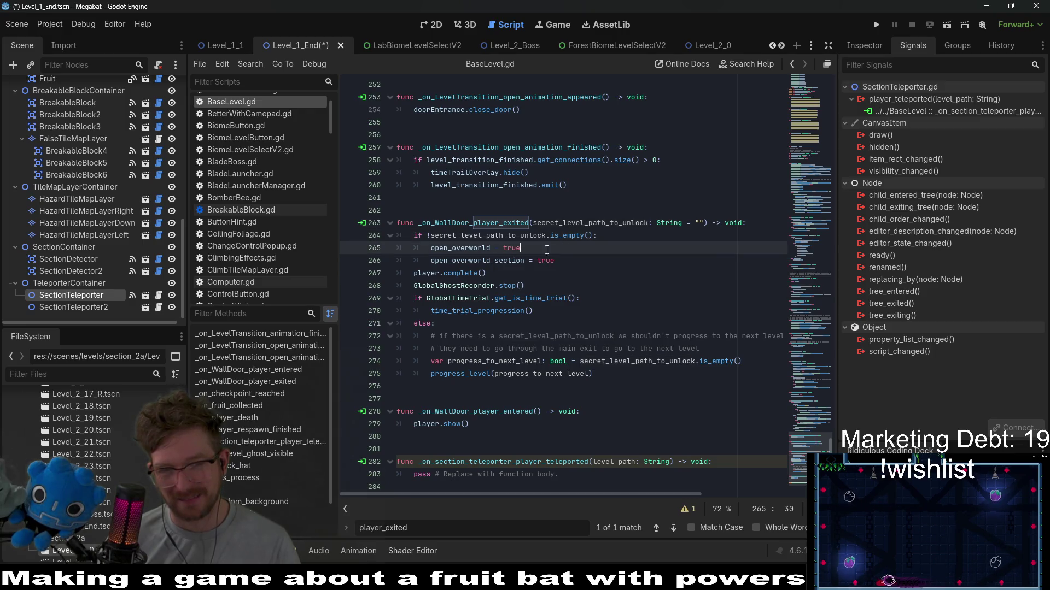
double_click(509, 235)
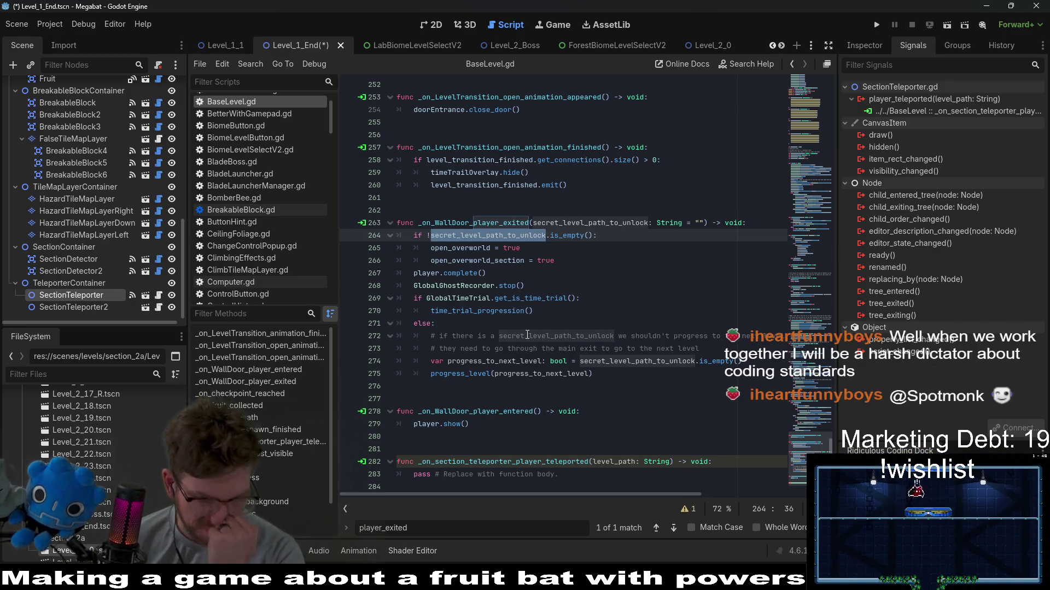
click(546, 312)
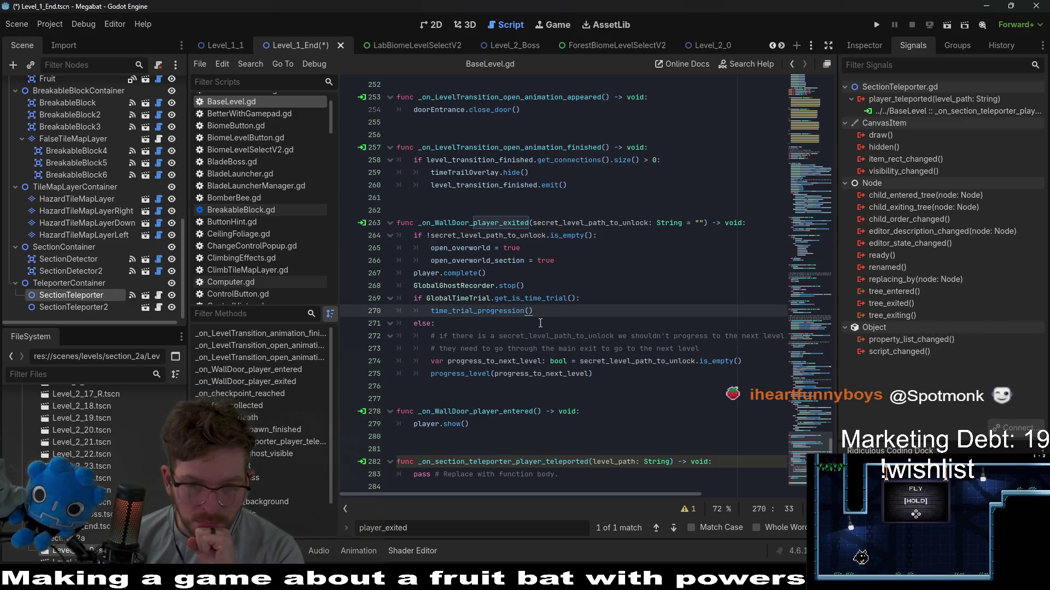
click(539, 325)
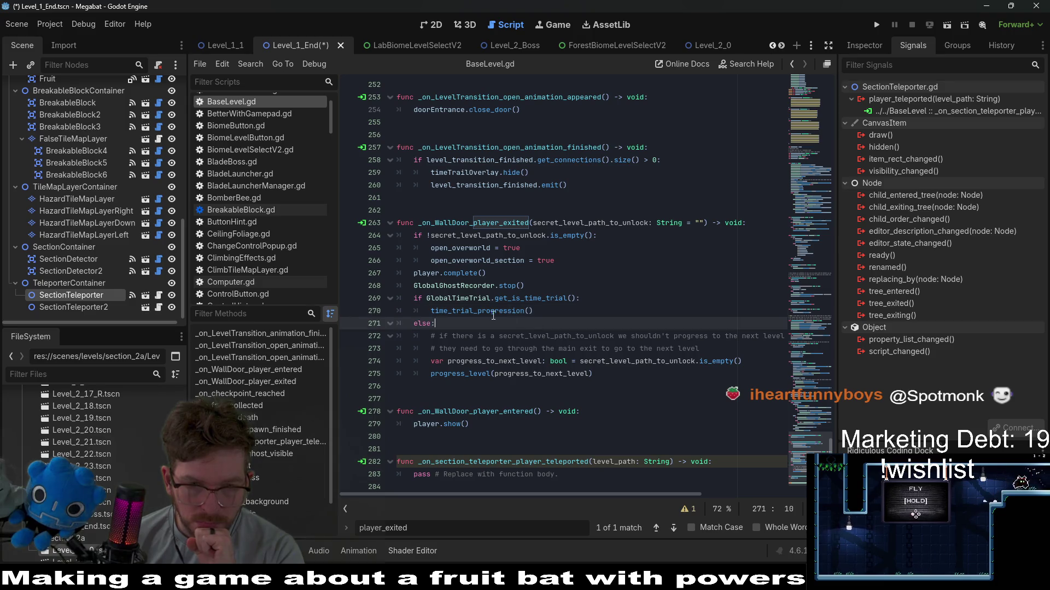
Step: Paste lines 267–271 over the teleporter handler's pass line and add pass under else
key(shift+Up)
key(shift+Up)
key(shift+Up)
key(shift+Home)
key(ctrl+c)
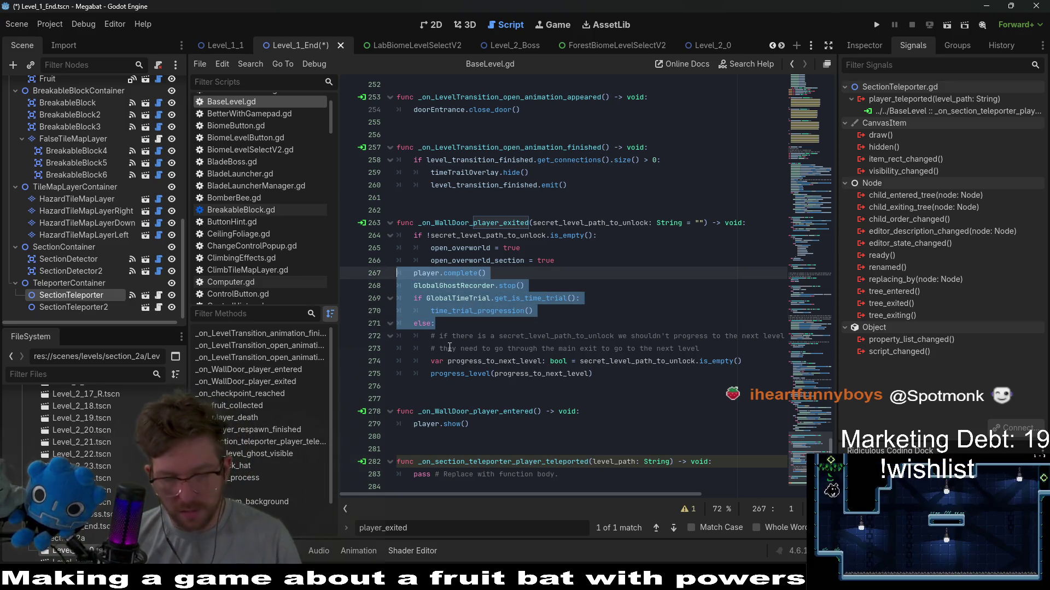
triple_click(482, 475)
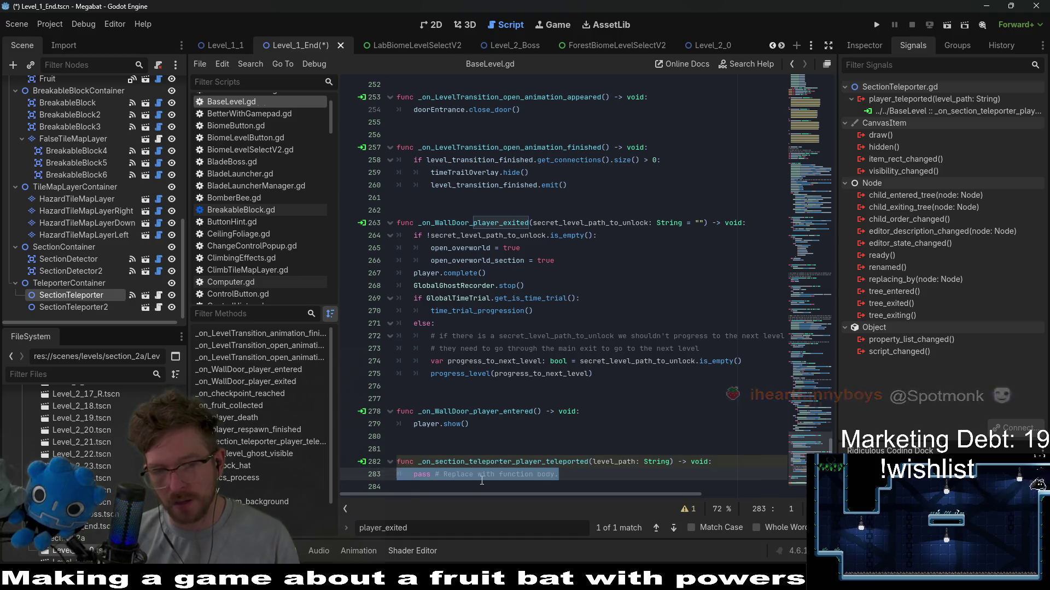
key(ctrl+v)
key(Return)
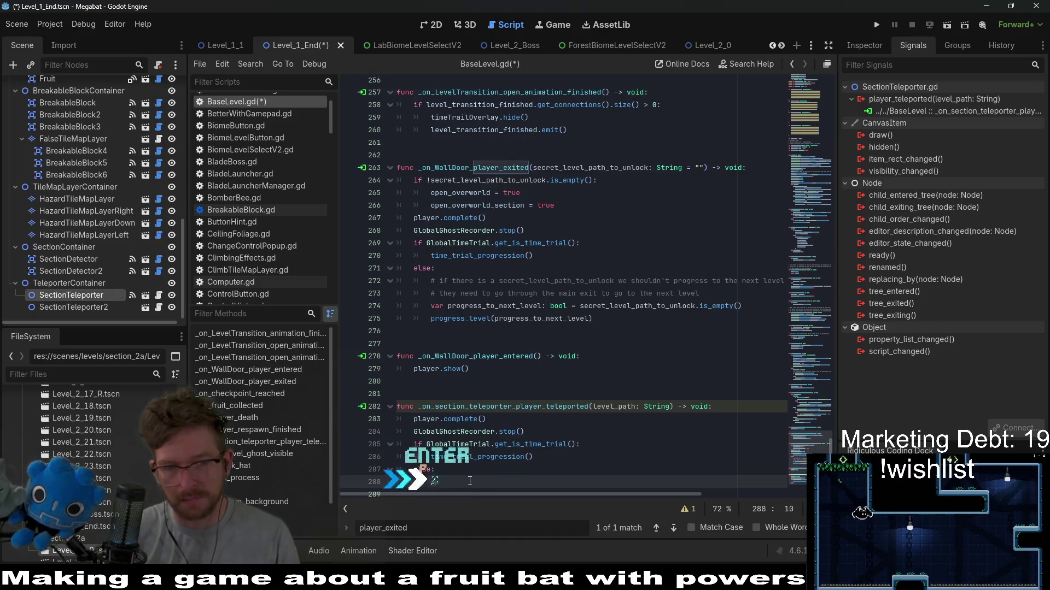
text(pass)
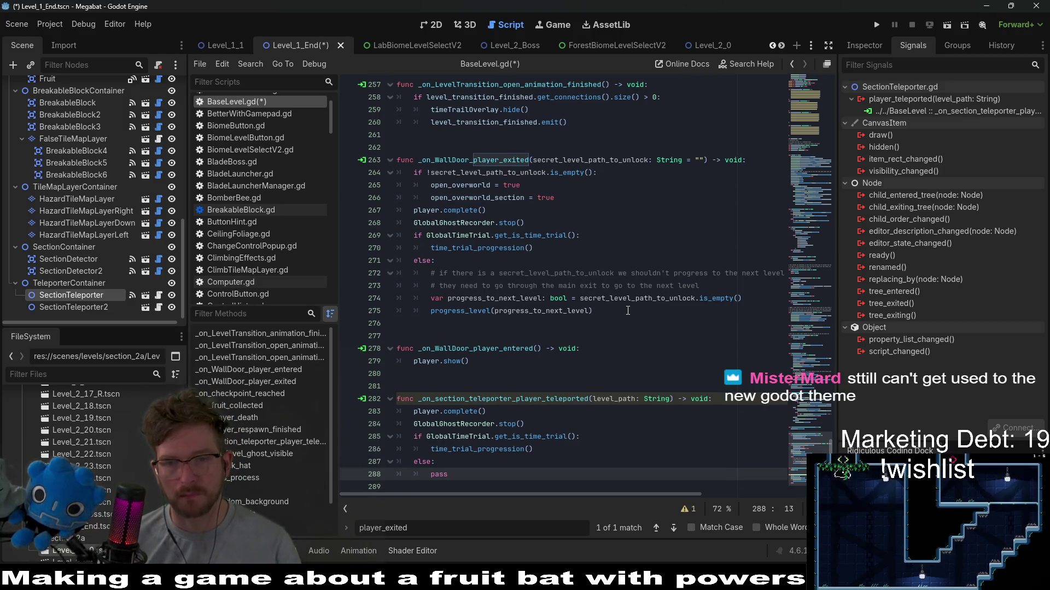
Step: Review the pasted handler code, then jump to the progress_level definition
double_click(576, 275)
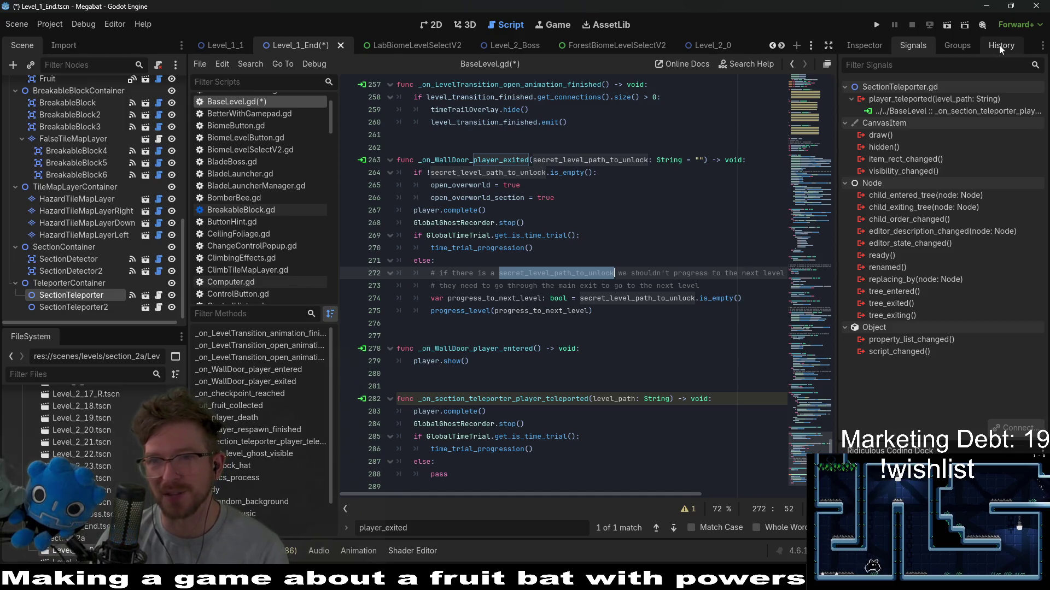
click(557, 410)
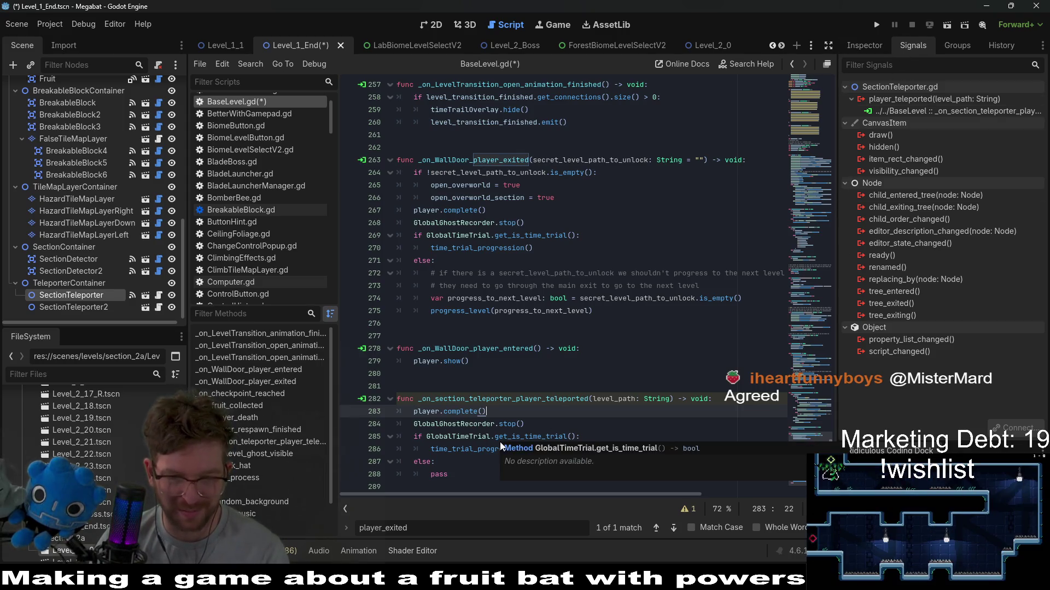
click(453, 436)
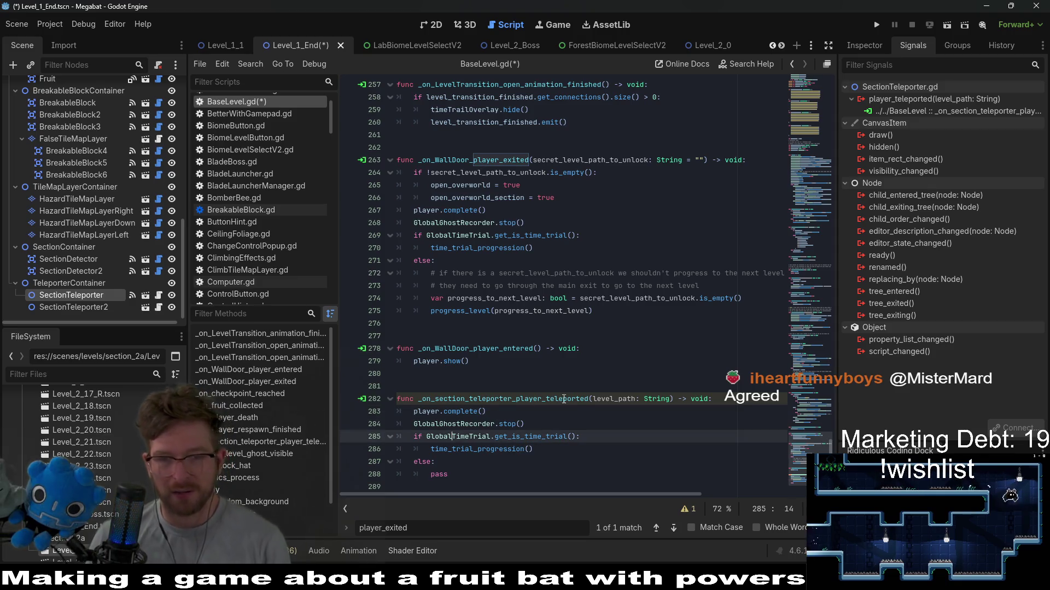
click(594, 399)
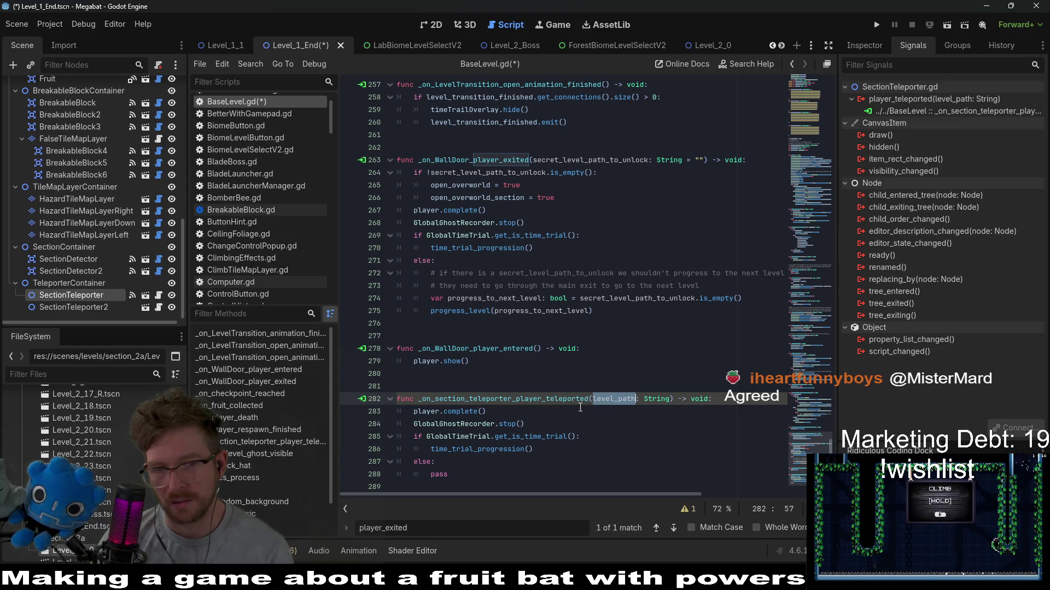
double_click(542, 313)
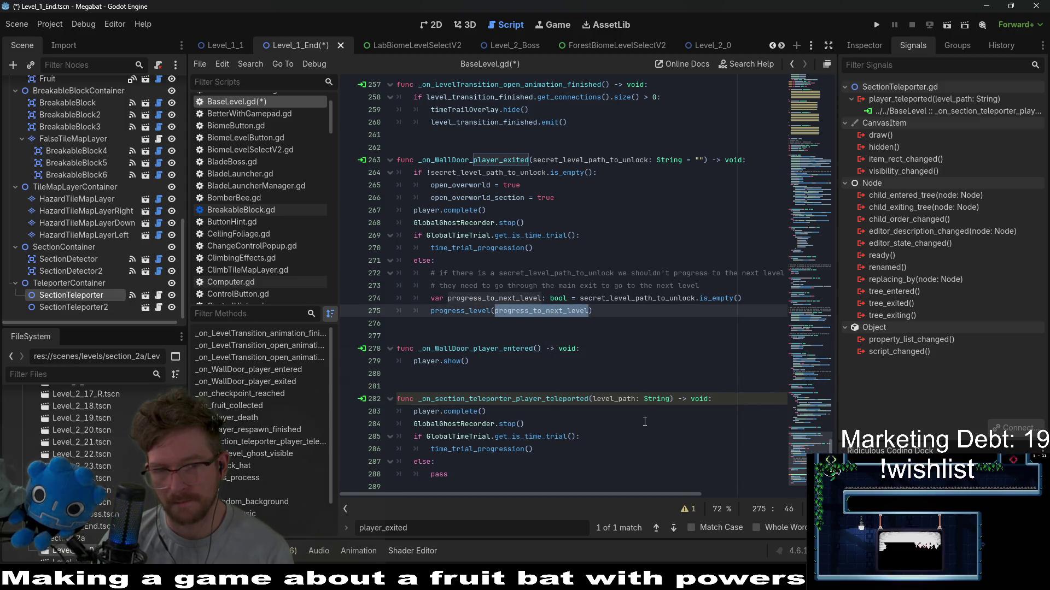
double_click(611, 397)
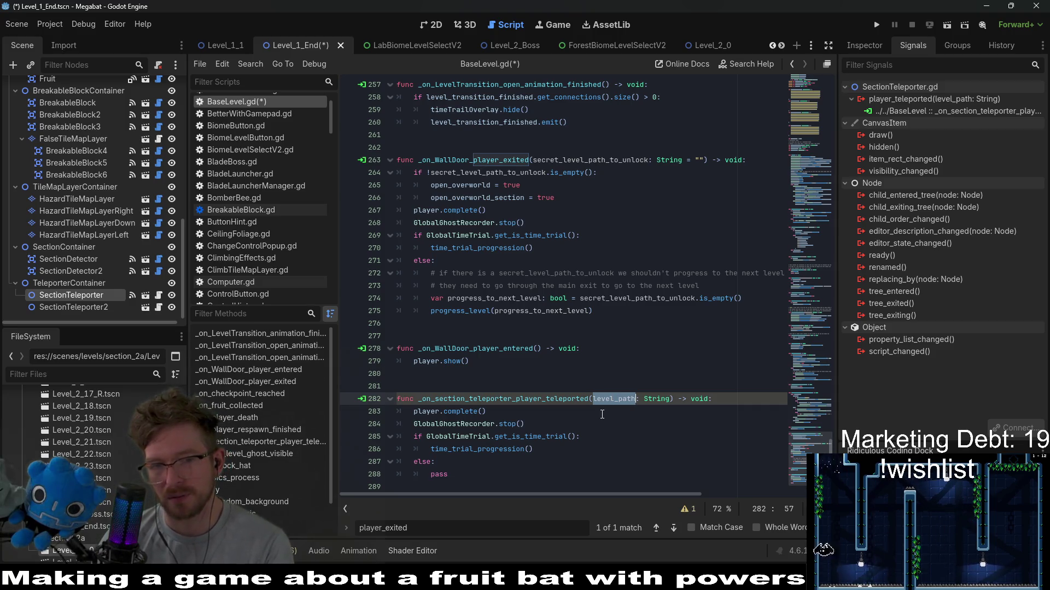
click(460, 322)
ctrl+click(460, 310)
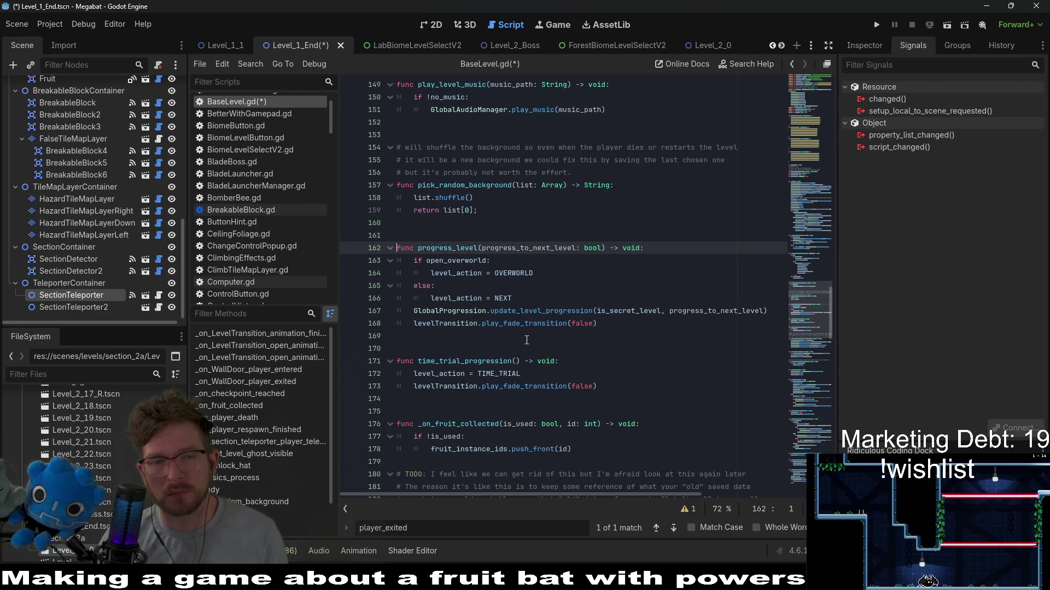
Step: Paste progress_level's lines 167–168 over pass in the else branch and indent them
click(514, 323)
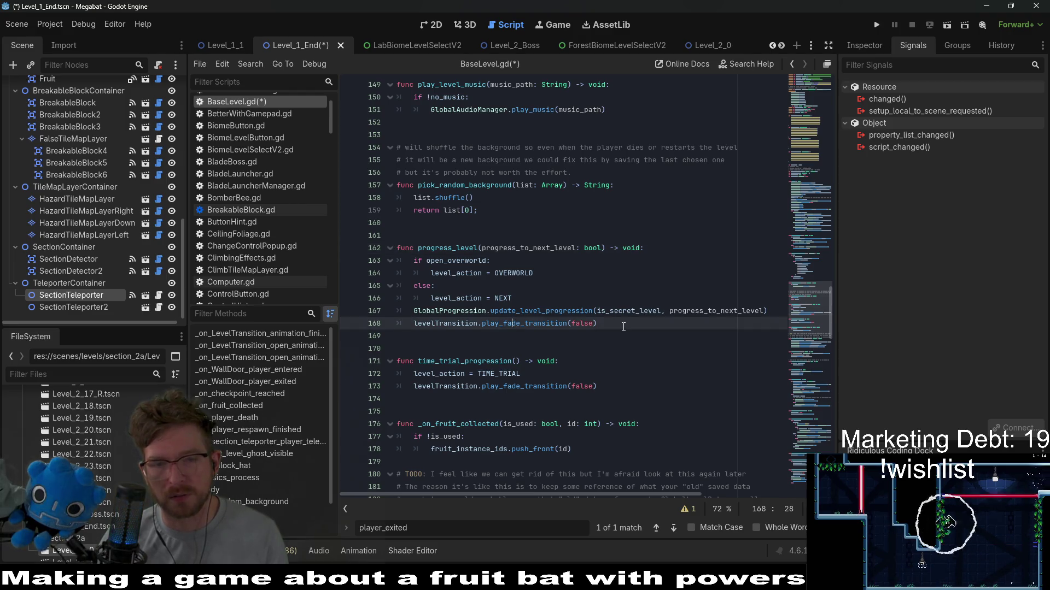
drag(621, 323, 380, 314)
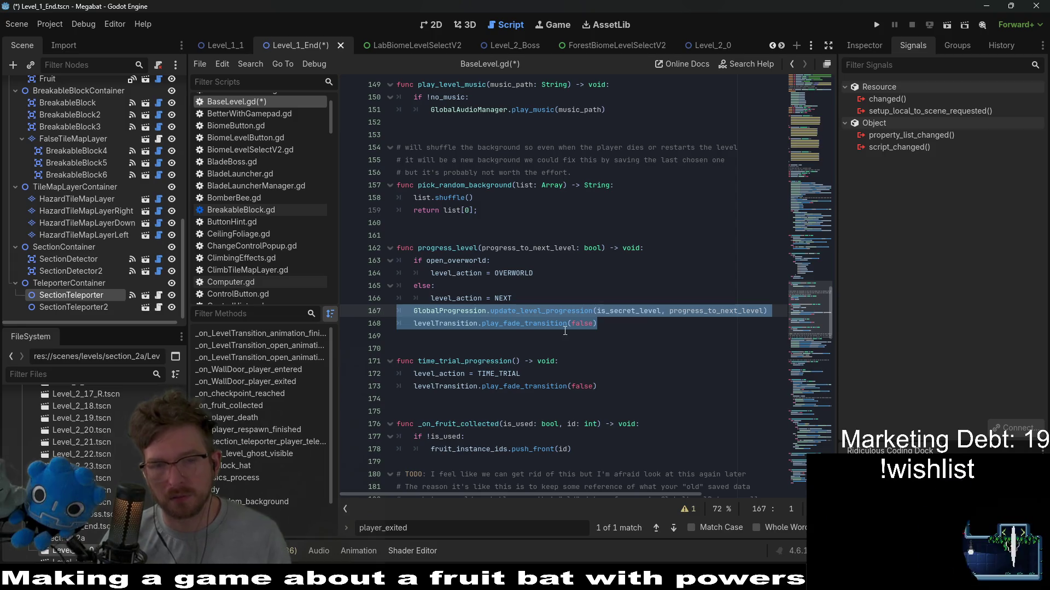
scroll(563, 323, down, 15)
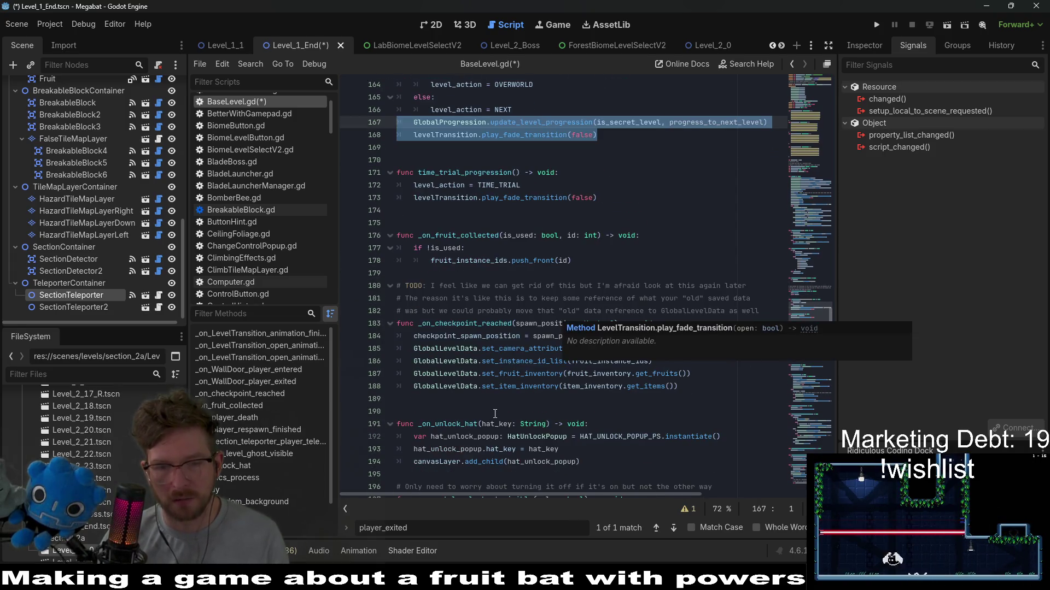
scroll(494, 414, down, 9)
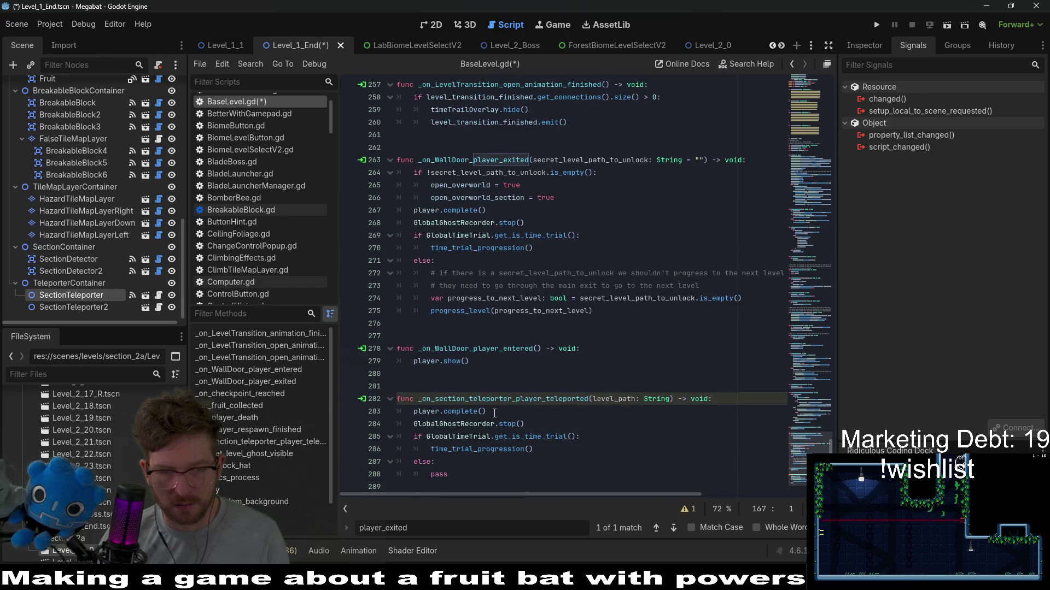
drag(448, 474, 363, 468)
key(ctrl+v)
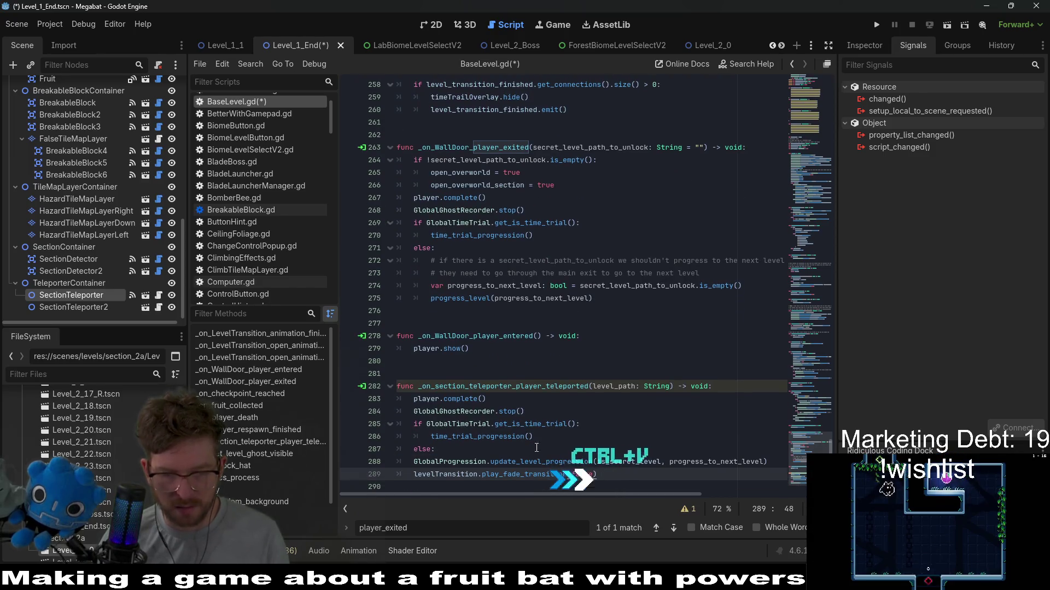
drag(597, 474, 457, 461)
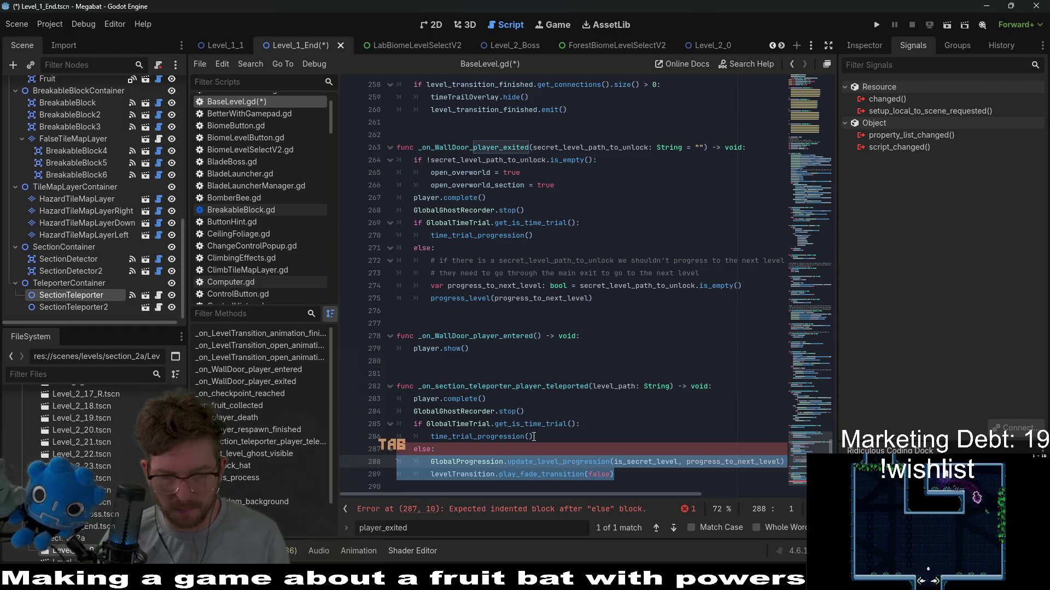
key(Tab)
Step: Follow time_trial_progression to play_fade_transition and open its definition in LevelTransition.gd
double_click(490, 426)
ctrl+click(490, 425)
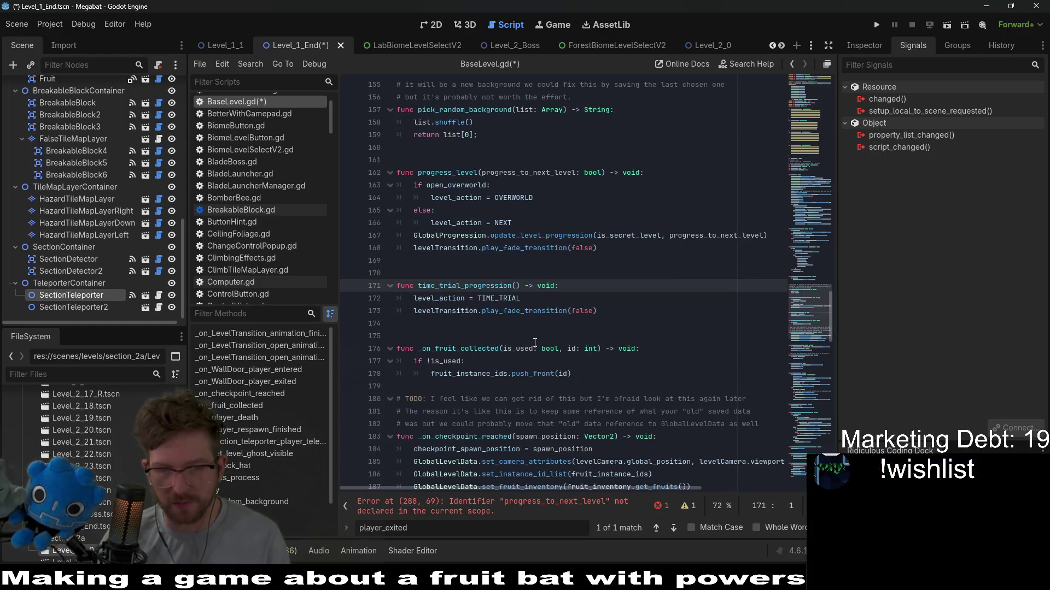
double_click(513, 309)
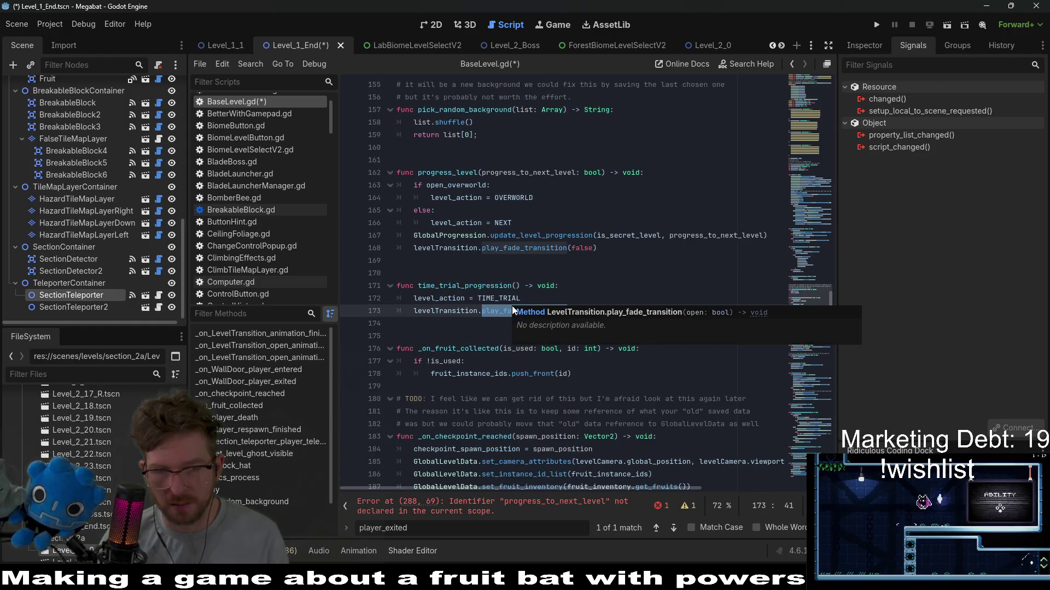
double_click(499, 298)
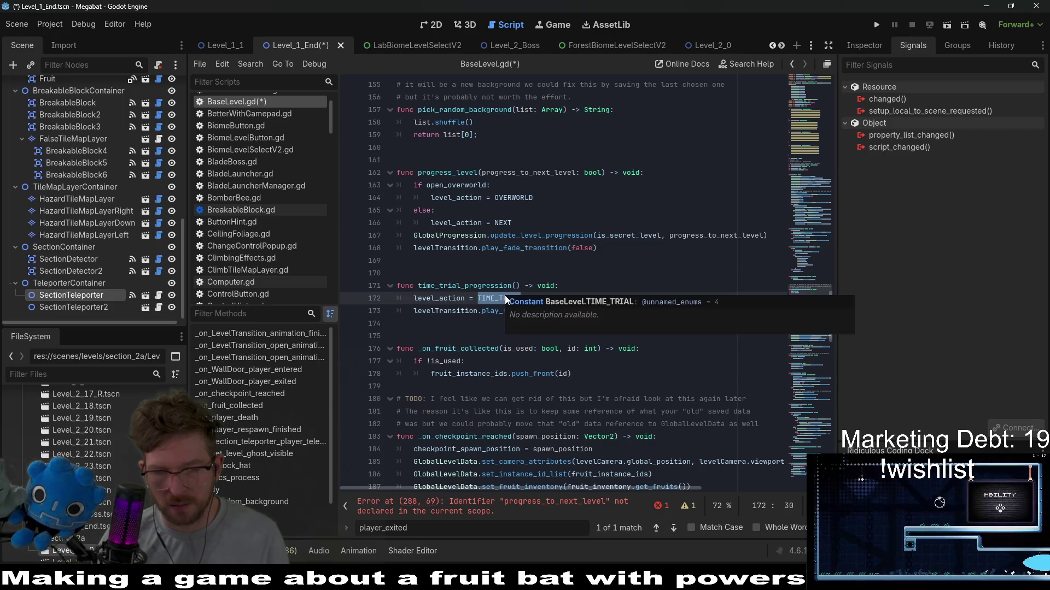
scroll(528, 241, down, 2)
double_click(529, 238)
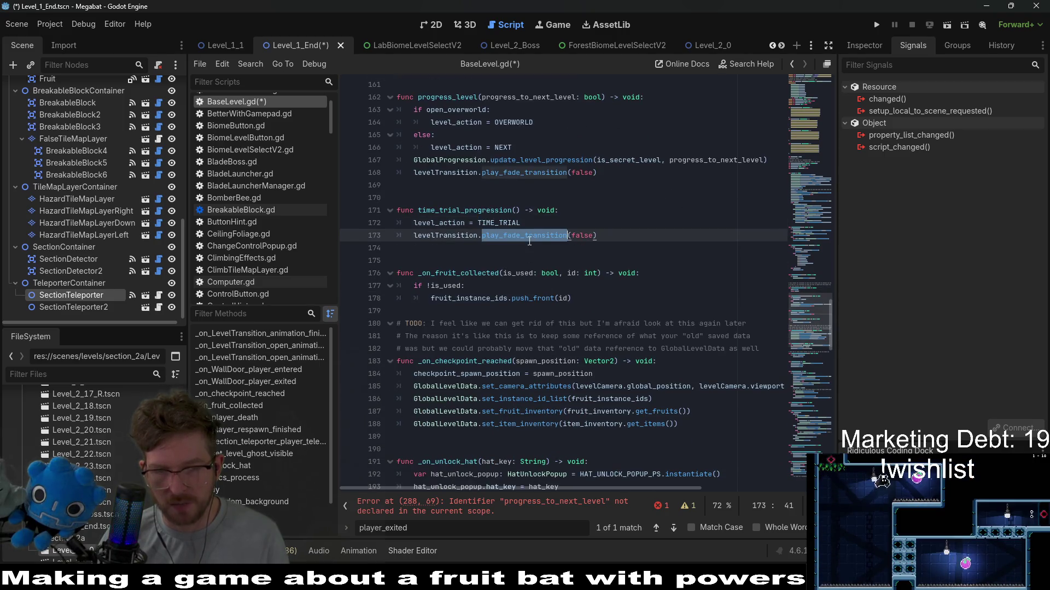
scroll(587, 325, down, 15)
scroll(587, 325, down, 16)
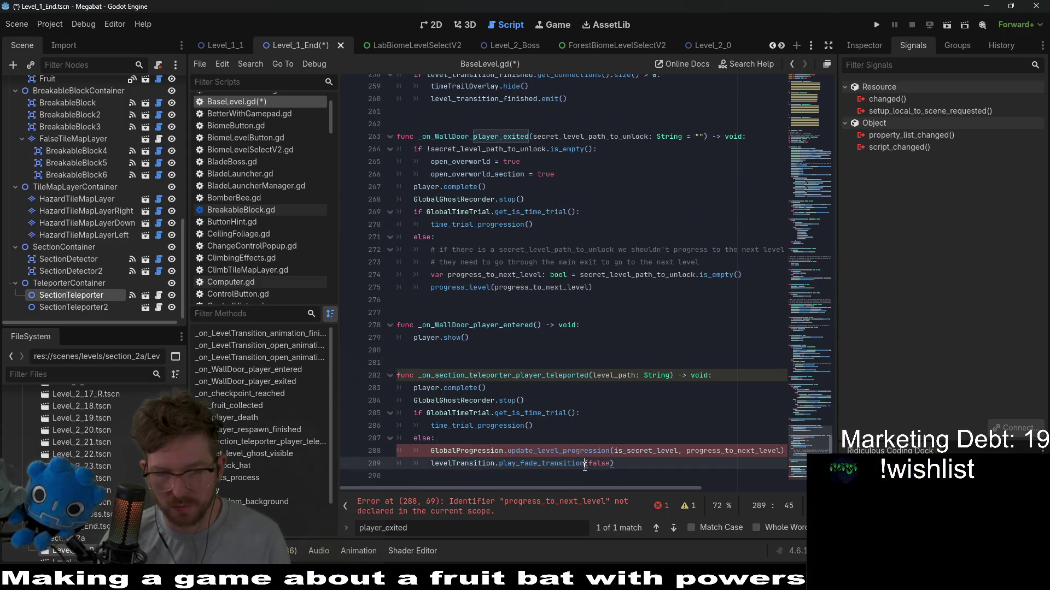
ctrl+click(541, 463)
scroll(601, 219, up, 2)
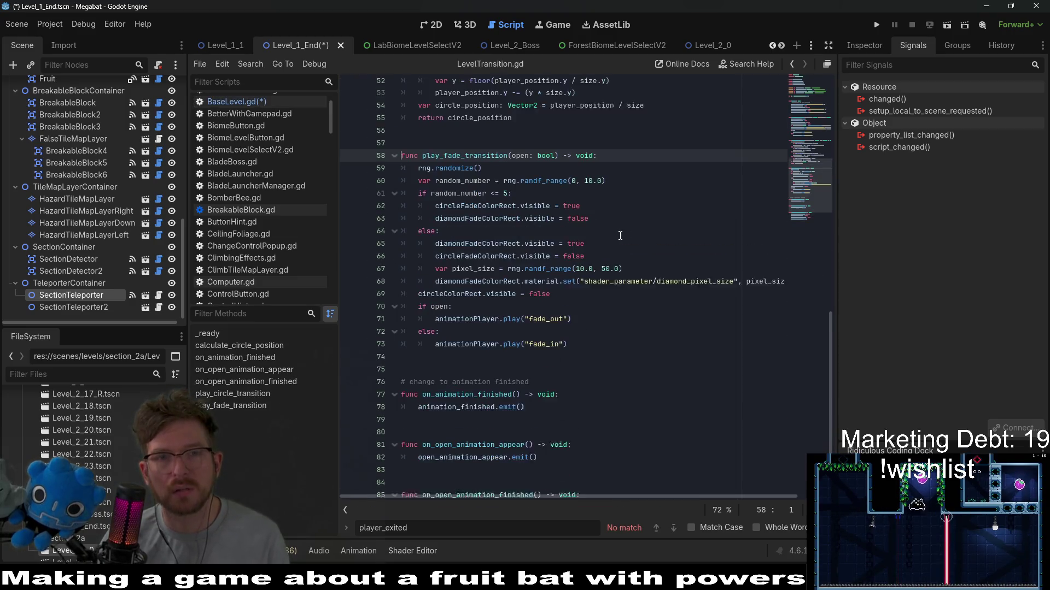
Step: Check play_fade_transition's open parameter, then switch back to BaseLevel.gd
double_click(468, 160)
mouse_move(523, 218)
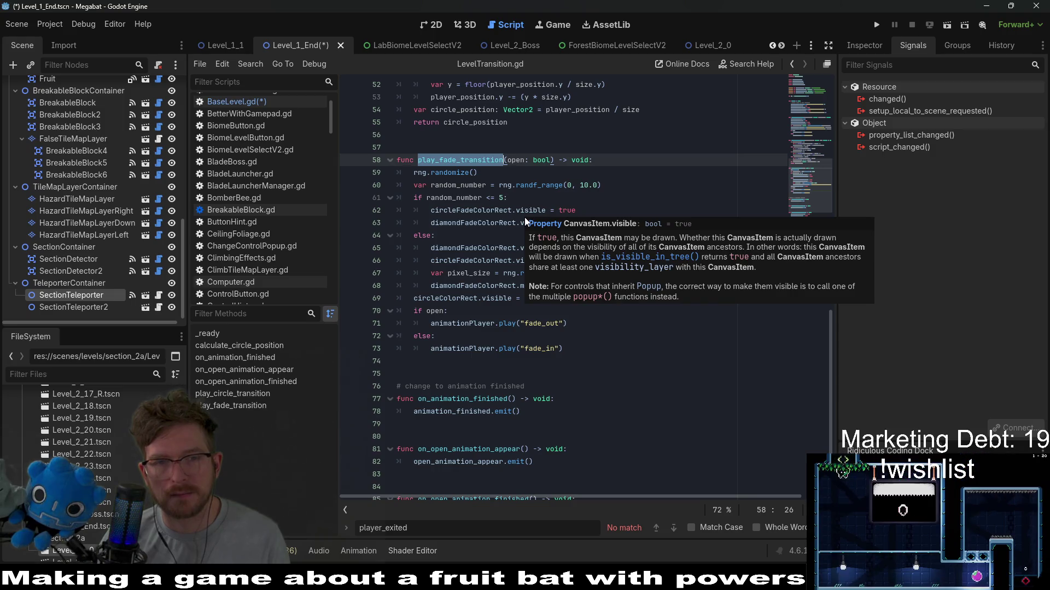
click(516, 161)
double_click(517, 161)
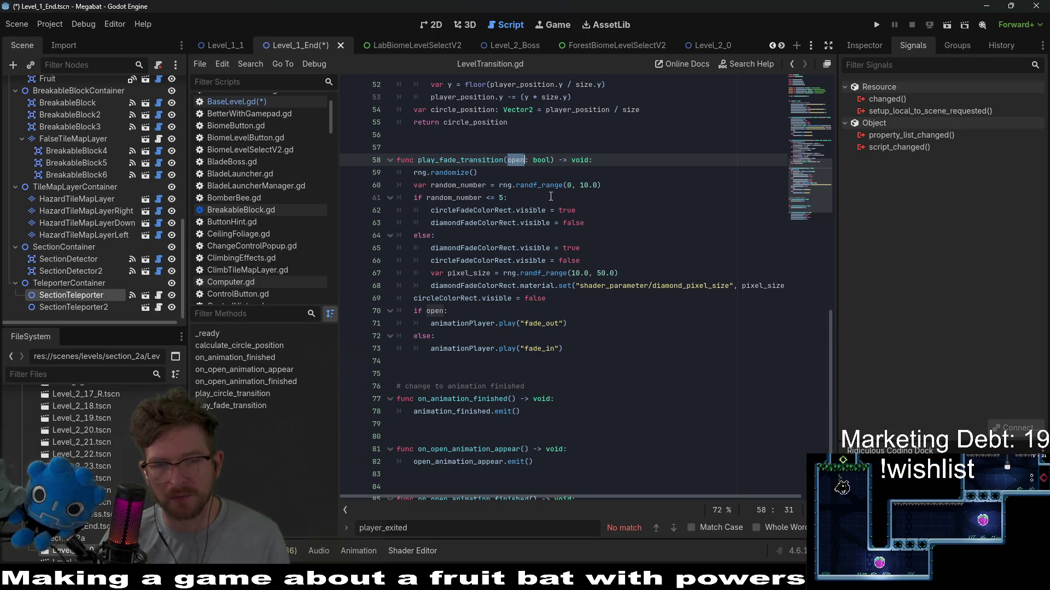
click(265, 102)
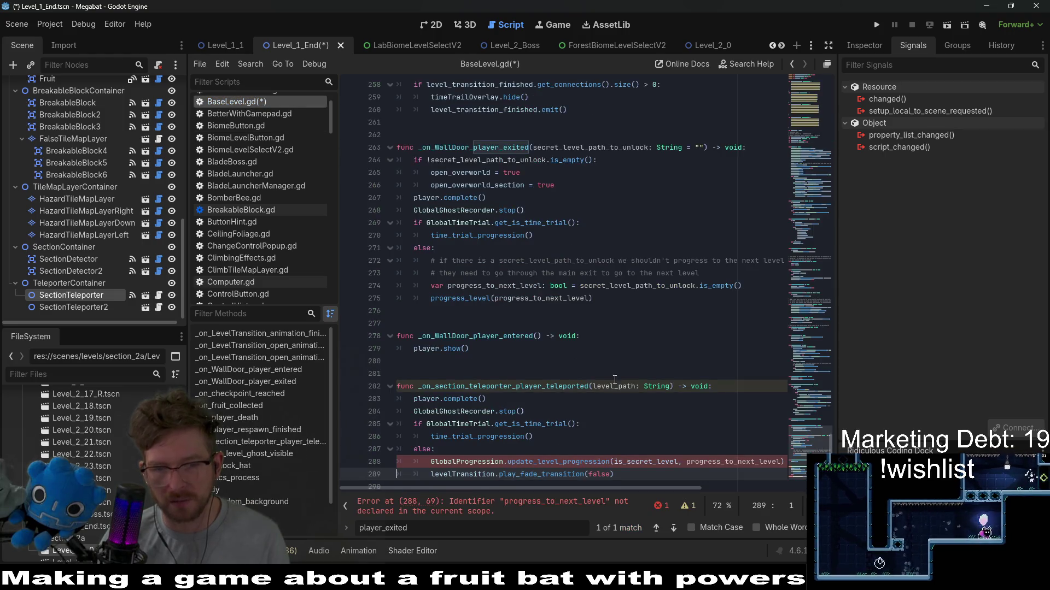
Step: Jump from the update_level_progression call on line 288 to its GlobalProgression.gd definition
double_click(732, 453)
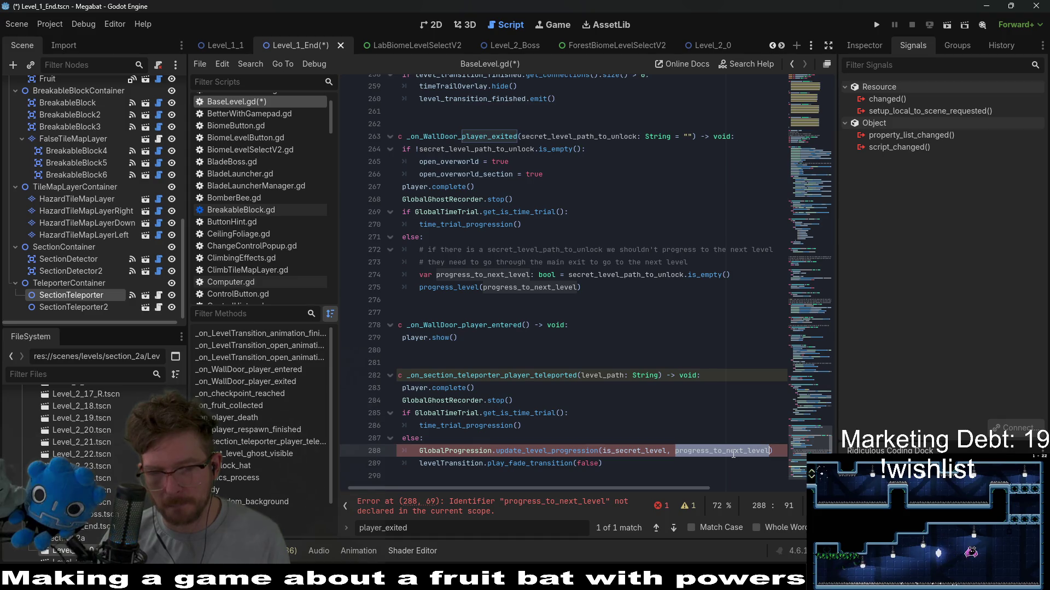
click(661, 460)
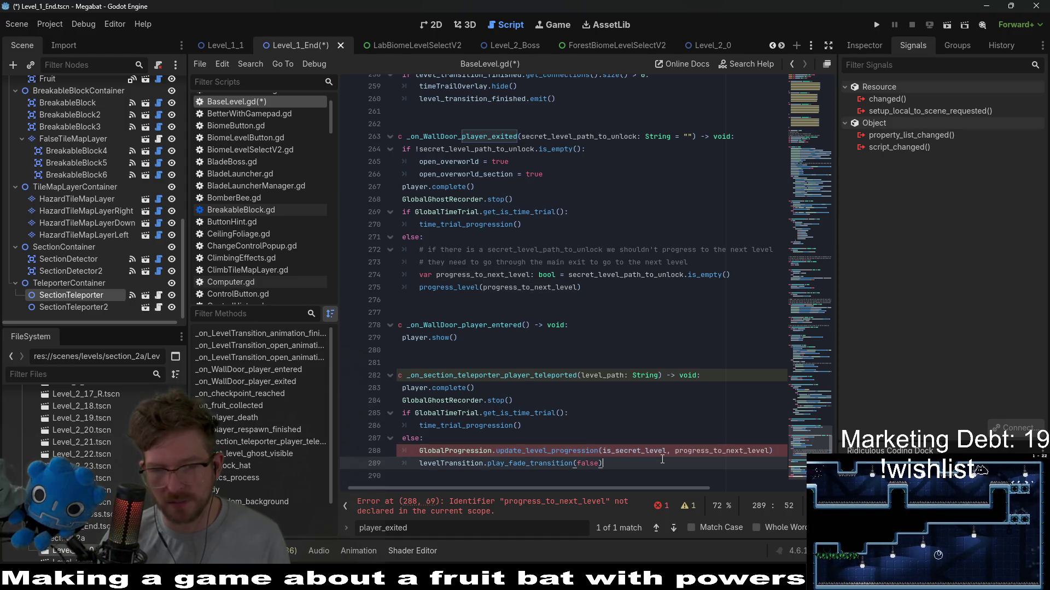
double_click(549, 451)
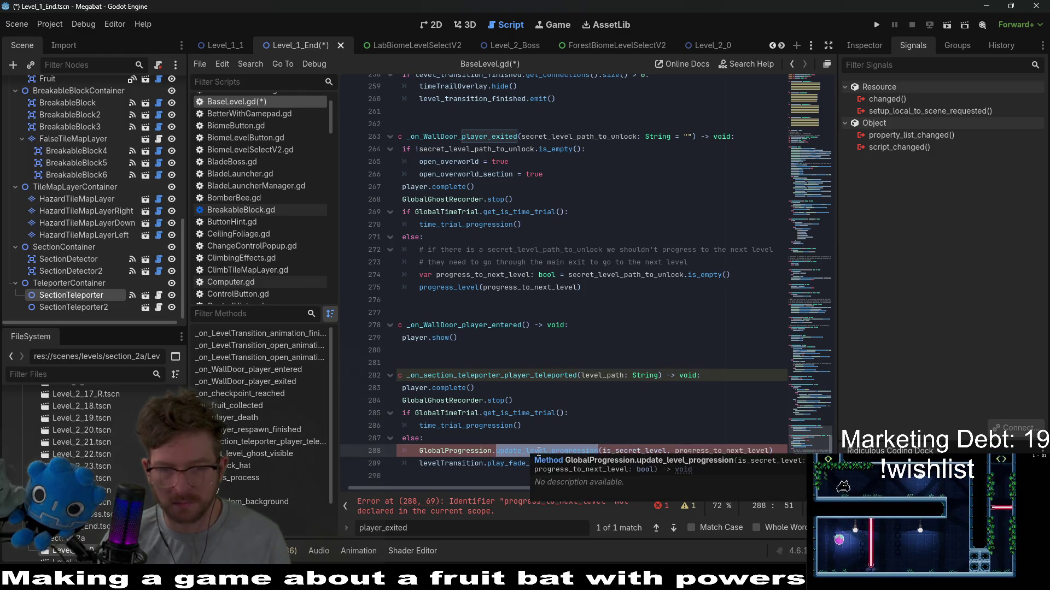
ctrl+click(547, 451)
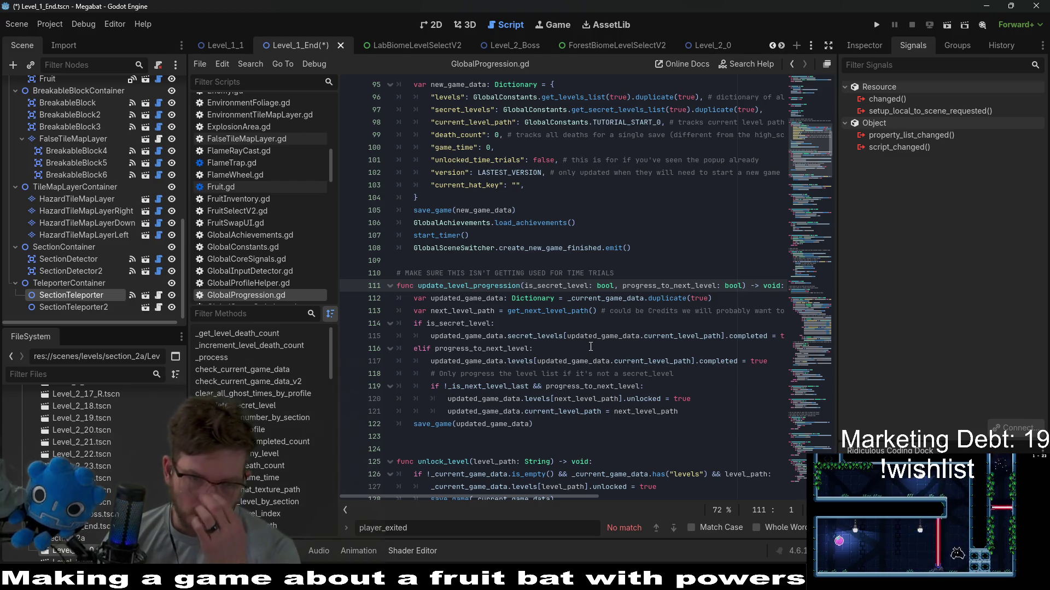
mouse_move(554, 407)
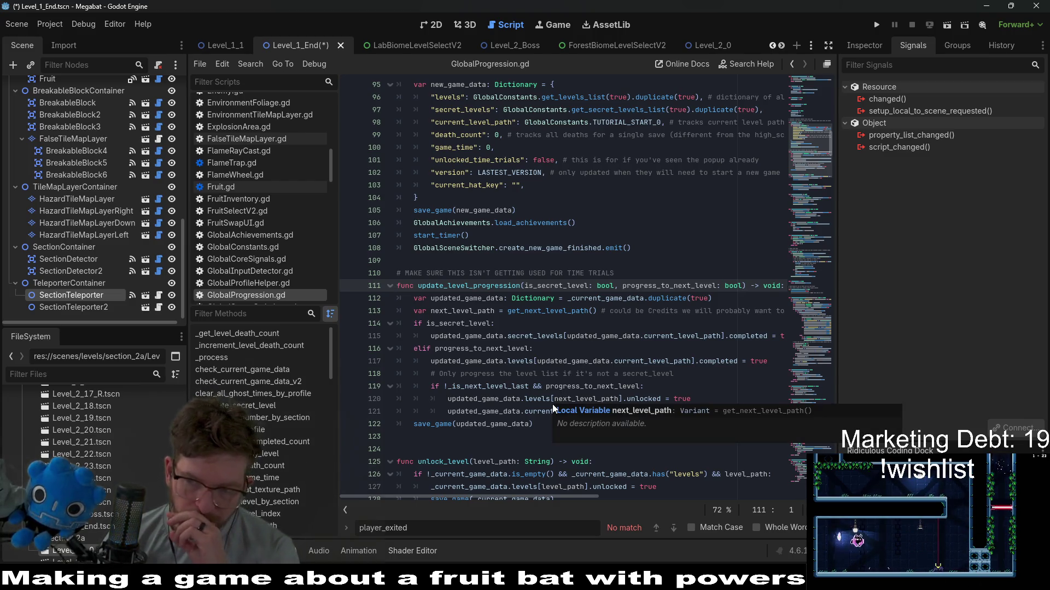
scroll(459, 445, down, 4)
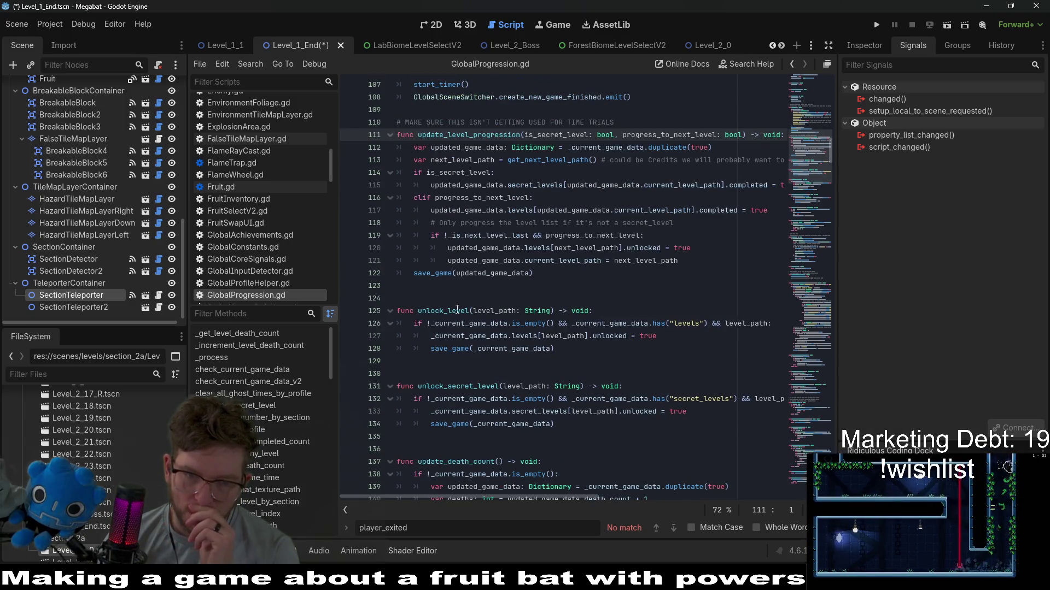
double_click(459, 311)
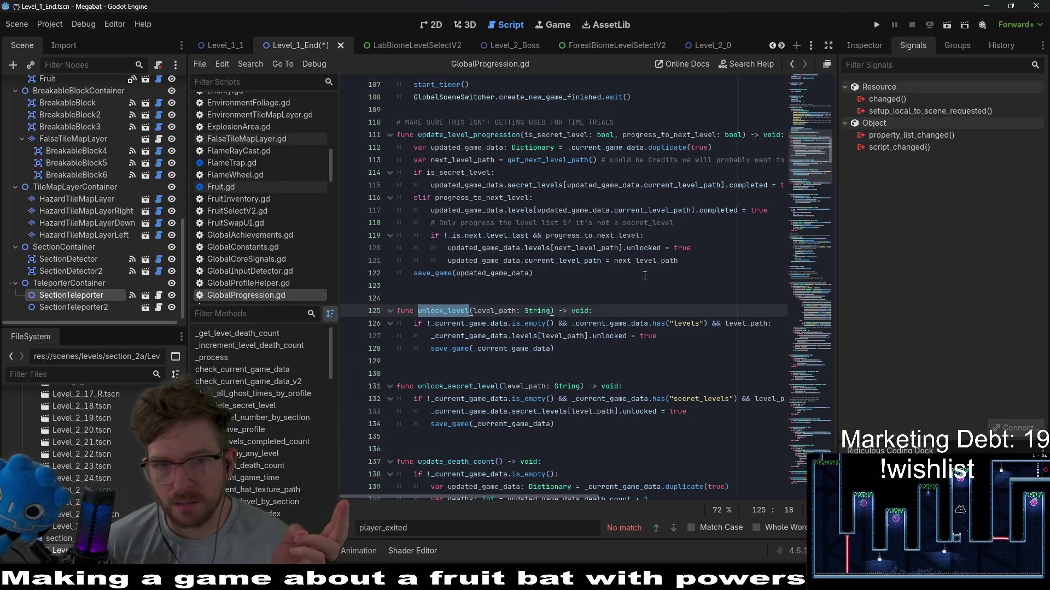
scroll(645, 276, down, 5)
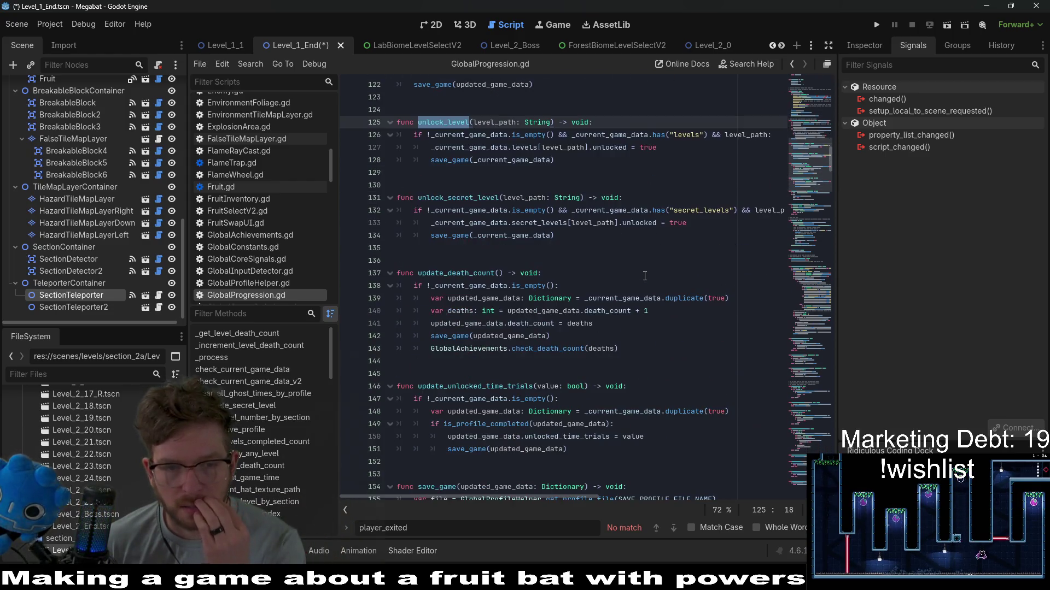
scroll(645, 277, down, 2)
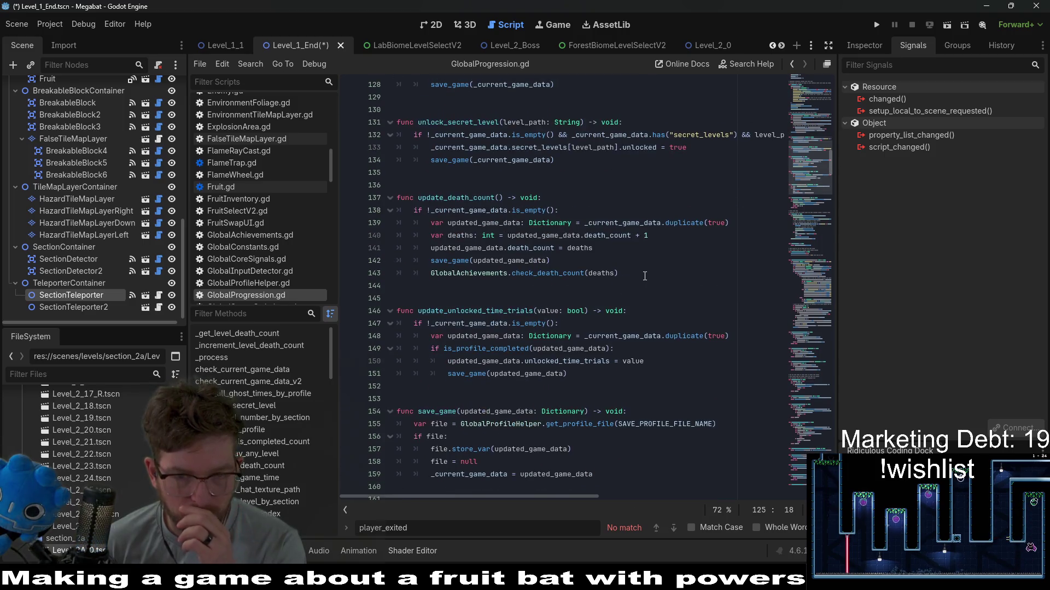
scroll(645, 276, up, 8)
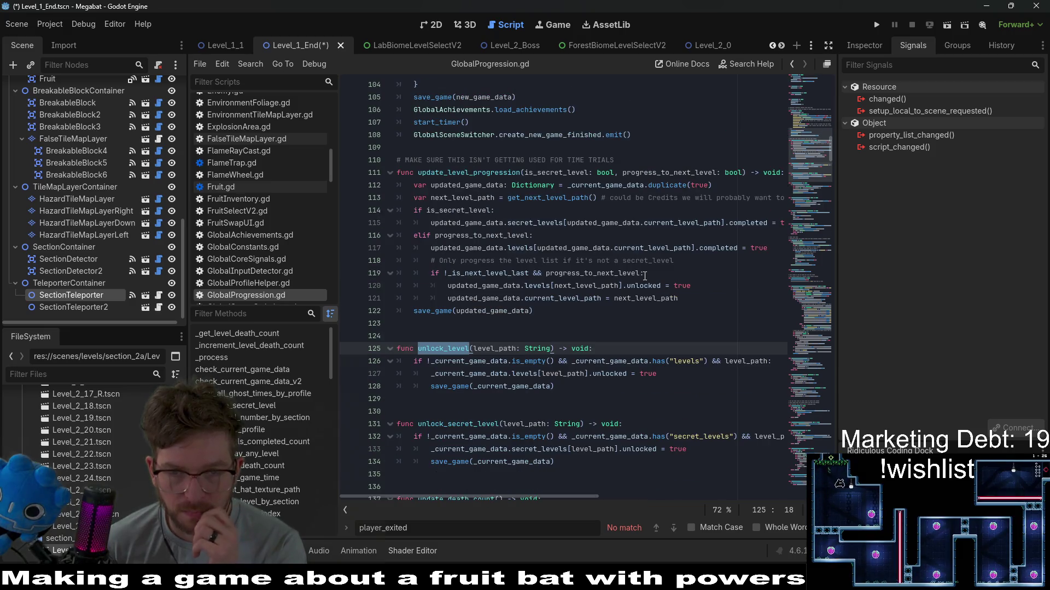
double_click(460, 172)
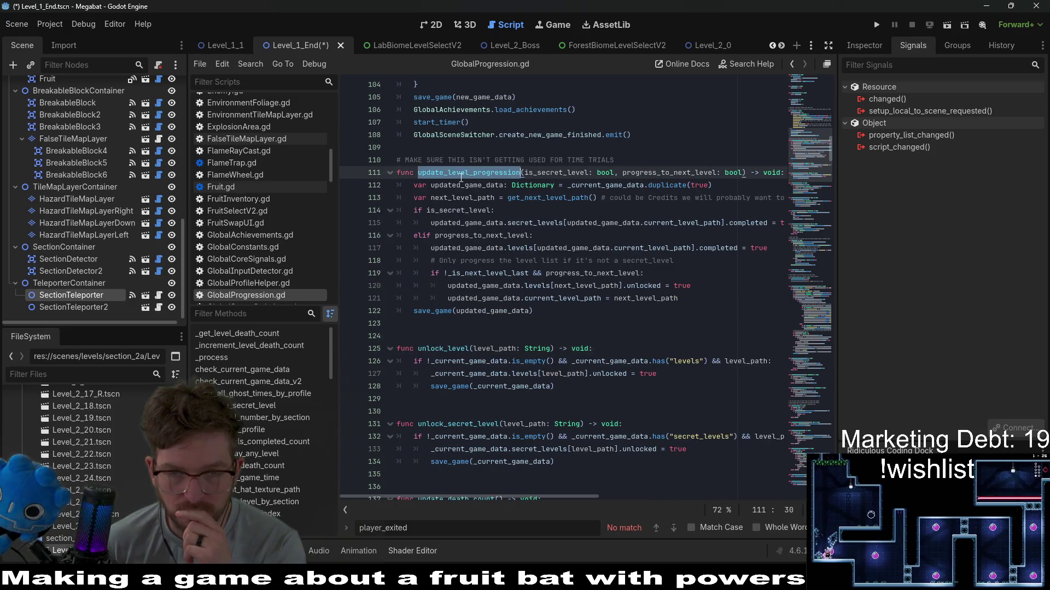
double_click(644, 173)
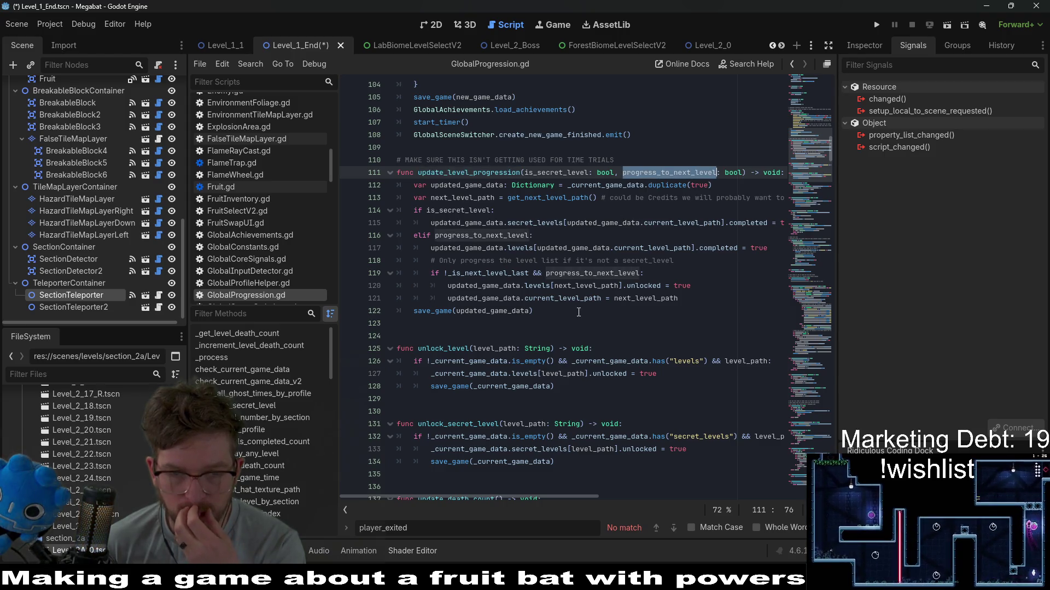
mouse_move(539, 311)
mouse_down()
mouse_move(421, 254)
mouse_move(396, 172)
mouse_up()
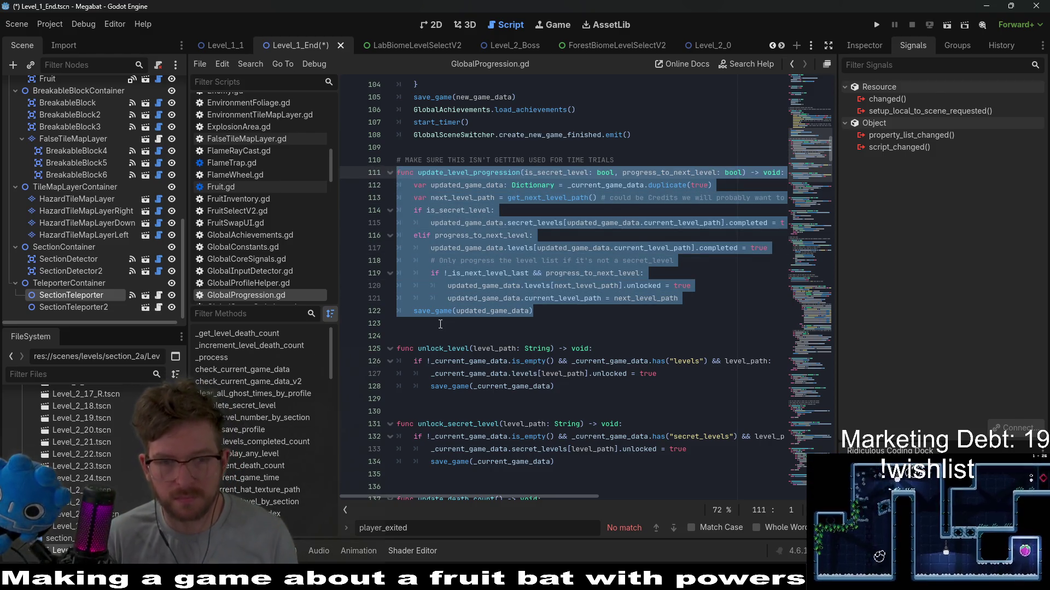
Step: Add func unlock_and_progress_to_level(level_path: String) -> void: with a pass body below update_level_progression
click(436, 326)
key(Return)
key(Return)
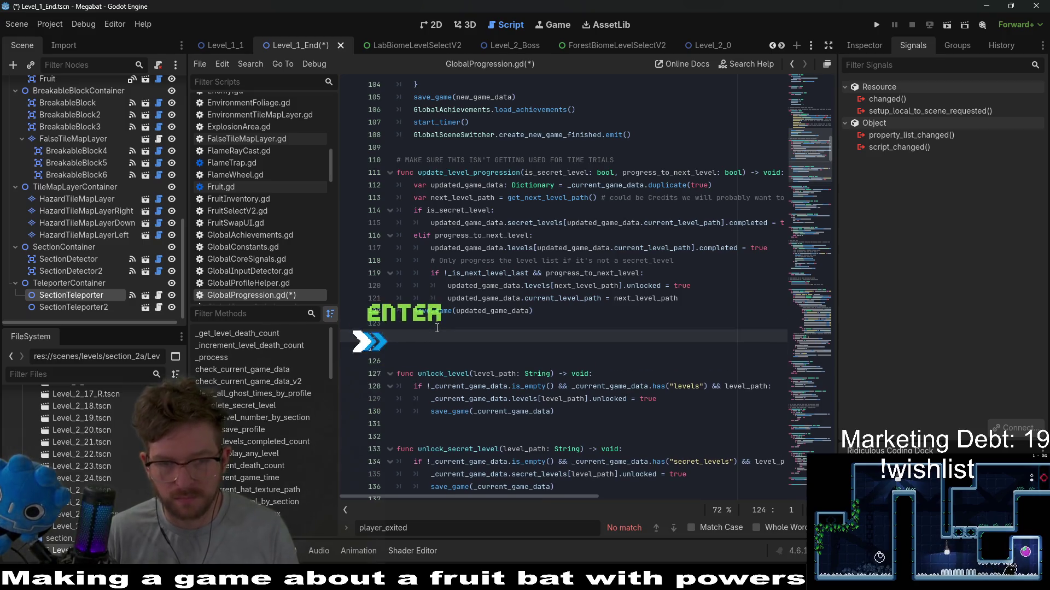
click(423, 338)
click(418, 344)
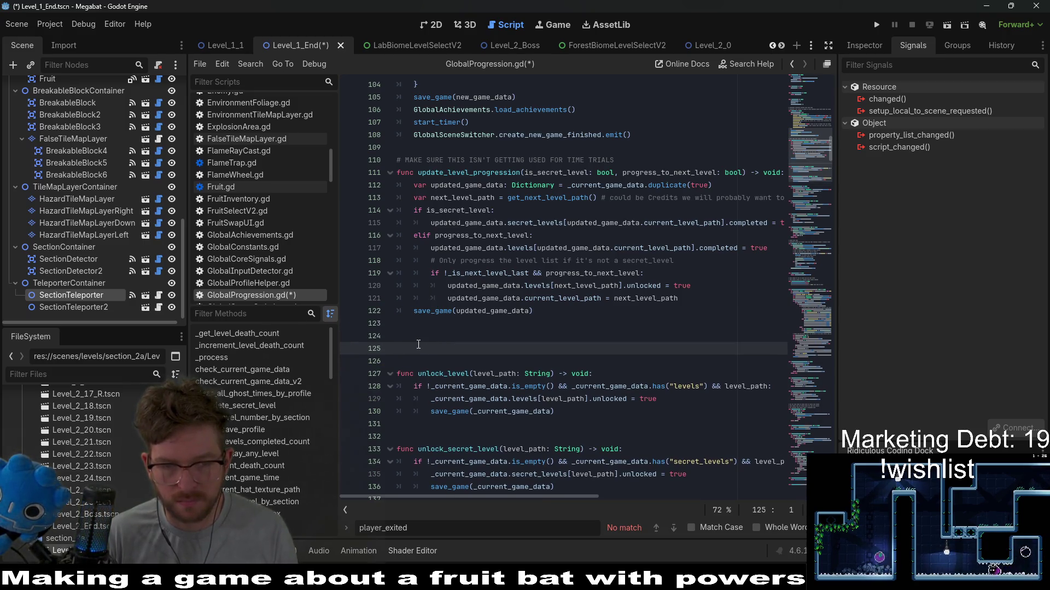
key(Return)
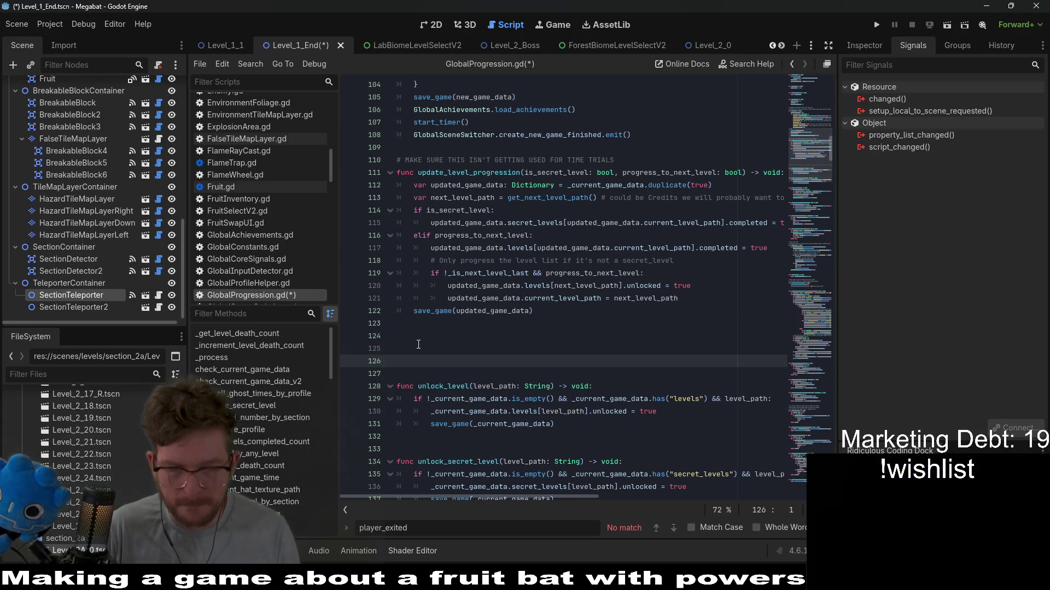
click(418, 344)
text(func u)
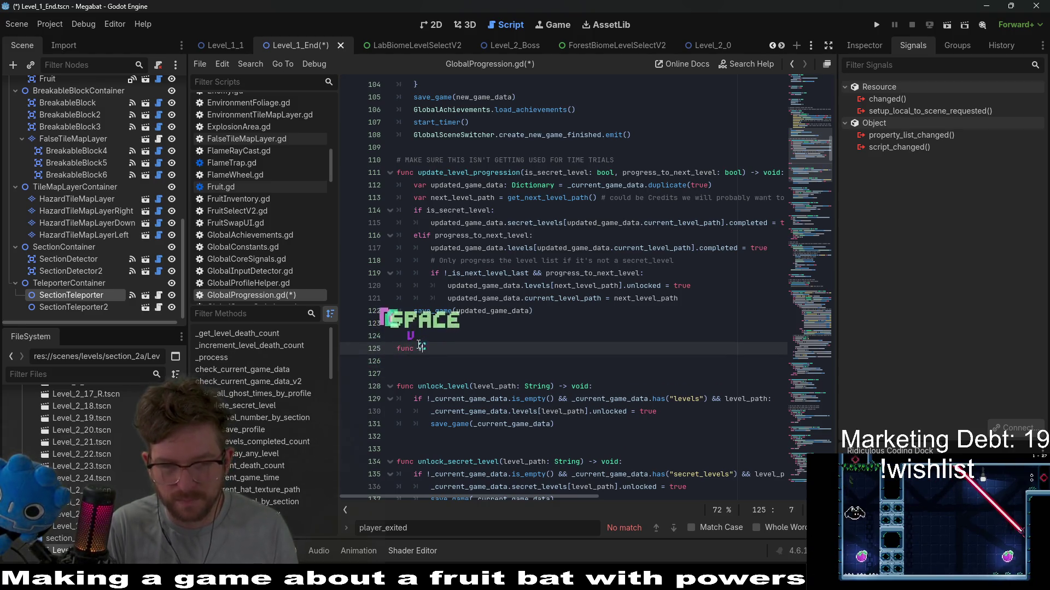
text(nlock_)
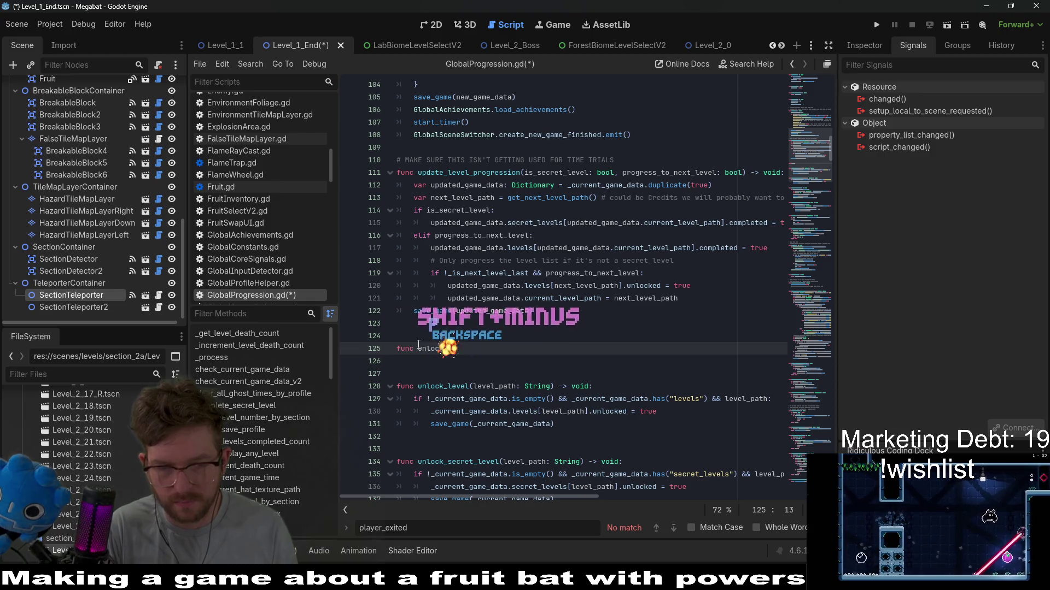
text(and_p)
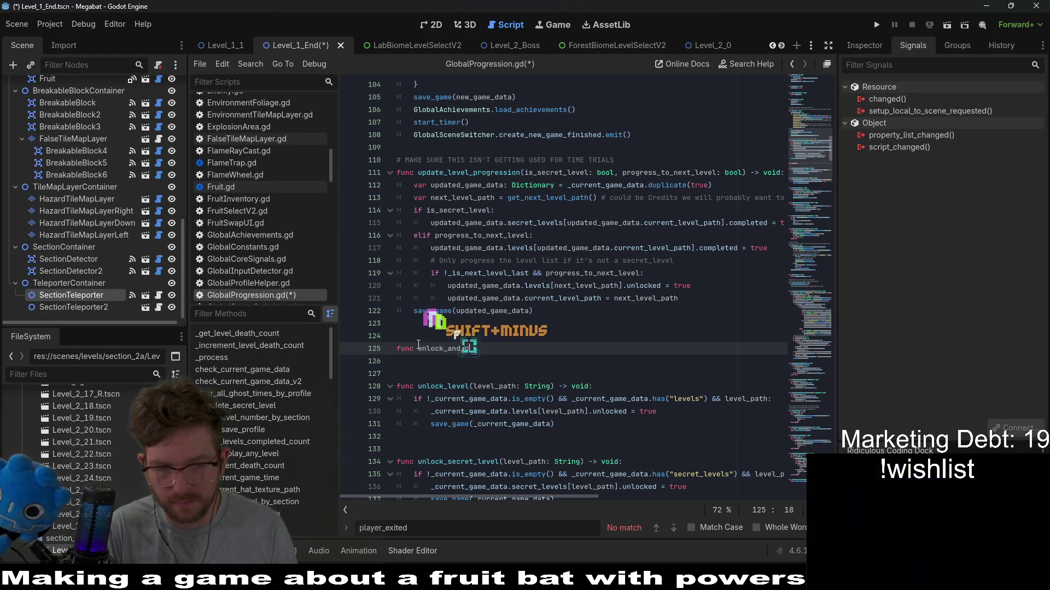
text(rogress_to)
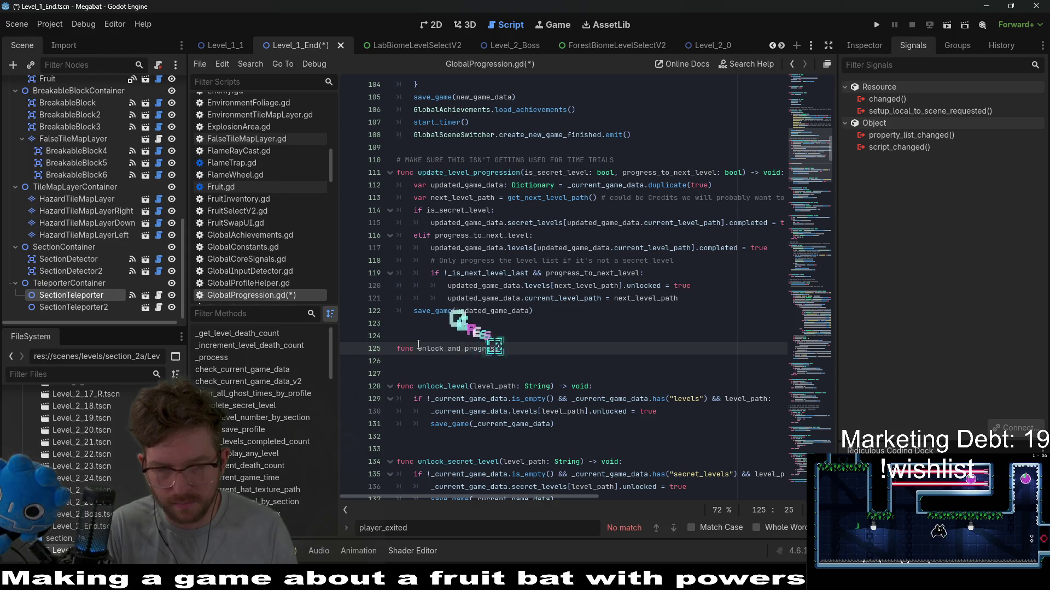
text(_level())
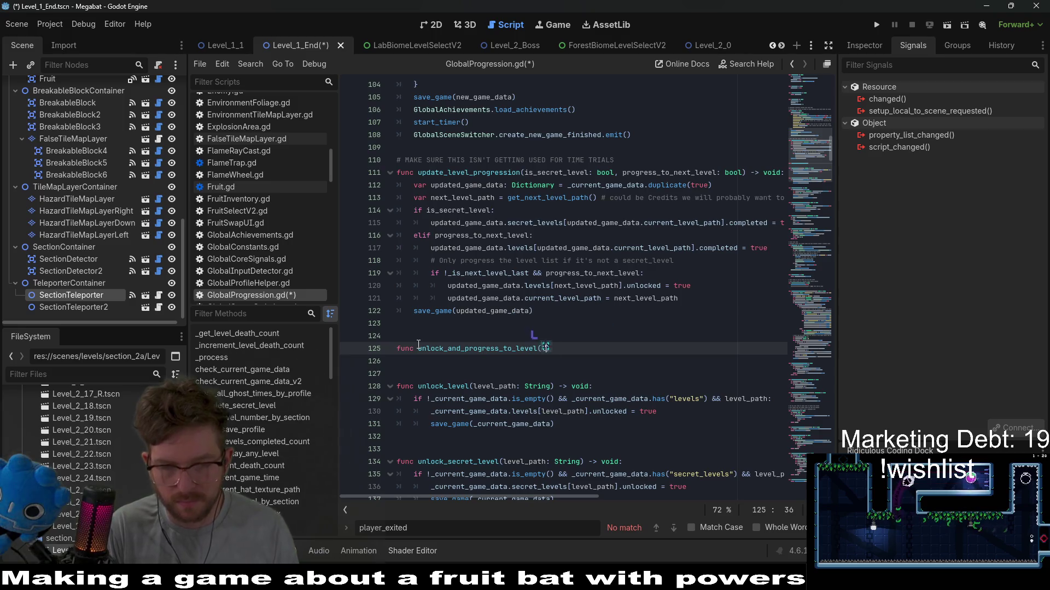
text(level_path: String) -> void:)
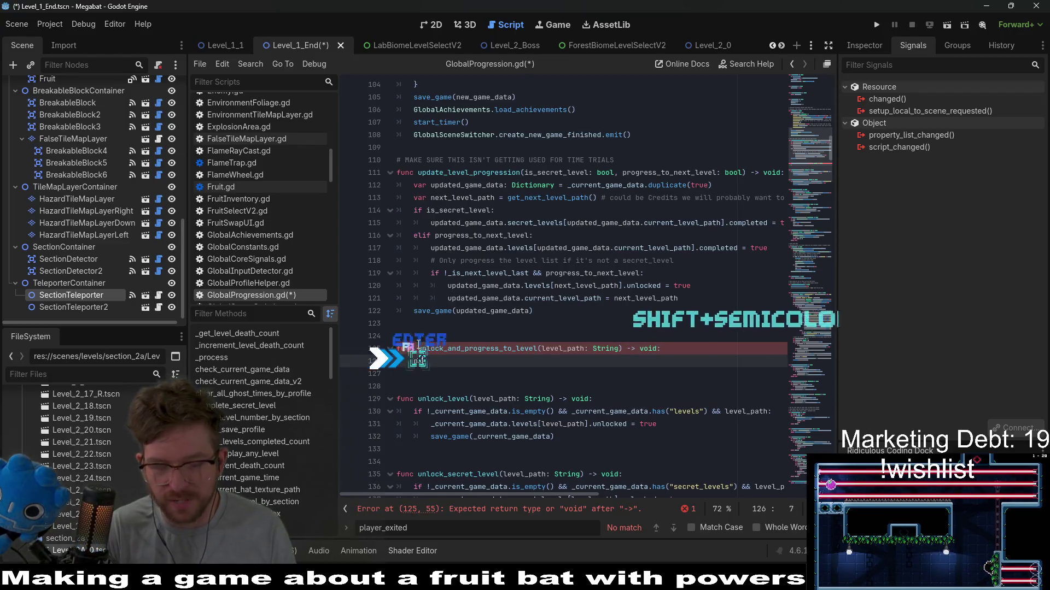
key(Return)
text(pass)
Step: Select lines 112–122 of update_level_progression's body
scroll(554, 349, down, 2)
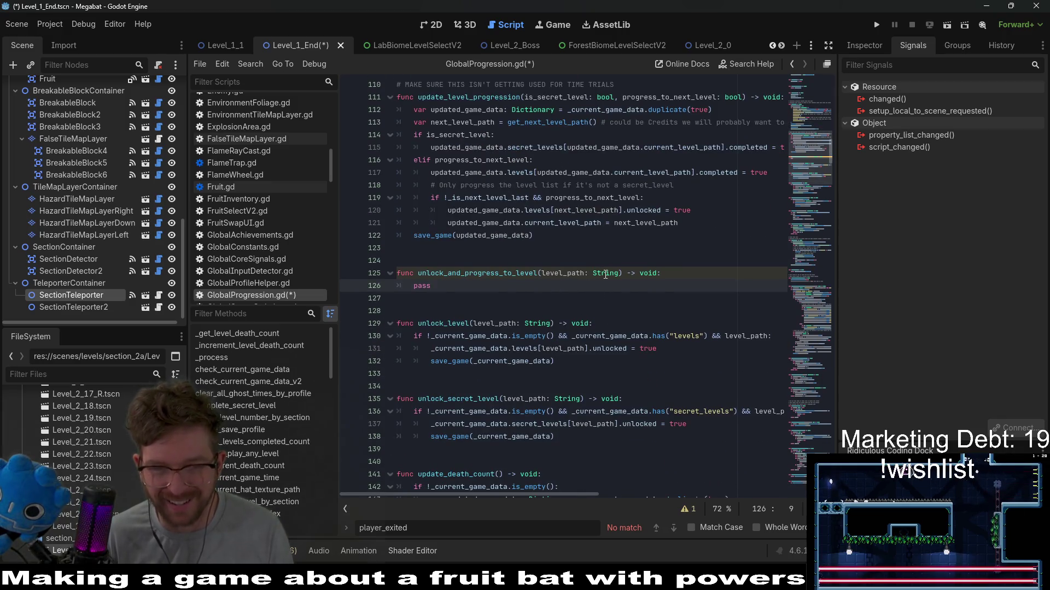
scroll(599, 361, up, 2)
click(472, 197)
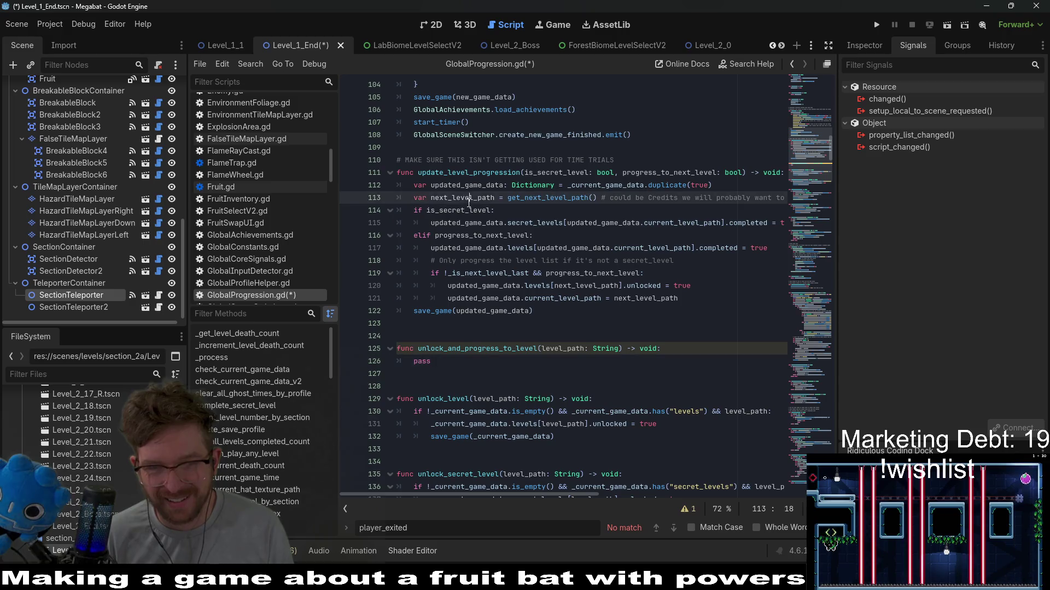
click(471, 210)
double_click(475, 223)
double_click(470, 235)
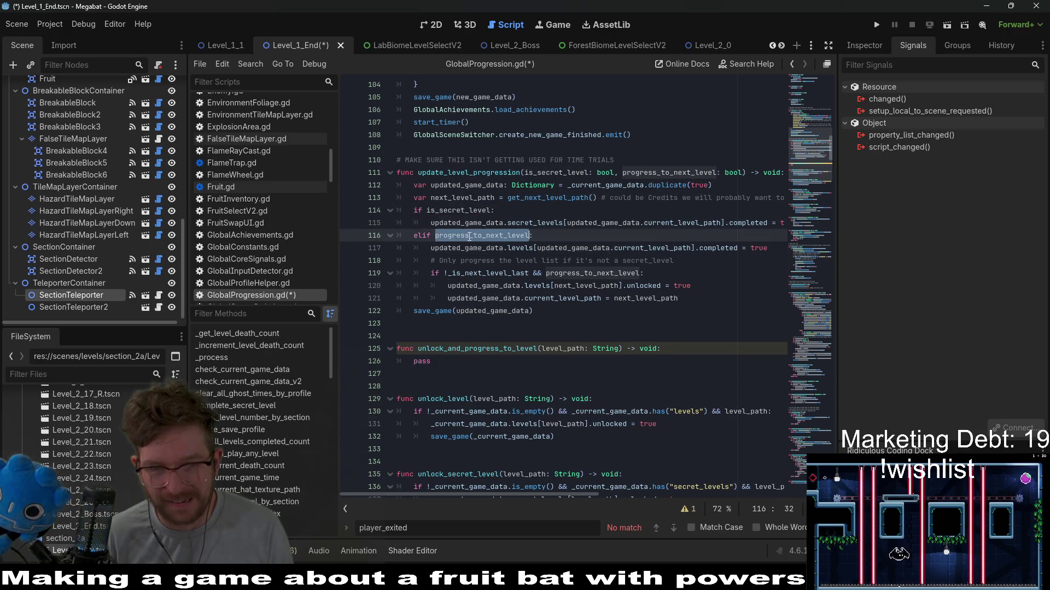
drag(533, 313, 397, 185)
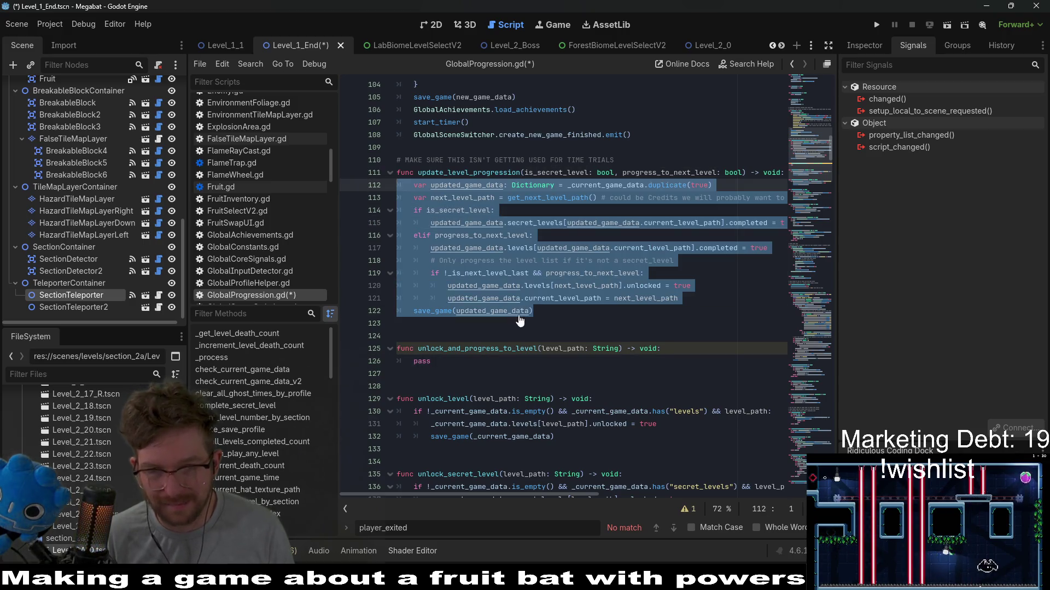
Step: Copy the existing function body into unlock_and_progress_to_level in GlobalProgression.gd
key(ctrl+c)
drag(447, 362, 397, 361)
key(ctrl+v)
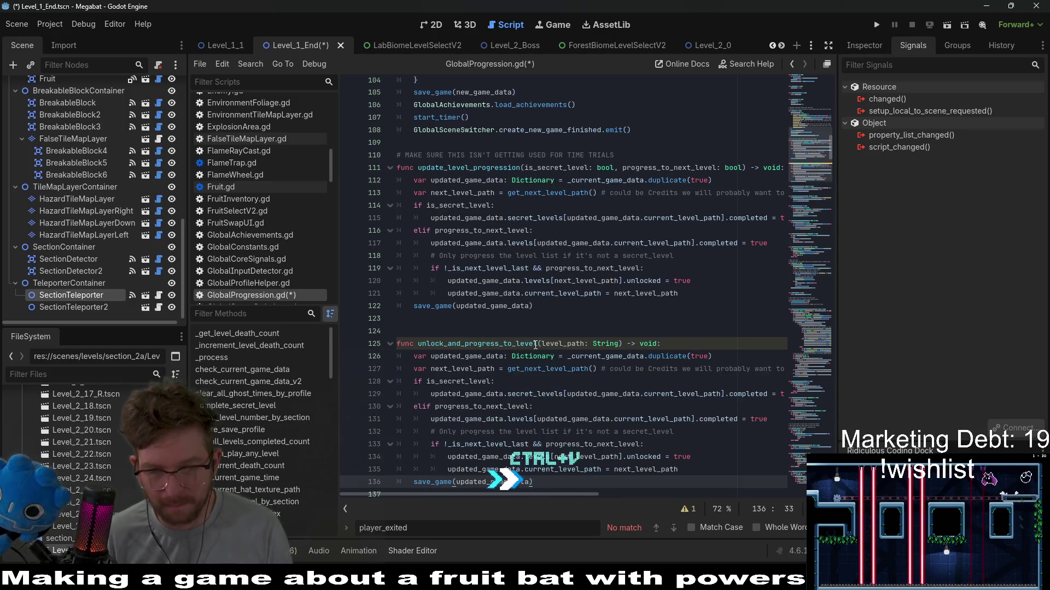
scroll(535, 345, down, 3)
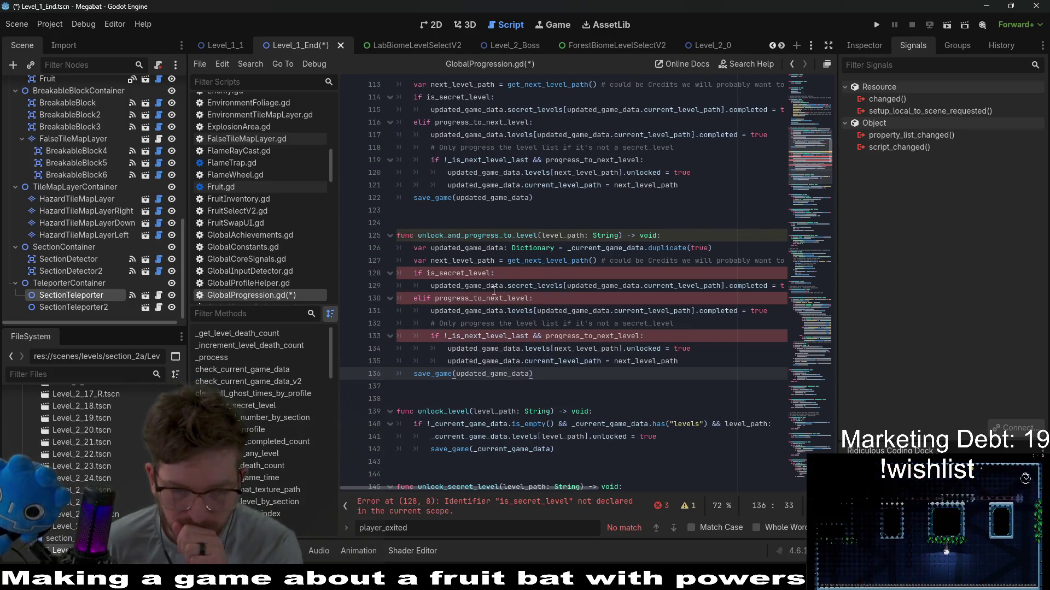
Step: Delete the secret-level branch and the next_level_path variable line
click(422, 298)
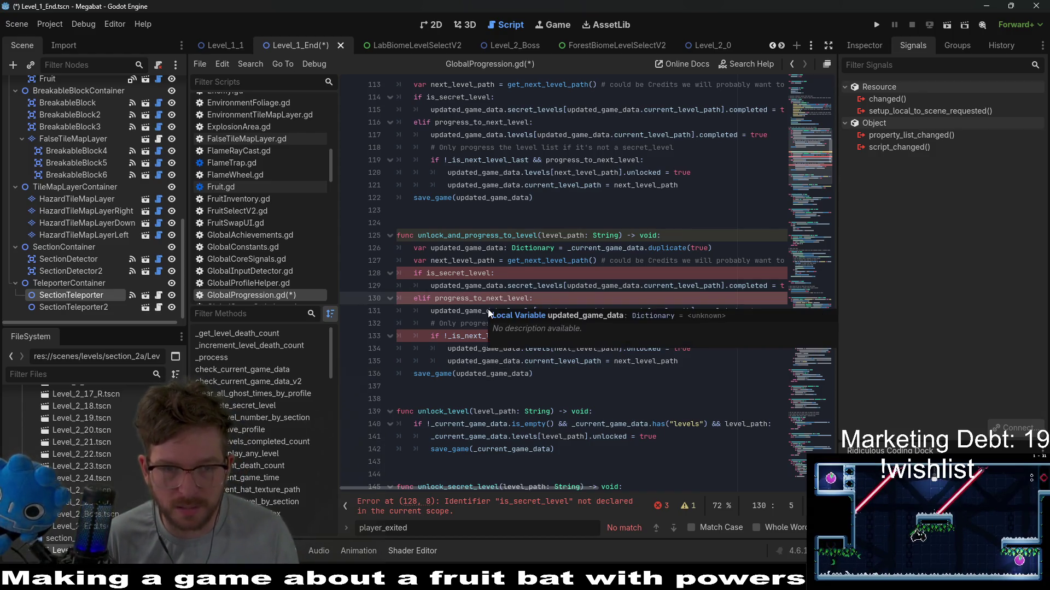
key(shift+Up)
key(shift+Up)
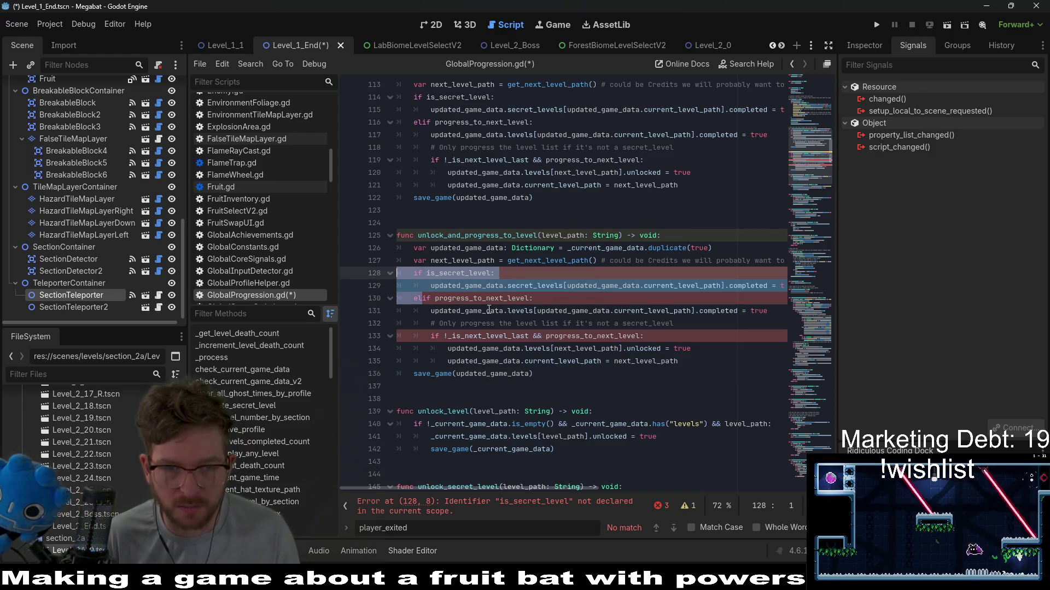
key(BackSpace)
key(BackSpace)
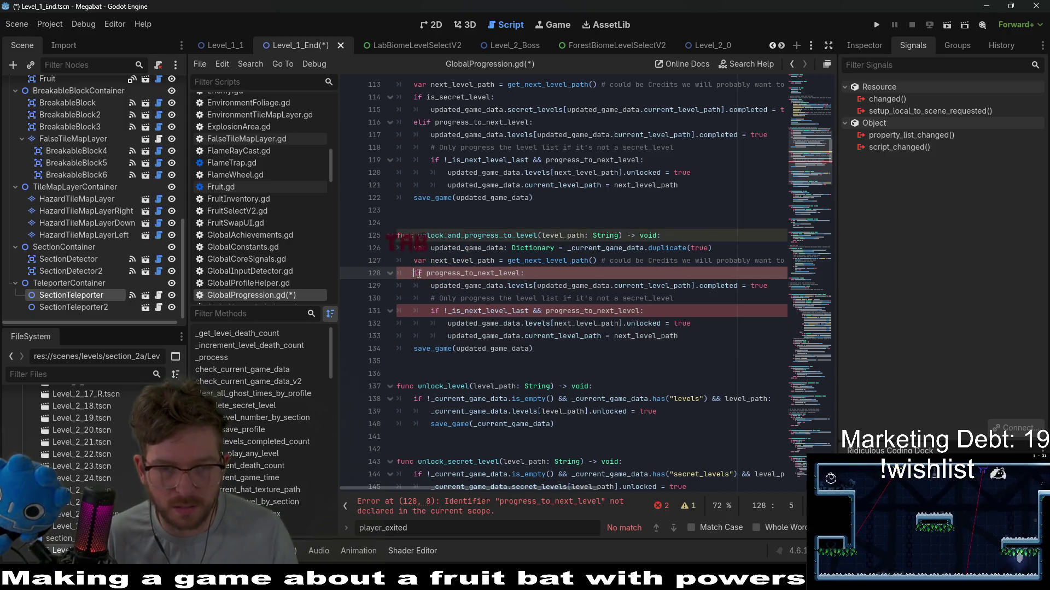
key(shift+Up)
key(BackSpace)
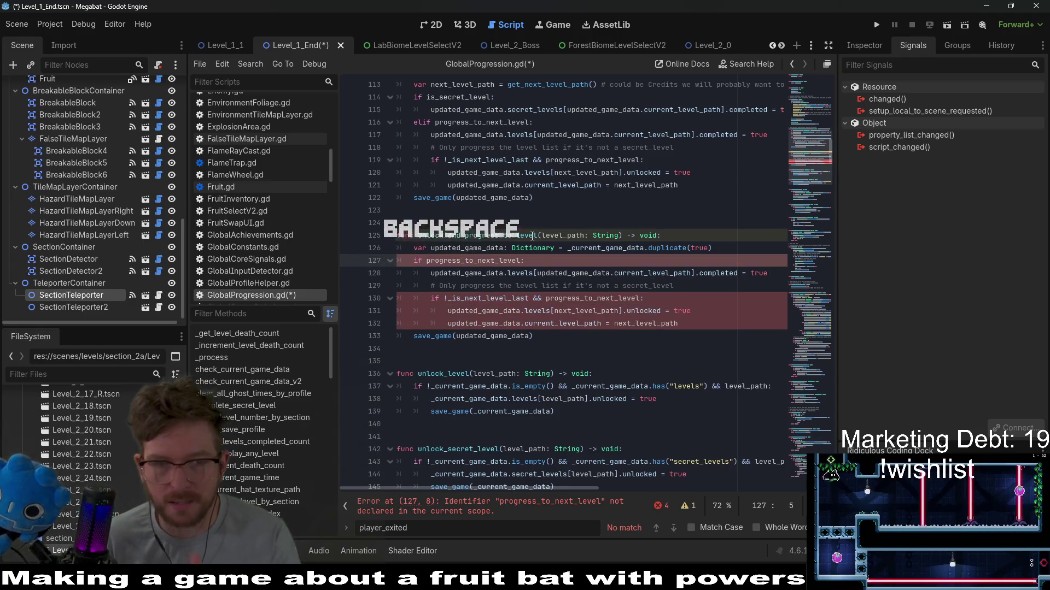
Step: Remove the progress_to_next_level condition line from the function
double_click(466, 248)
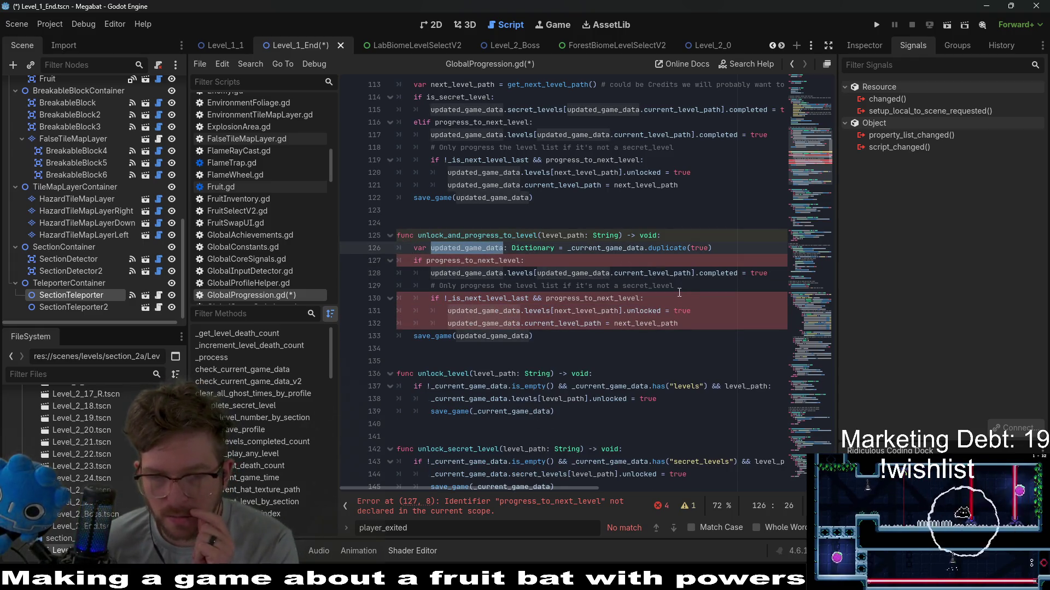
click(592, 284)
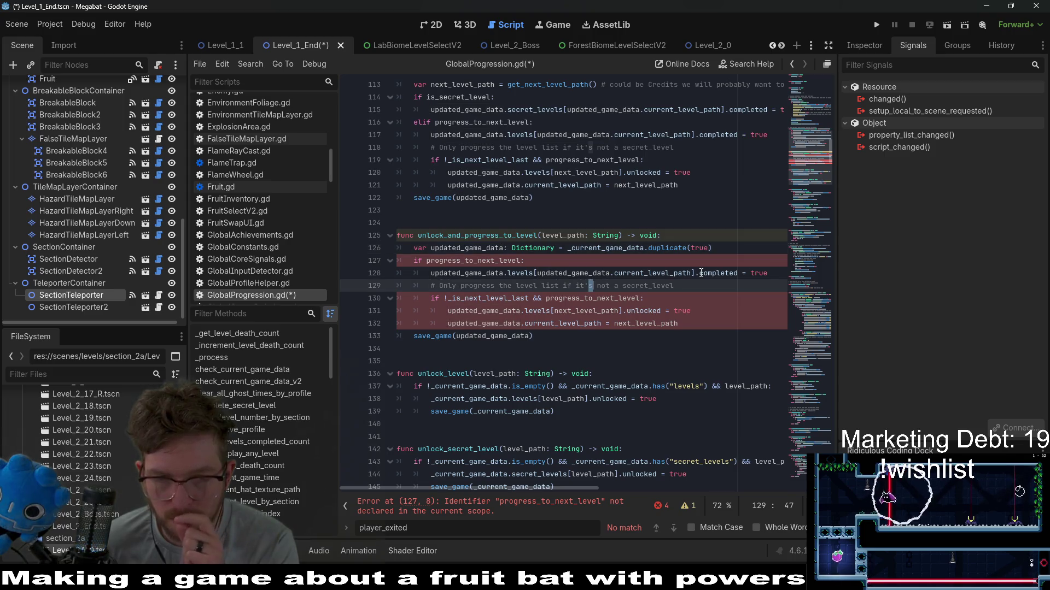
double_click(651, 275)
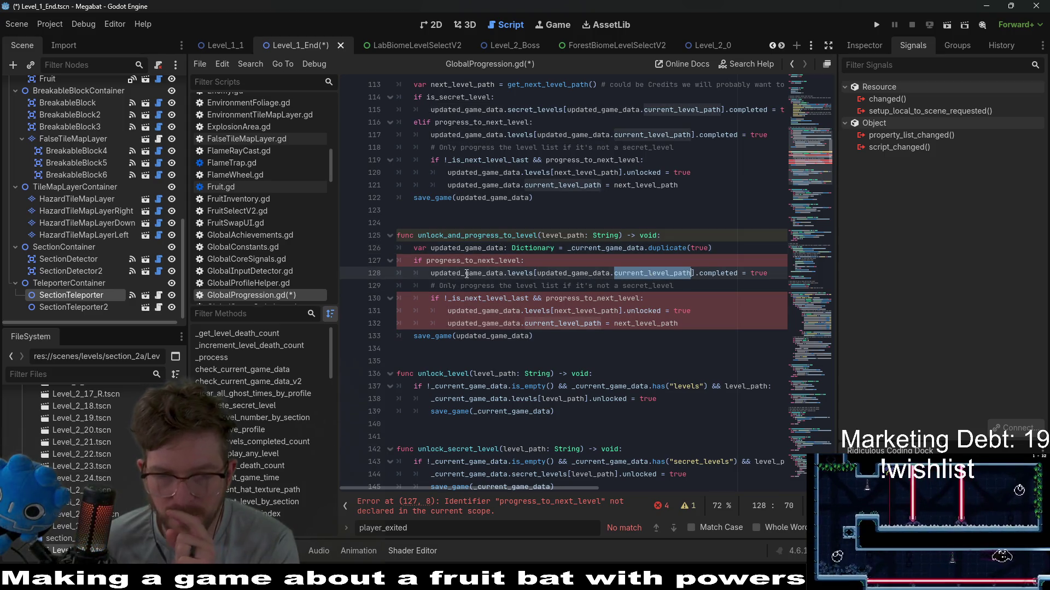
key(shift+Tab)
key(Up)
key(End)
key(shift+Home)
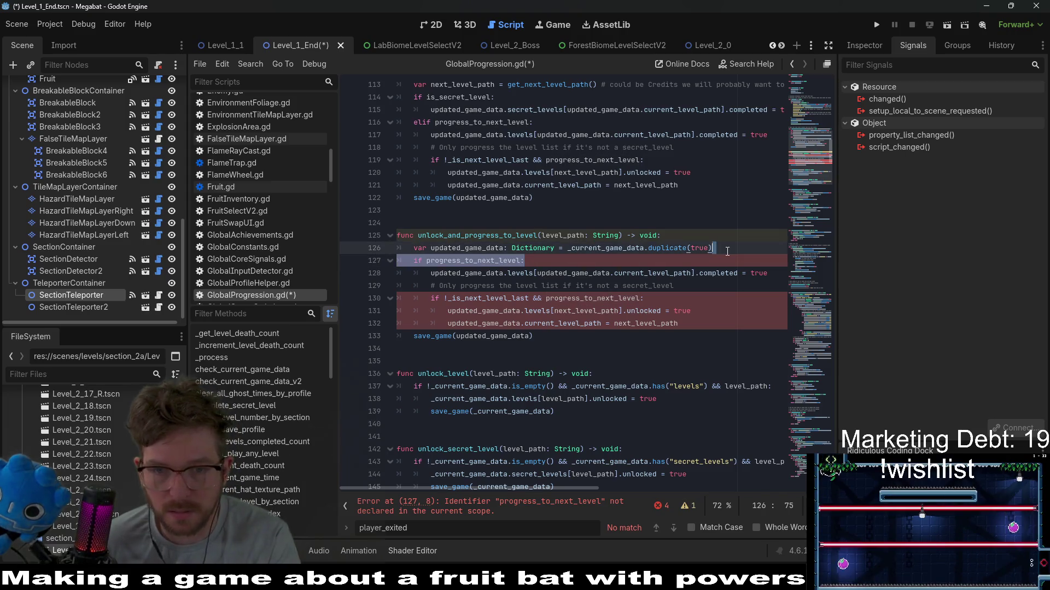
key(BackSpace)
key(BackSpace)
Step: Dedent the completed, unlock and current-level lines and delete the next-level-last check
click(491, 261)
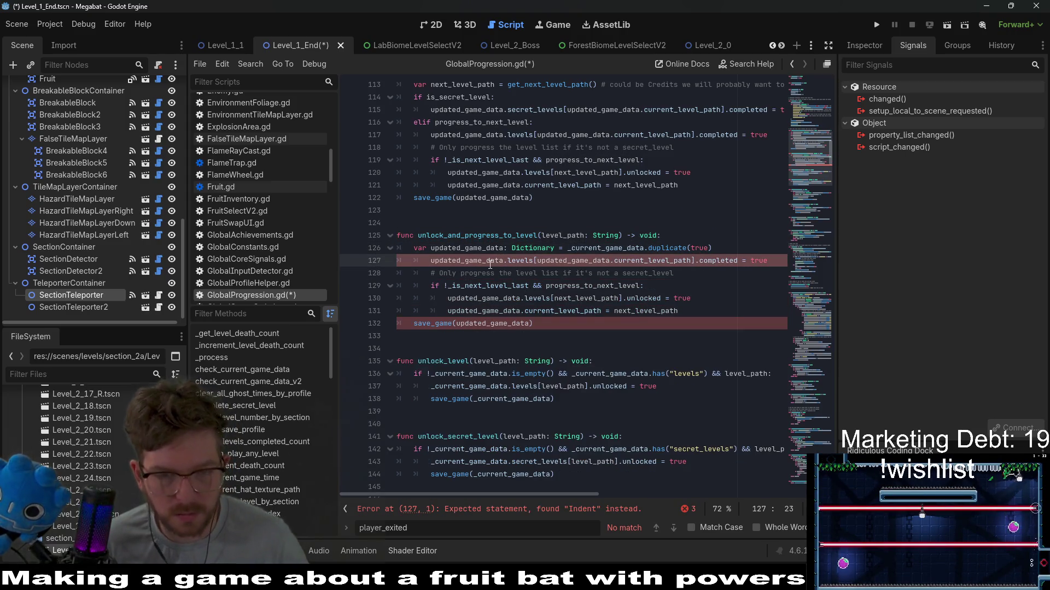
key(shift+Tab)
mouse_move(524, 310)
mouse_down()
mouse_move(387, 296)
mouse_move(387, 286)
mouse_up()
key(shift+Tab)
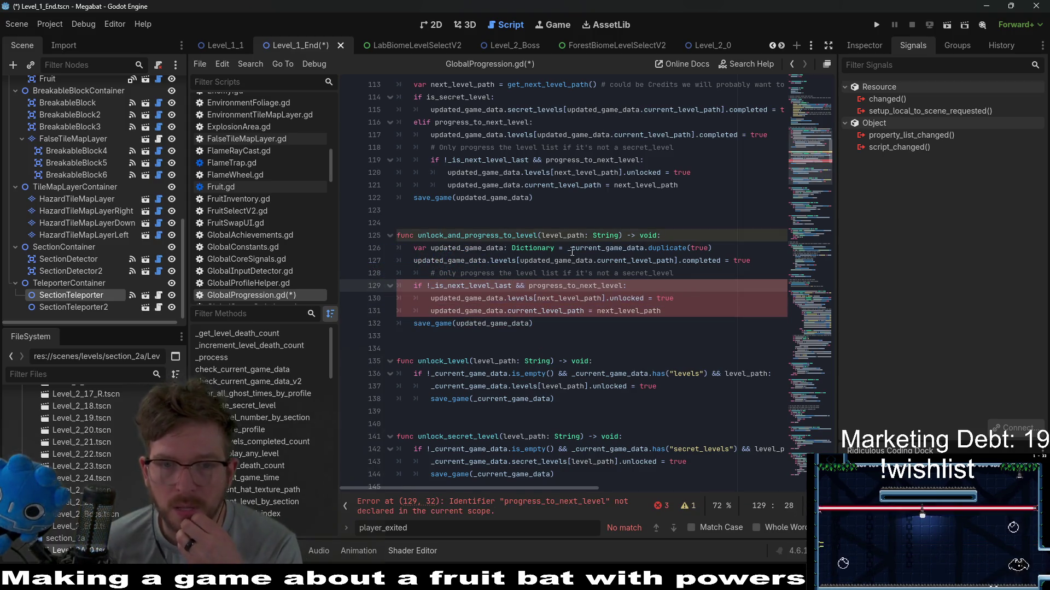
click(580, 274)
triple_click(659, 289)
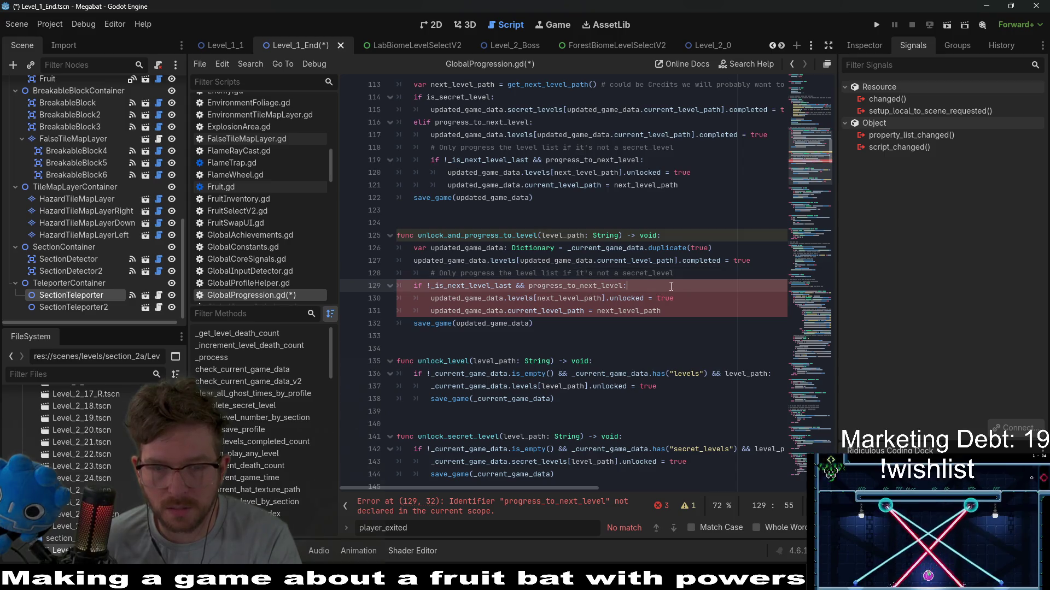
key(BackSpace)
Step: Replace next_level_path with level_path in the current-level assignment and the unlock line
double_click(567, 233)
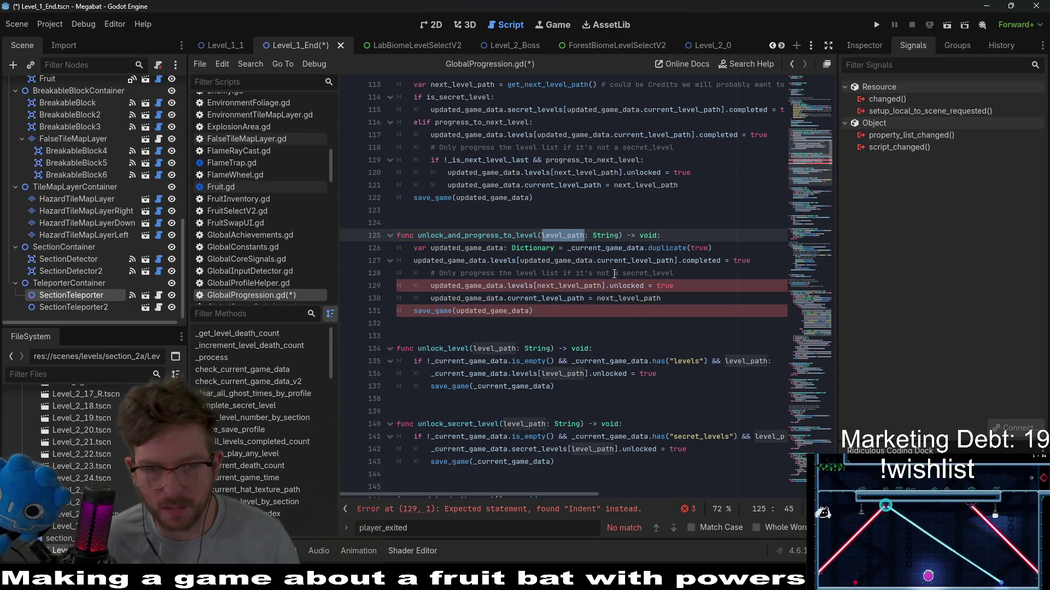
double_click(633, 299)
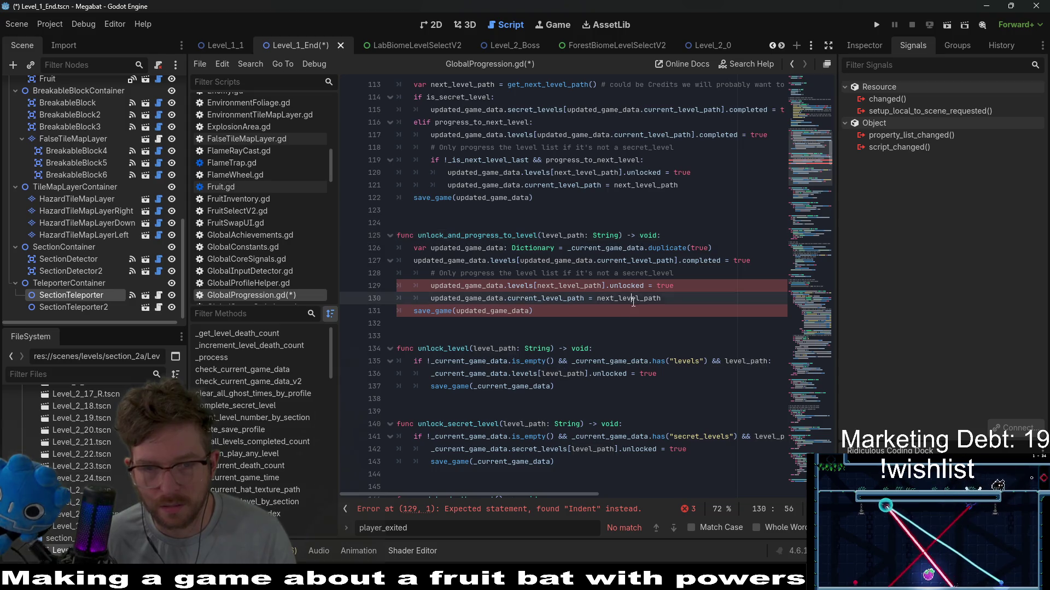
key(ctrl+v)
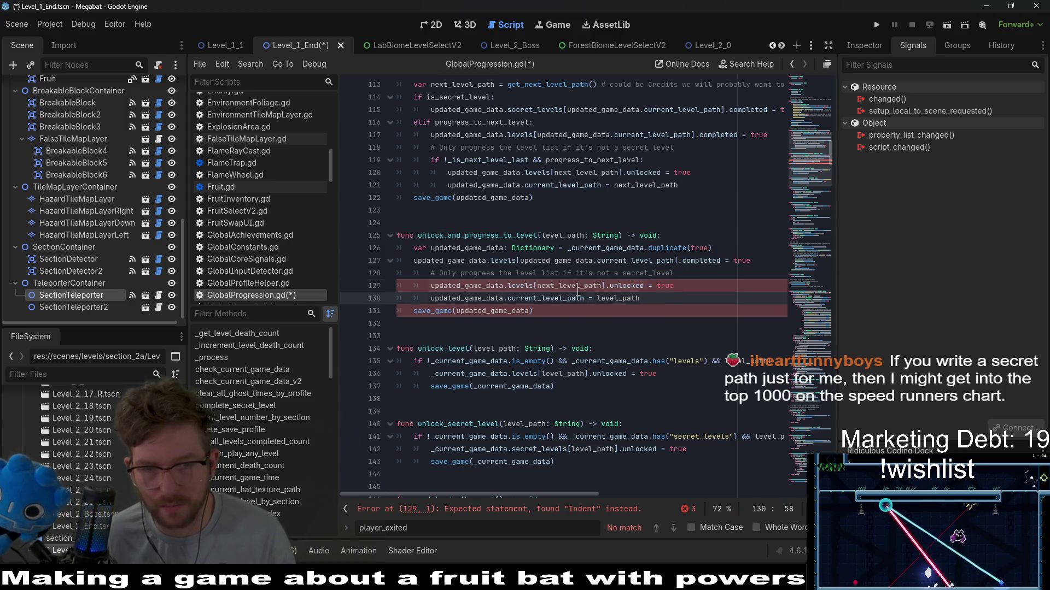
double_click(568, 286)
key(ctrl+v)
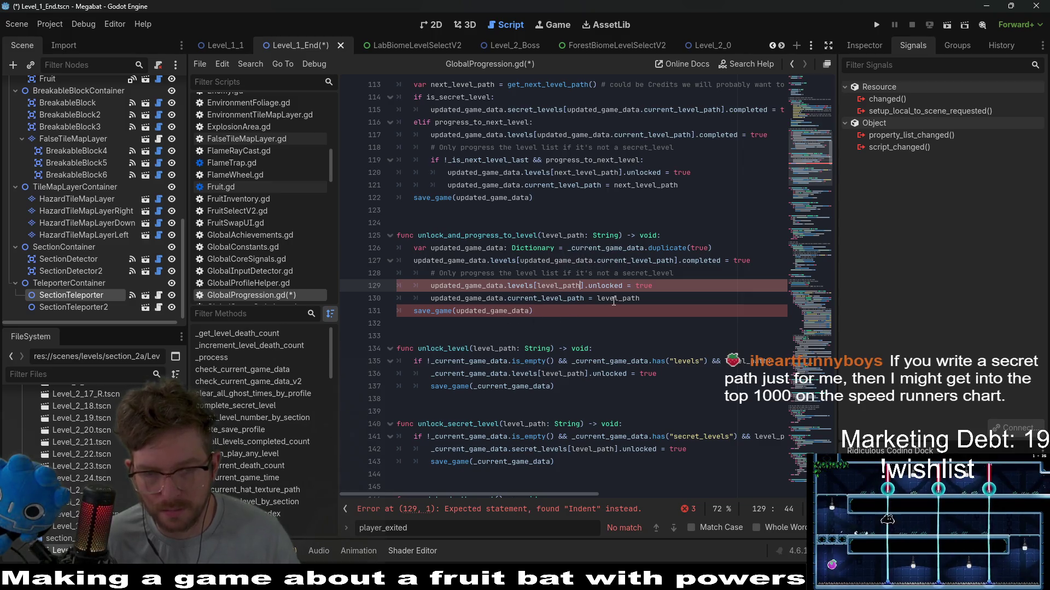
Step: Dedent the last three lines, delete the leftover comment, and save the script
drag(533, 311, 415, 274)
key(shift+Tab)
click(762, 270)
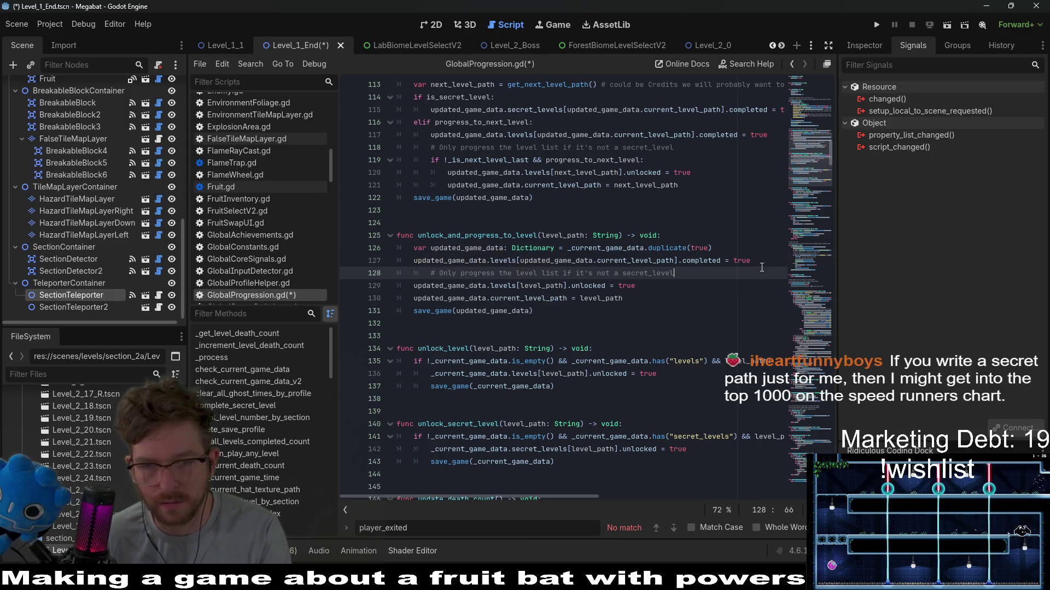
key(shift+Home)
key(BackSpace)
key(BackSpace)
double_click(447, 235)
key(ctrl+c)
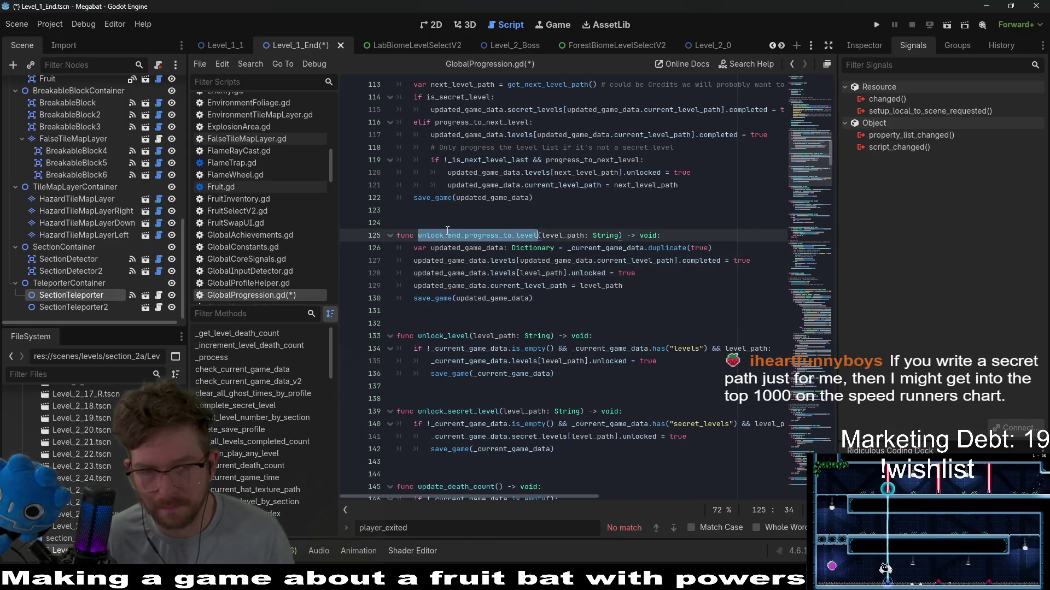
key(ctrl+s)
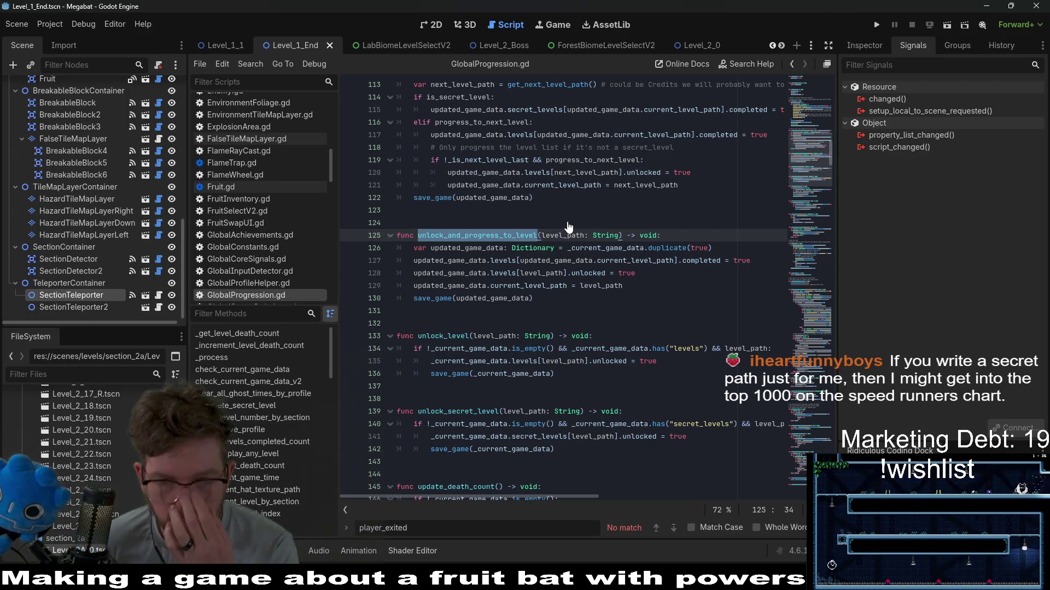
scroll(129, 166, up, 10)
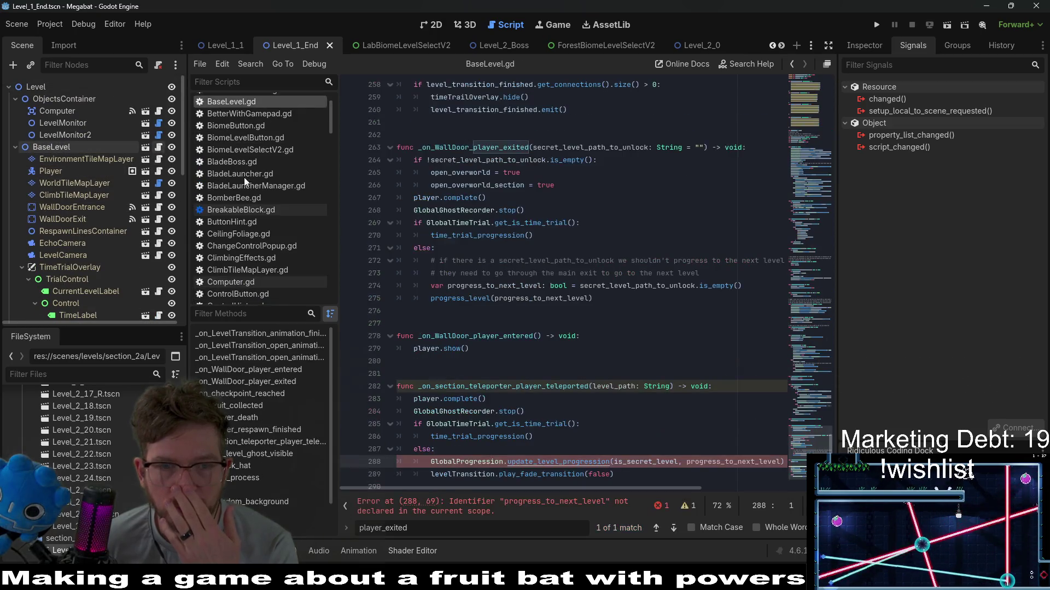
Step: In BaseLevel.gd, replace update_level_progression with GlobalProgression.unlock_and_progress_to_level(level_path) and save
click(158, 147)
scroll(617, 474, down, 1)
double_click(566, 451)
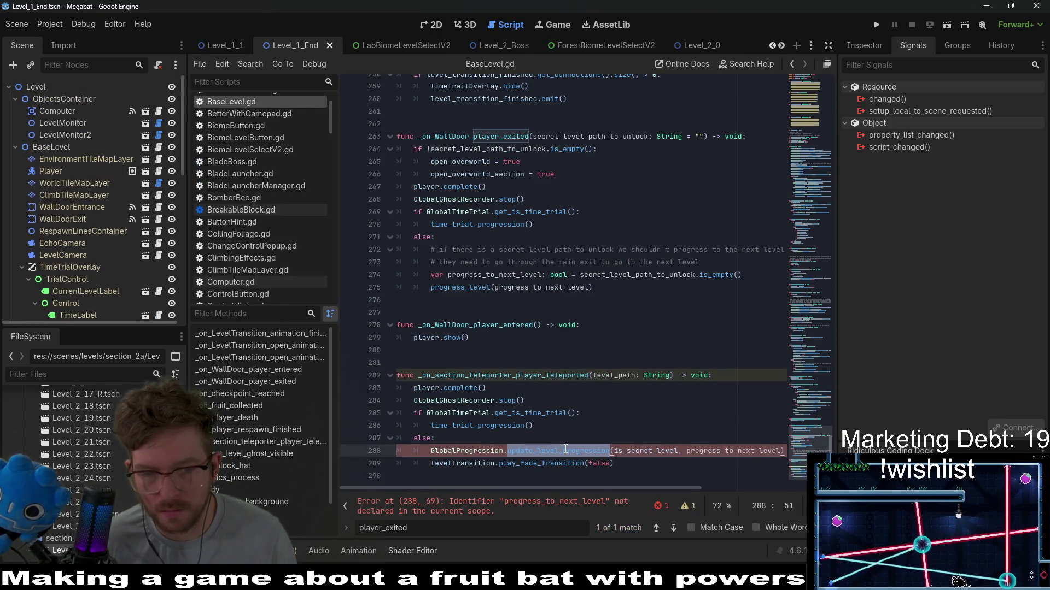
key(ctrl+v)
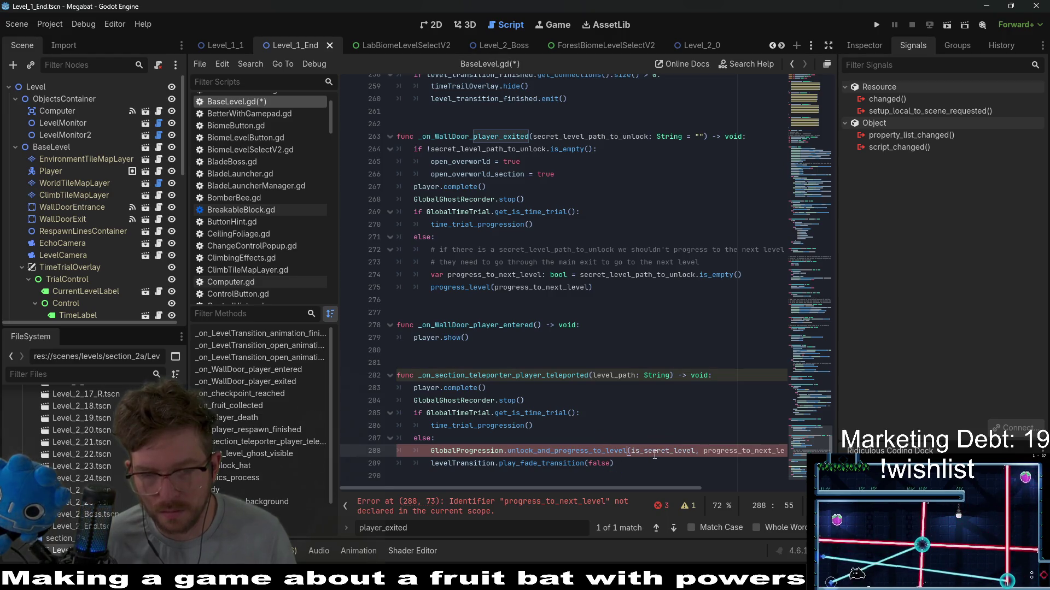
double_click(653, 451)
key(shift+End)
key(Delete)
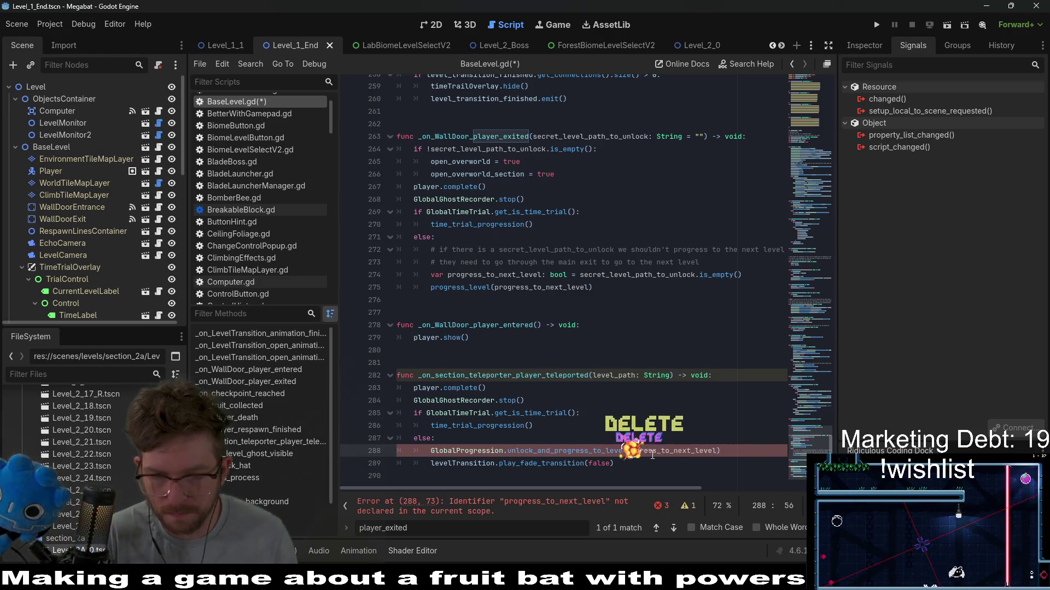
text((level_pa)
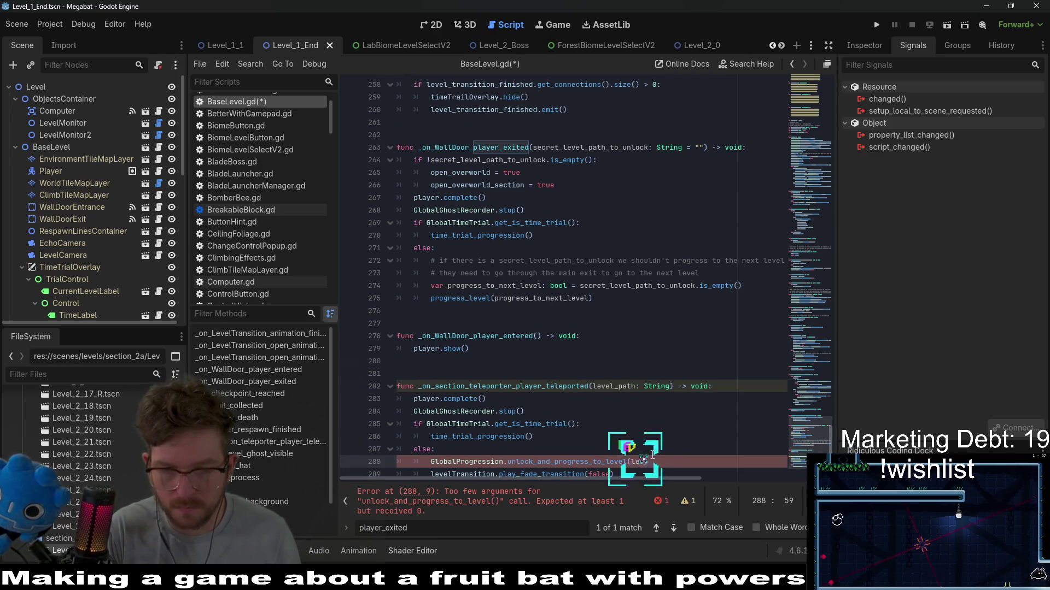
key(Return)
key(ctrl+s)
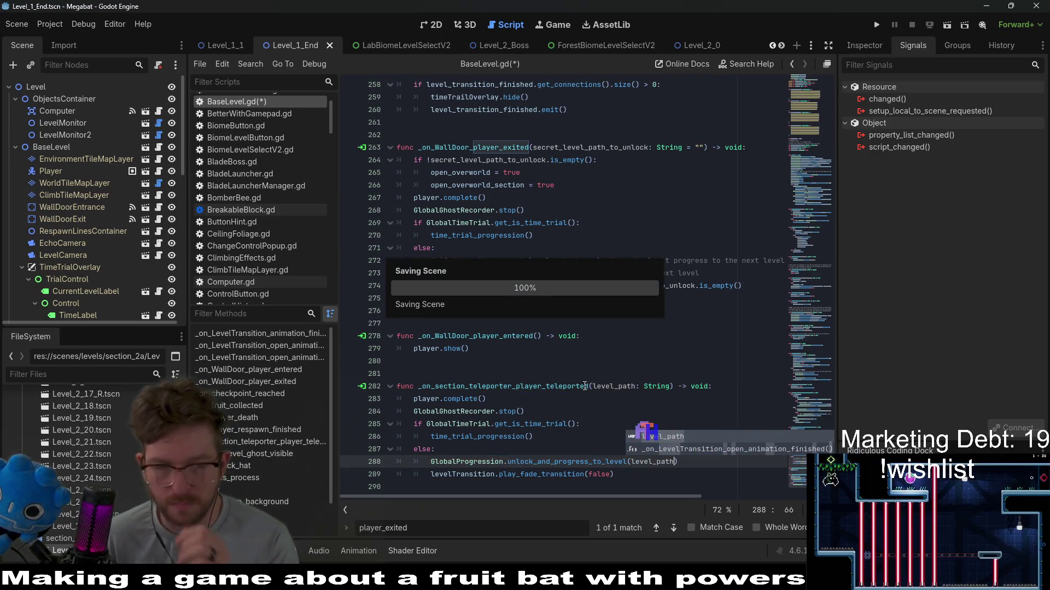
click(584, 386)
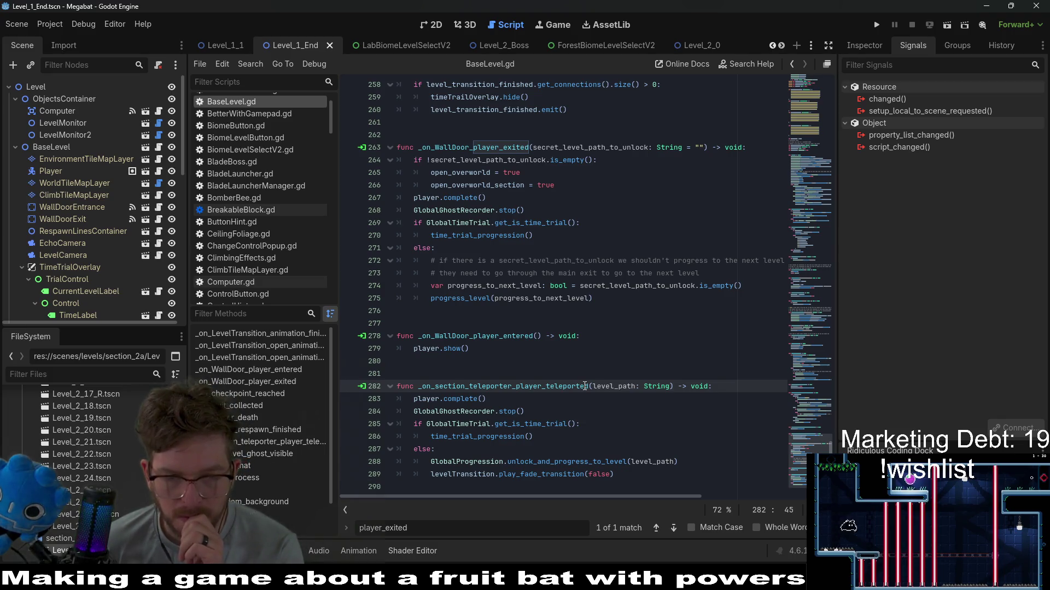
click(492, 375)
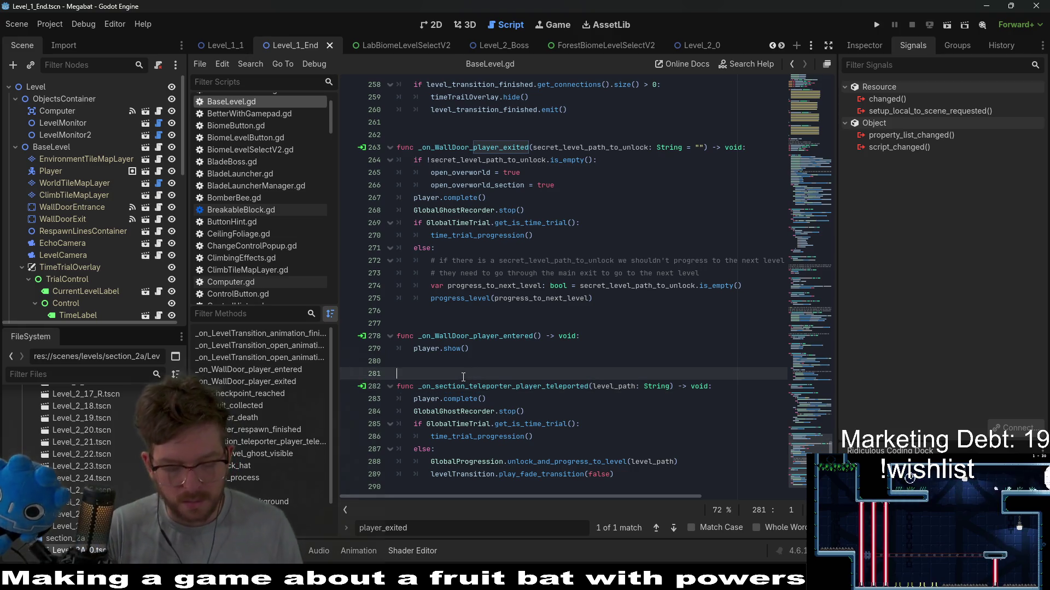
Step: Write the comment "# NOTE: For unlocking new sections" above the teleporter handler
text(# For unlo)
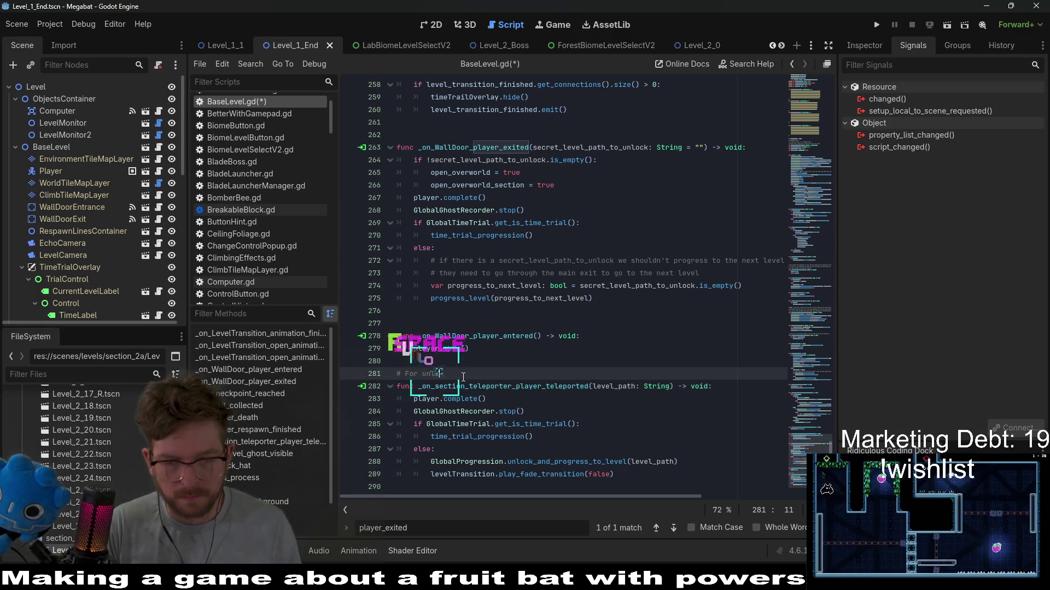
text(cking new sec)
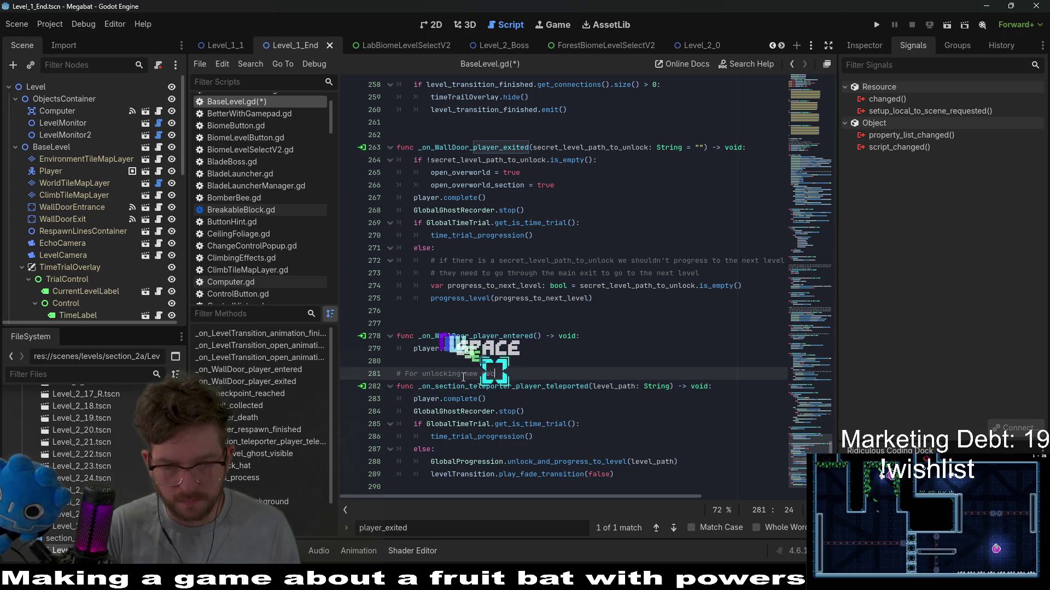
text(tions)
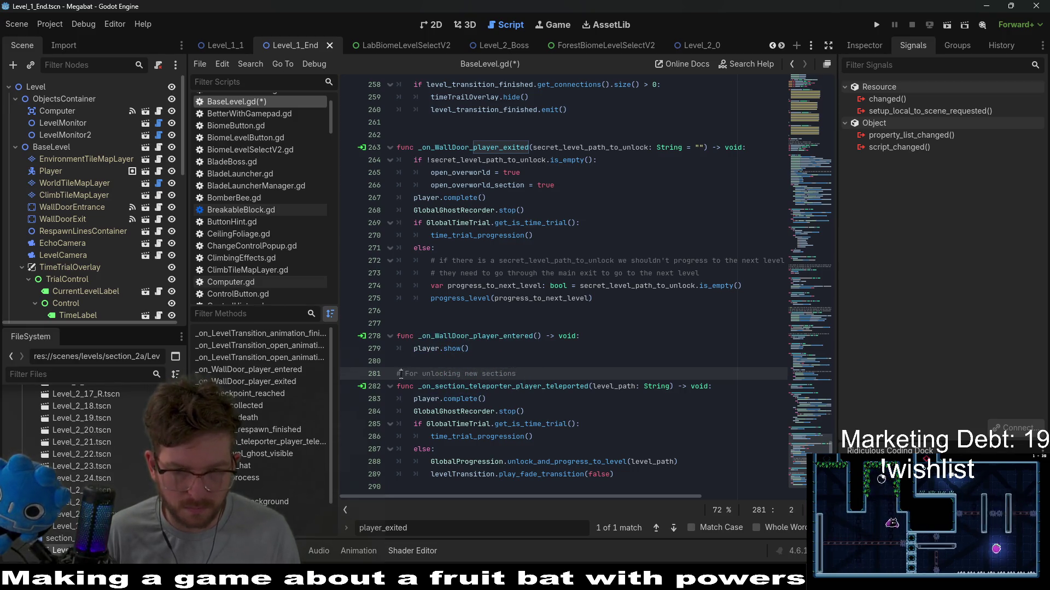
text(#)
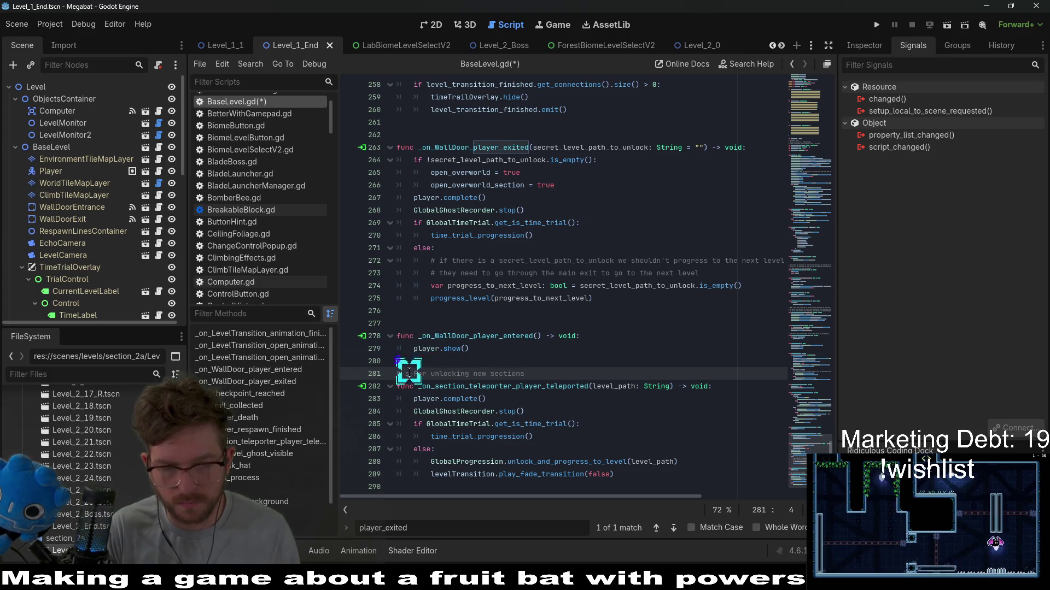
key(BackSpace)
text(%)
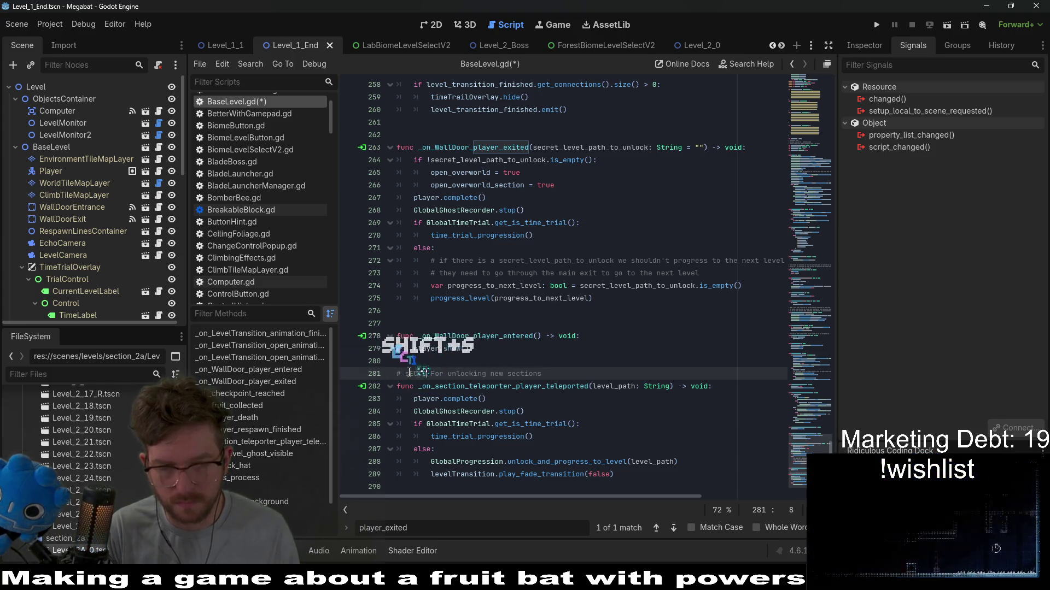
key(BackSpace)
key(BackSpace)
key(BackSpace)
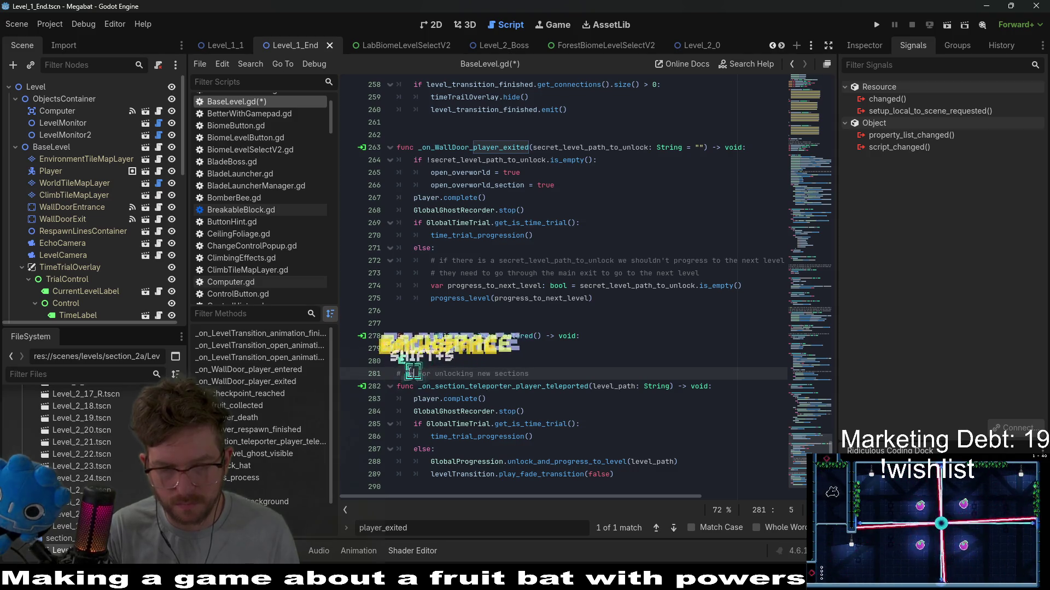
text(Section)
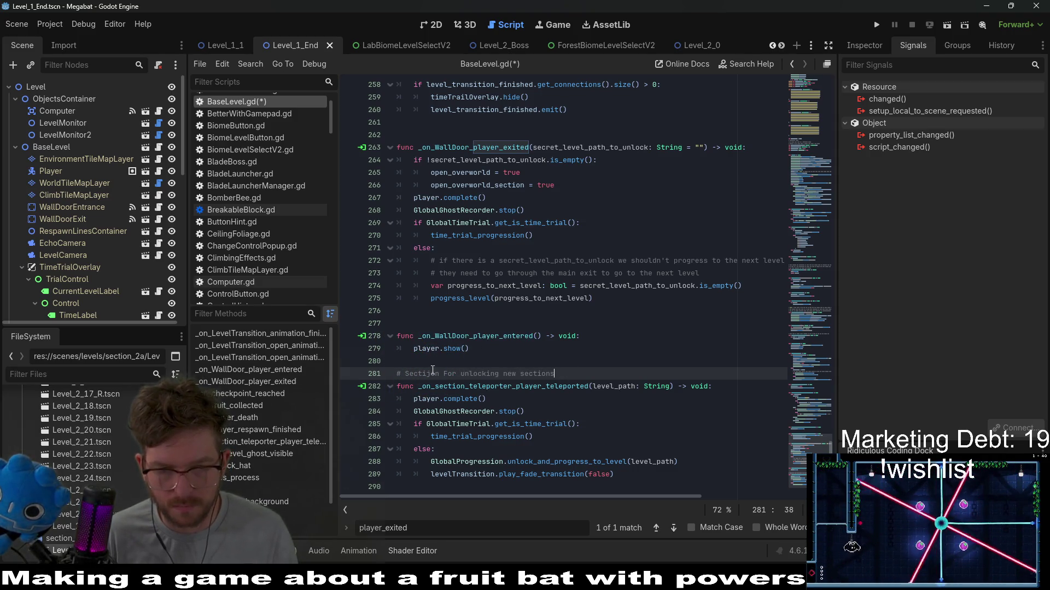
key(BackSpace)
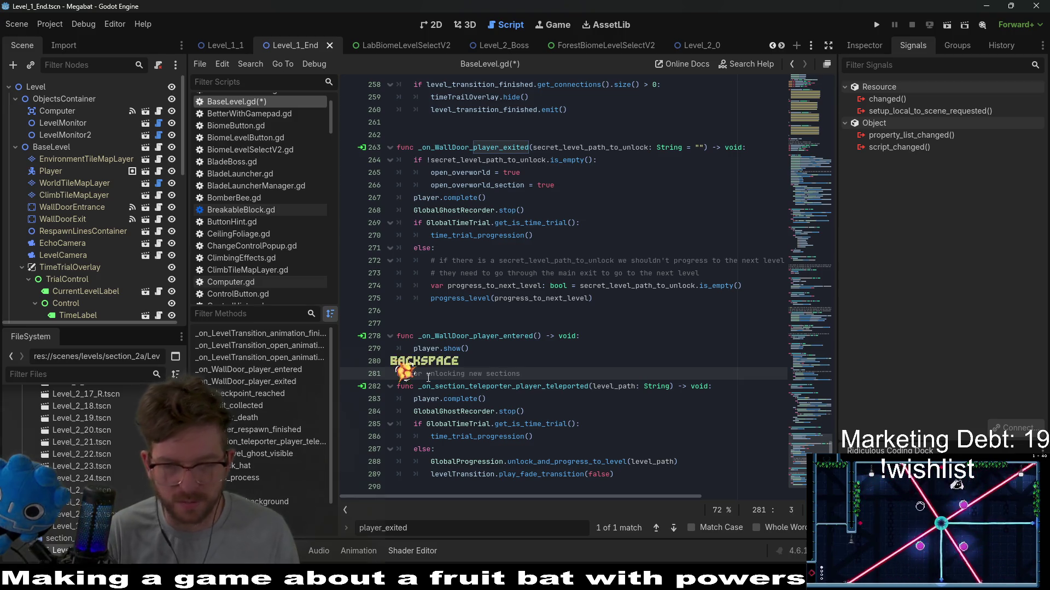
key(Delete)
text(NOTE:)
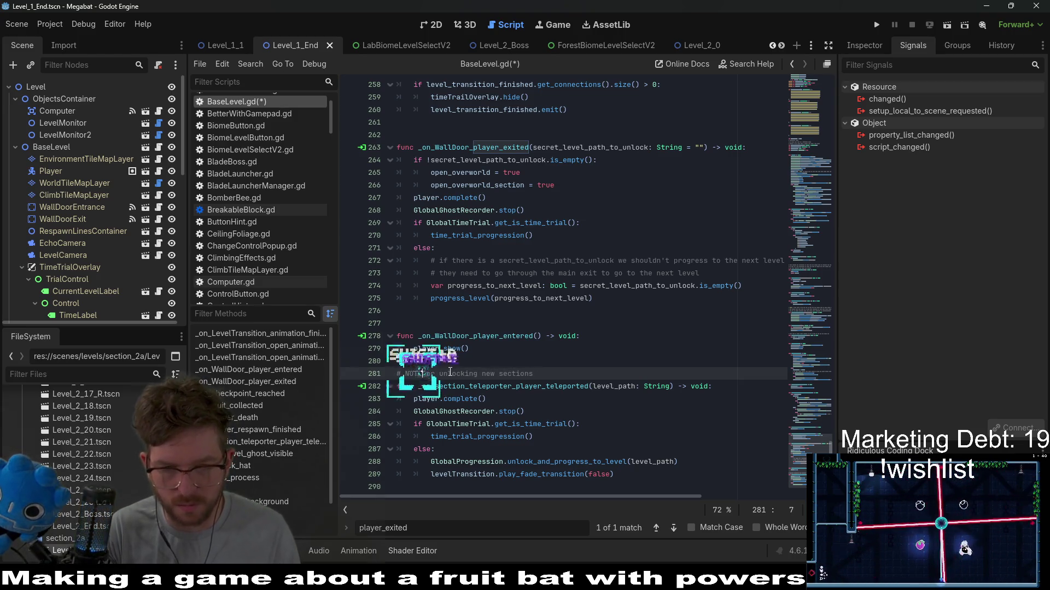
text(For)
Step: Append "and progressing to that level" to the NOTE comment and save BaseLevel.gd
click(559, 374)
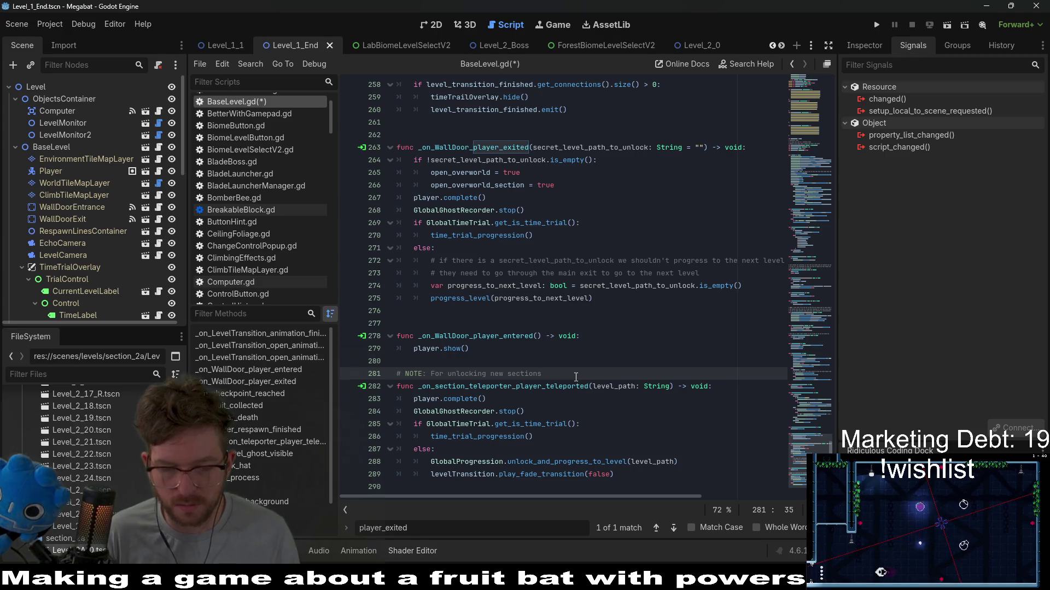
text( and prog)
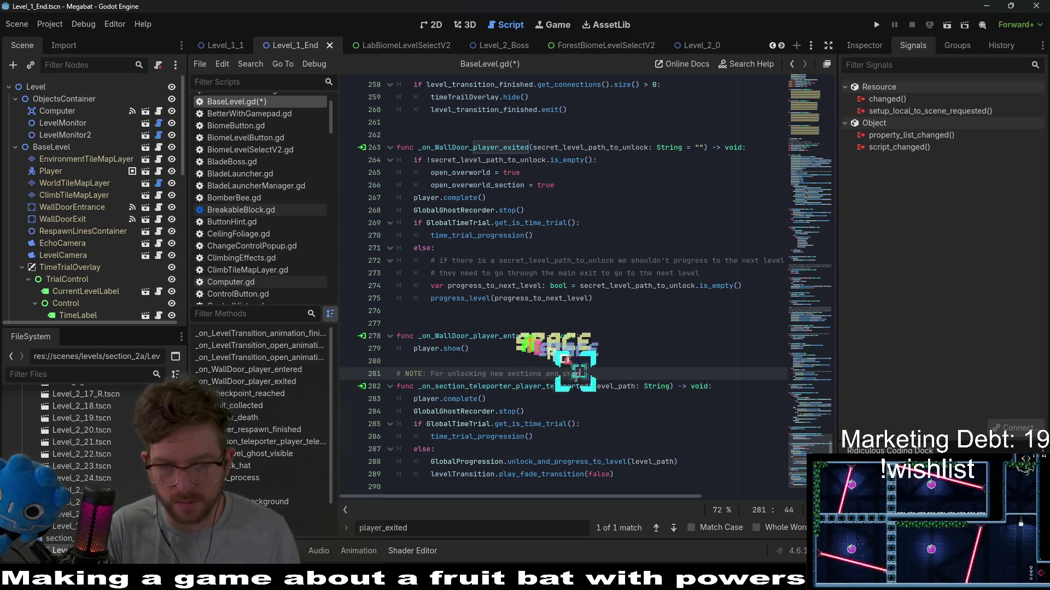
text(ressing to that )
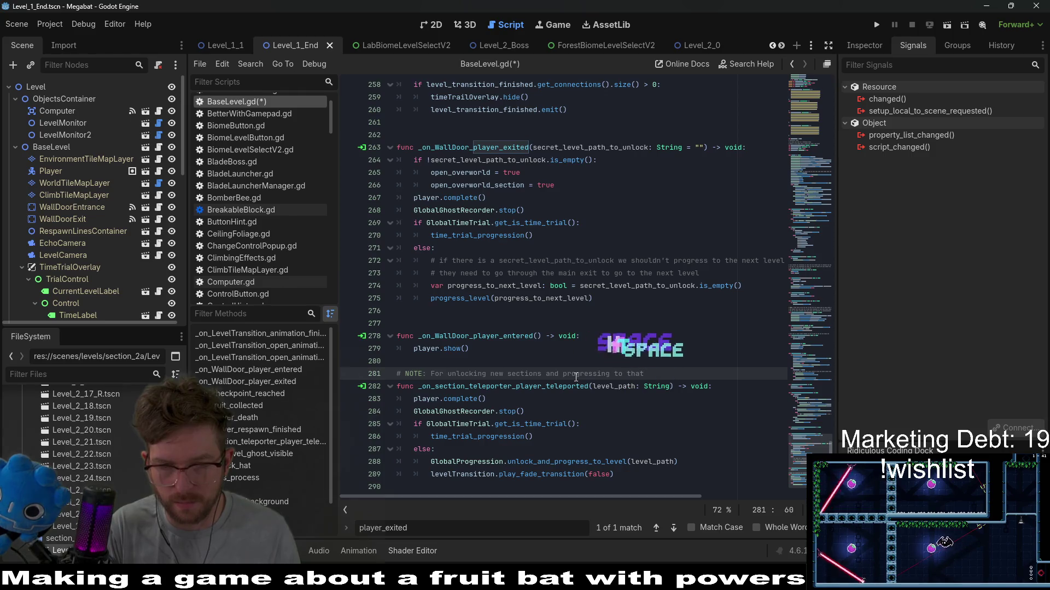
text(level)
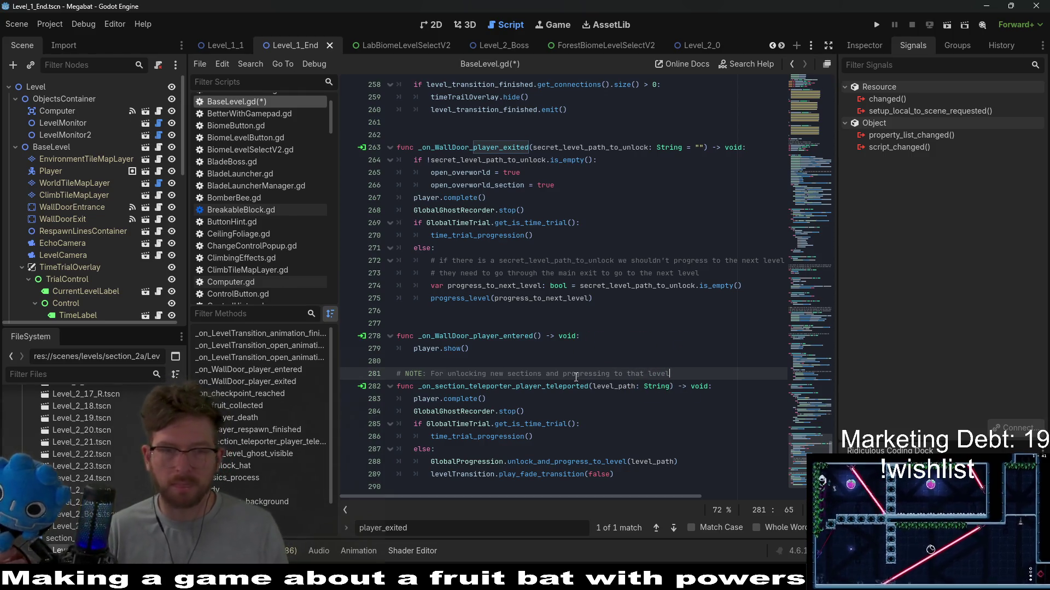
click(567, 424)
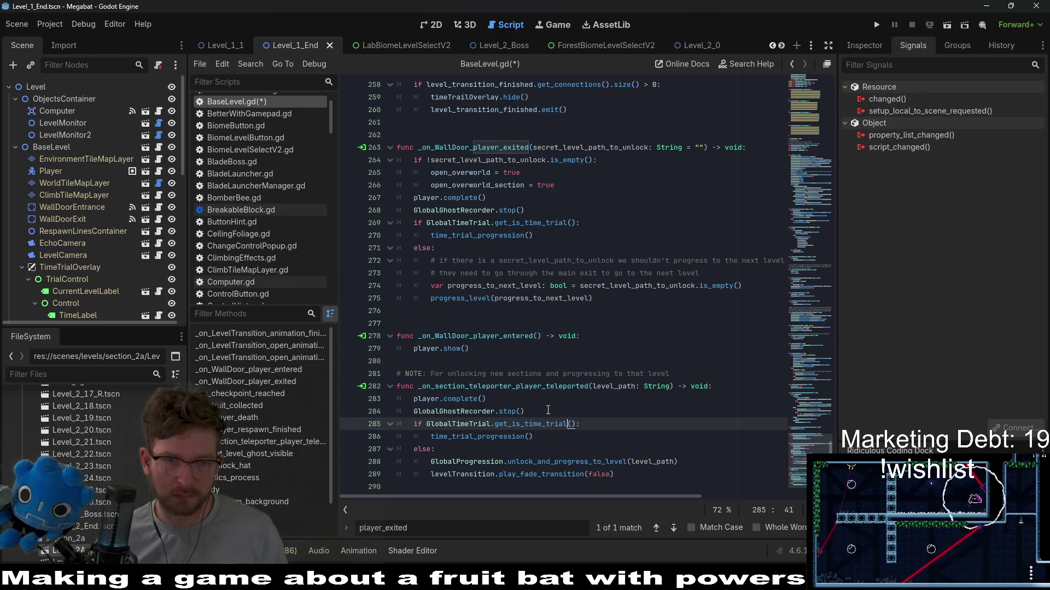
key(ctrl+s)
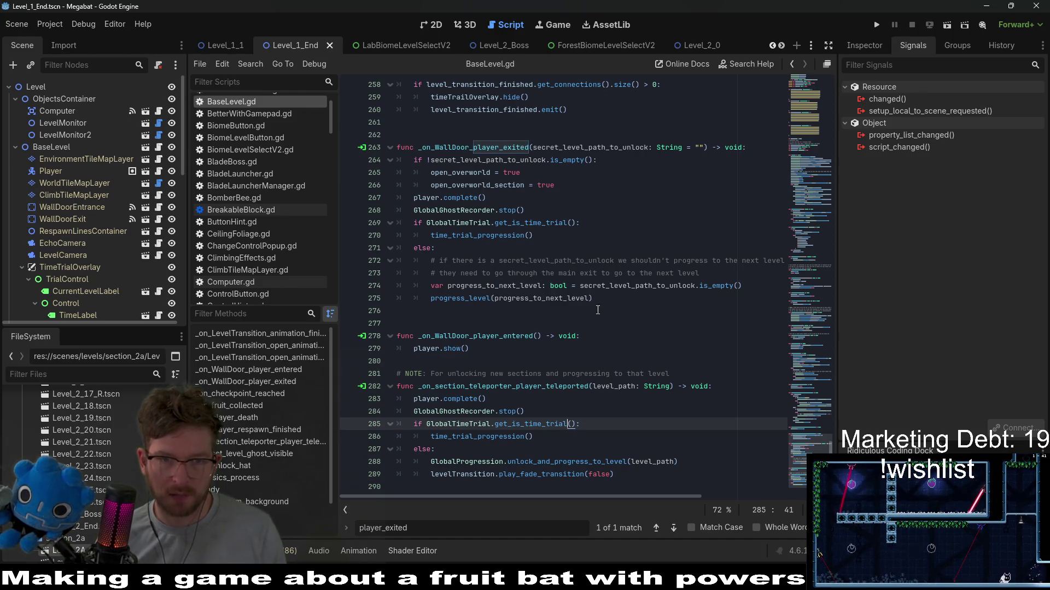
click(433, 136)
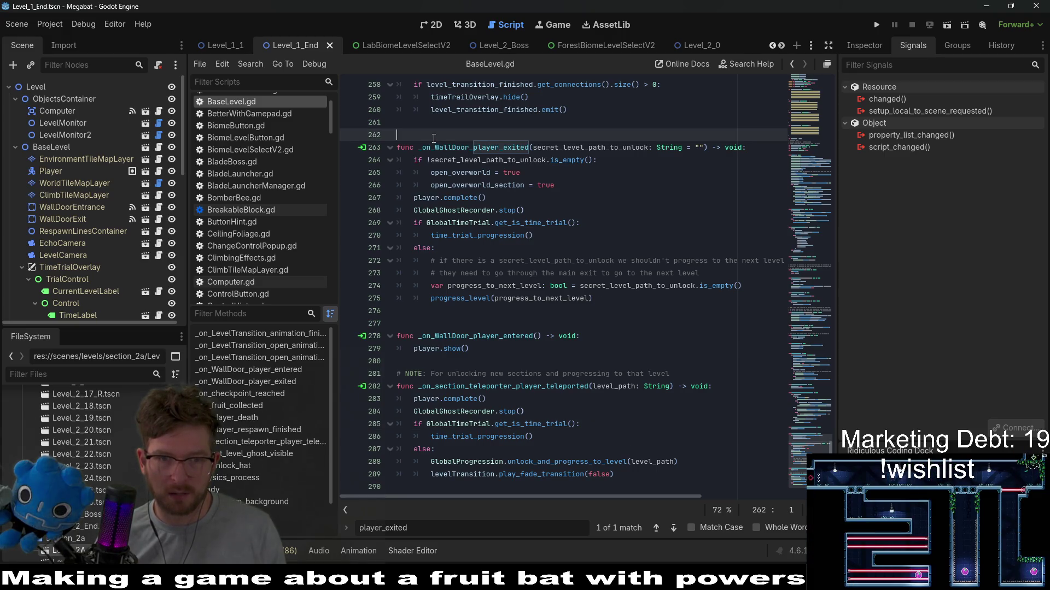
click(699, 374)
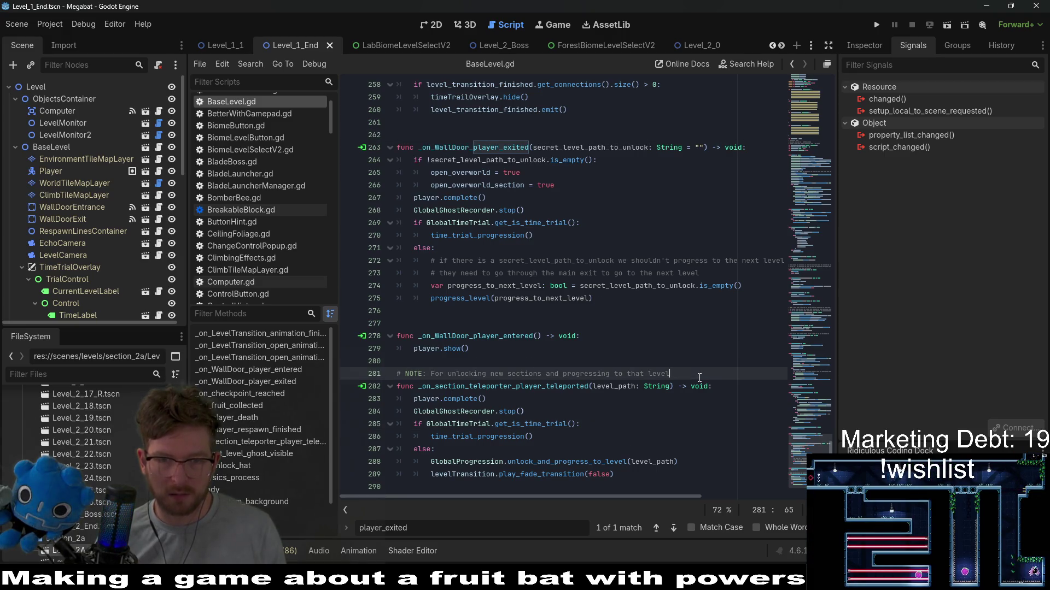
Step: Add the comment line '# should only be used by "End Levels"' below the NOTE and save
key(Return)
text(# should only be )
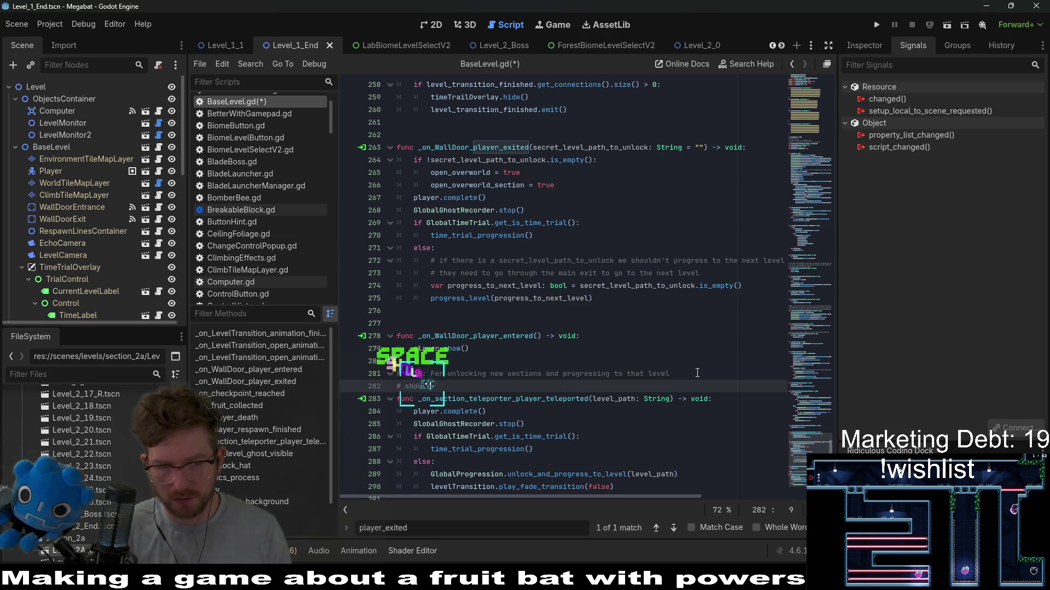
text(used by )
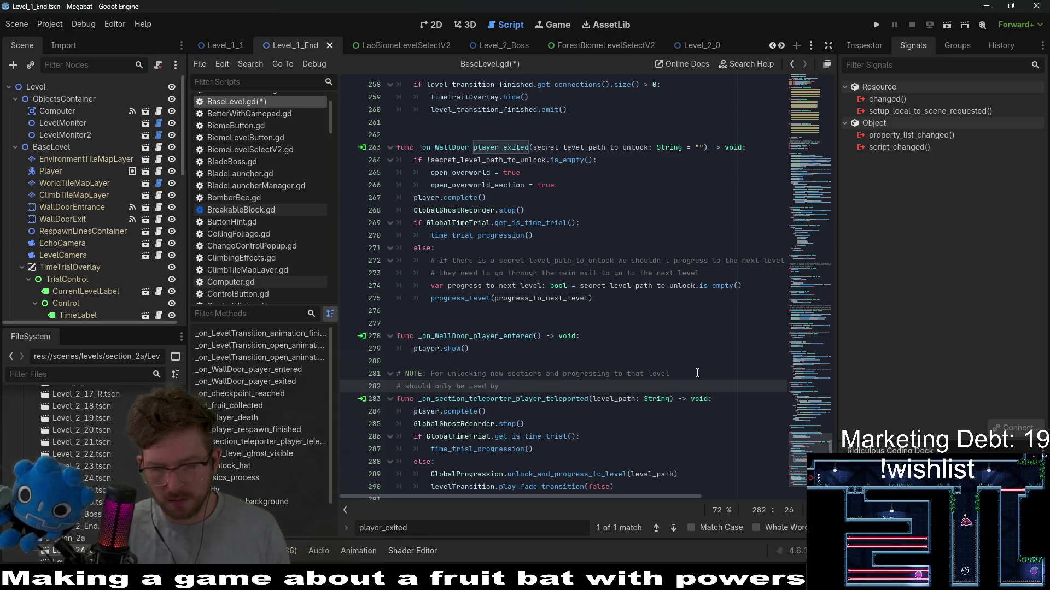
text("last Level")
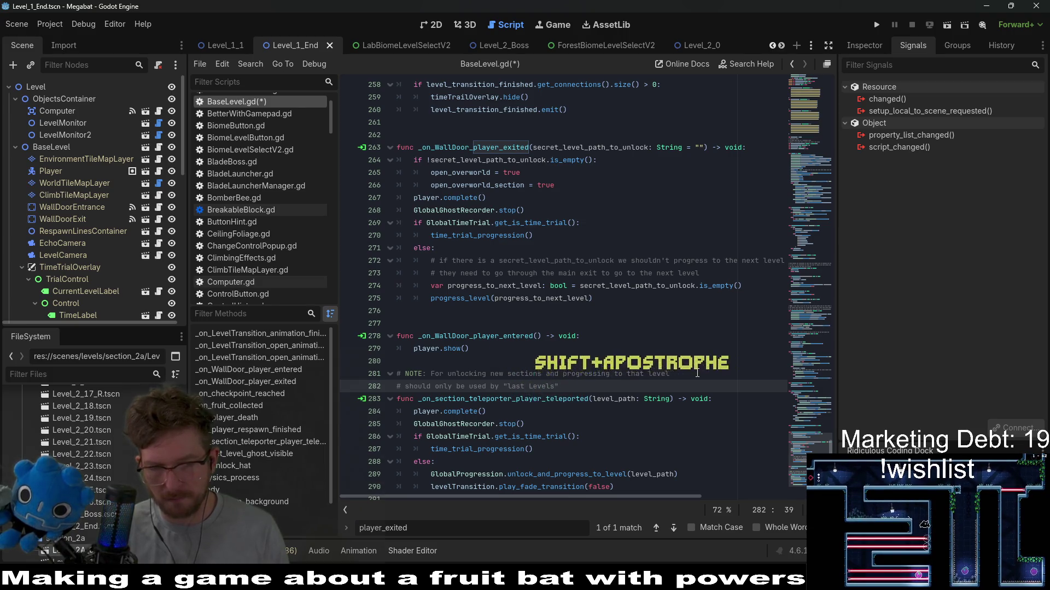
key(BackSpace)
key(BackSpace)
key(BackSpace)
key(BackSpace)
key(BackSpace)
key(BackSpace)
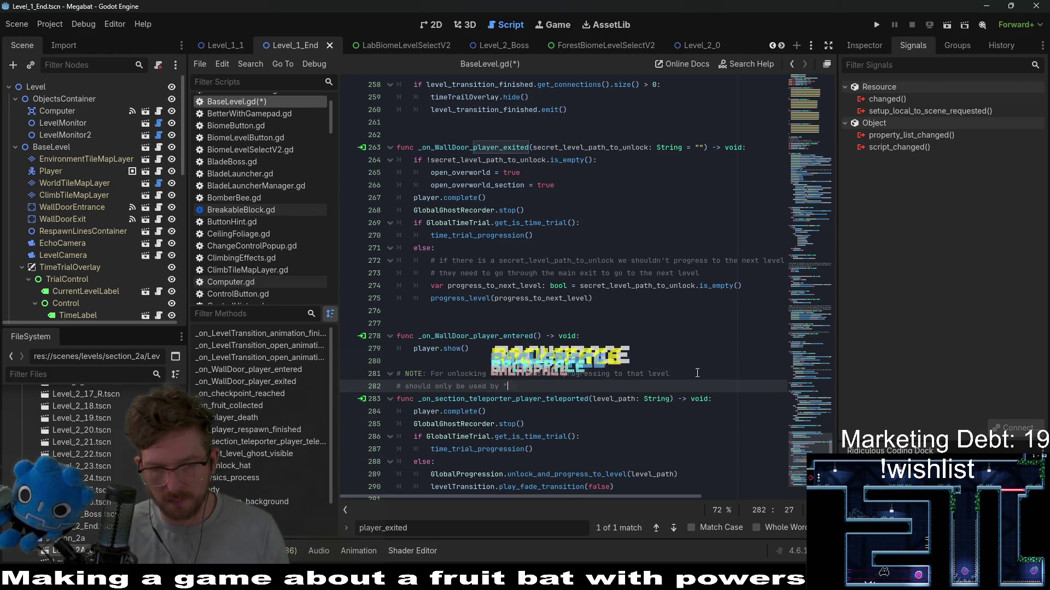
text(End Levels)
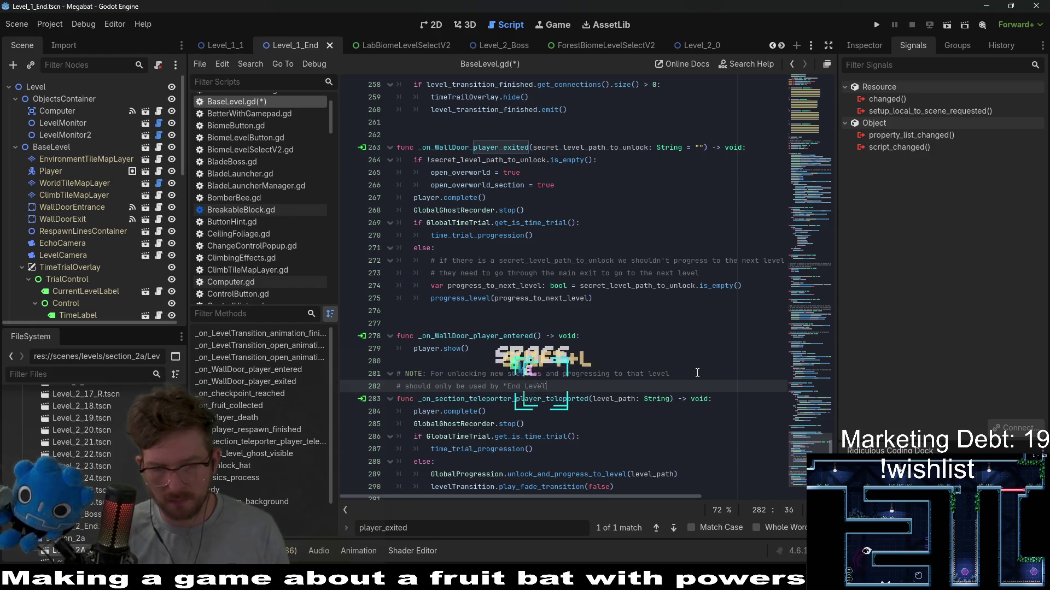
text(")
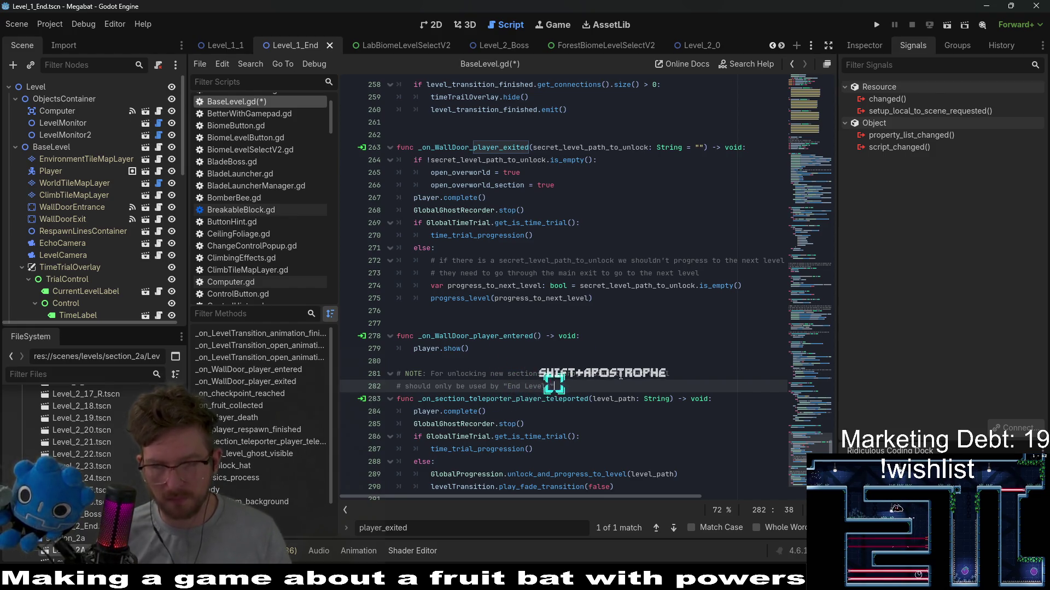
key(ctrl+s)
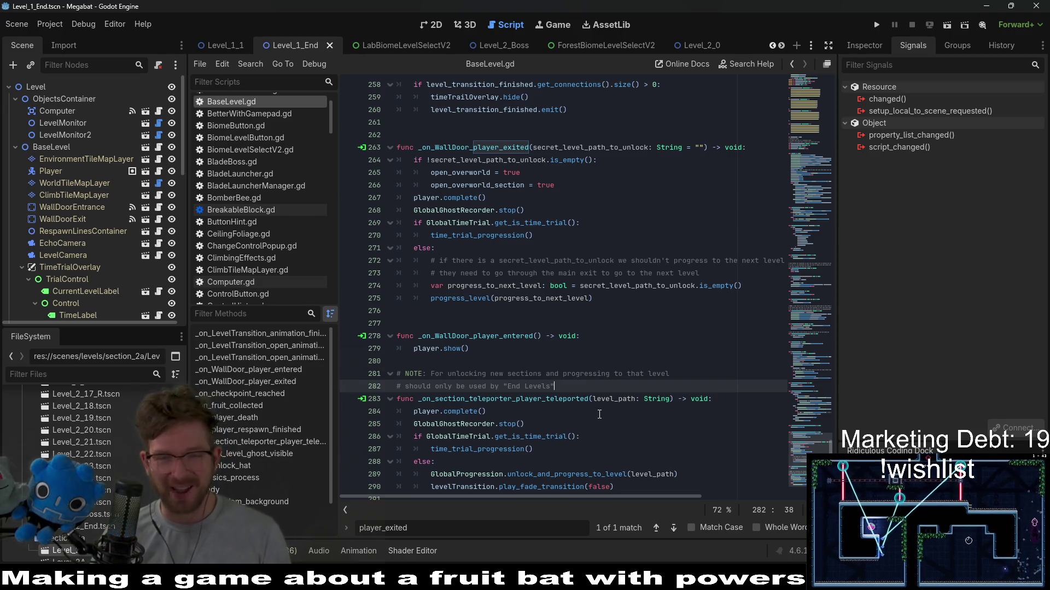
scroll(567, 372, down, 1)
scroll(567, 372, up, 2)
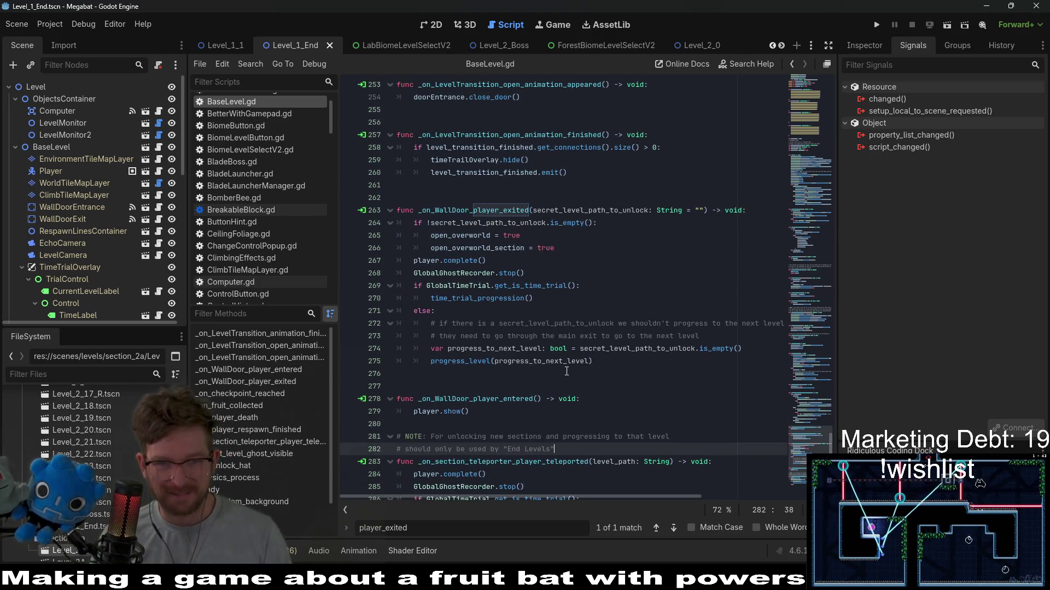
key(ctrl+s)
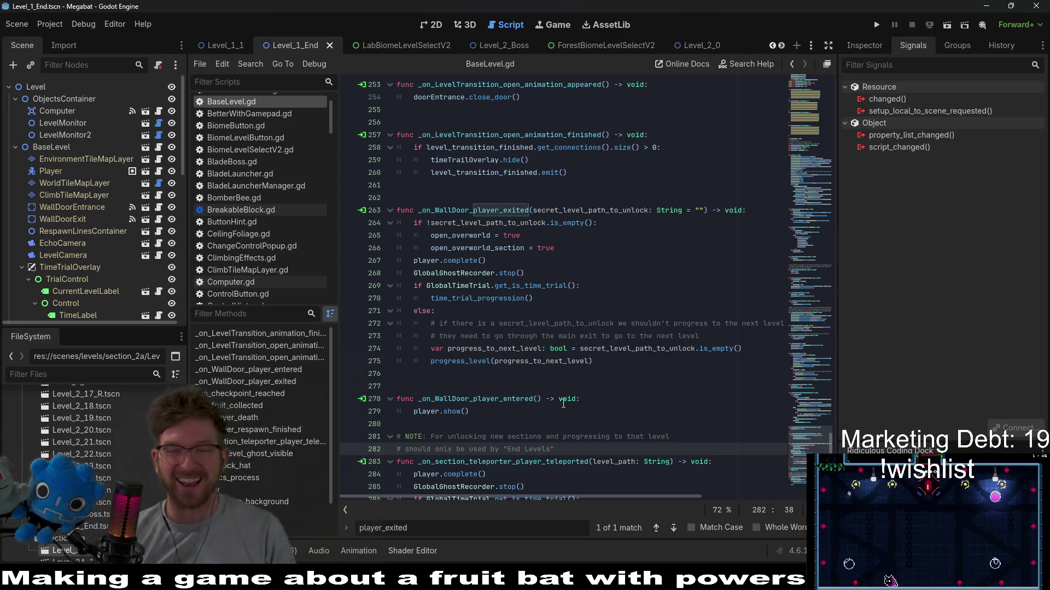
click(527, 419)
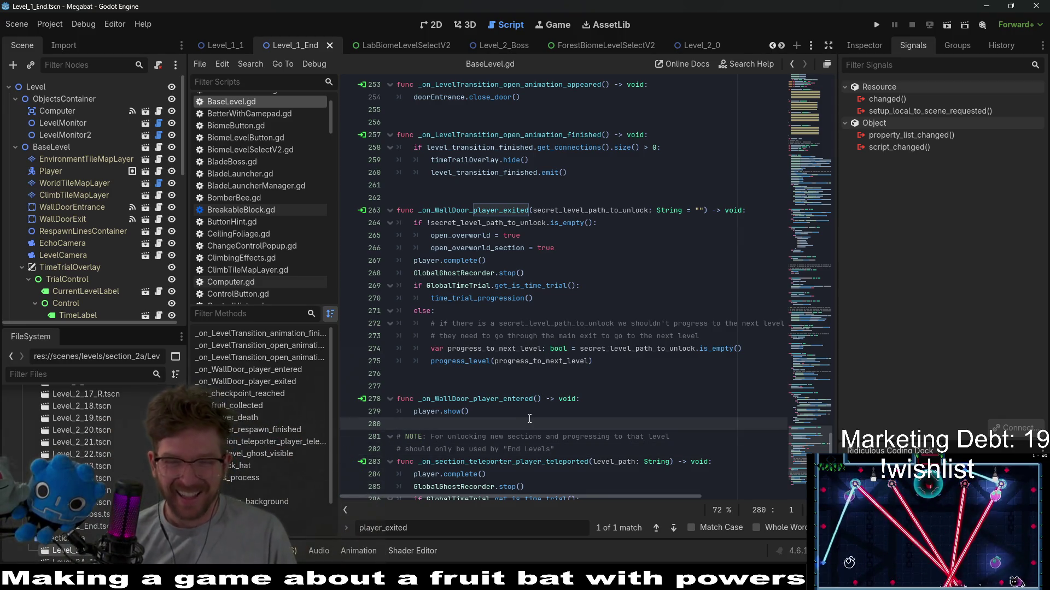
scroll(529, 419, down, 2)
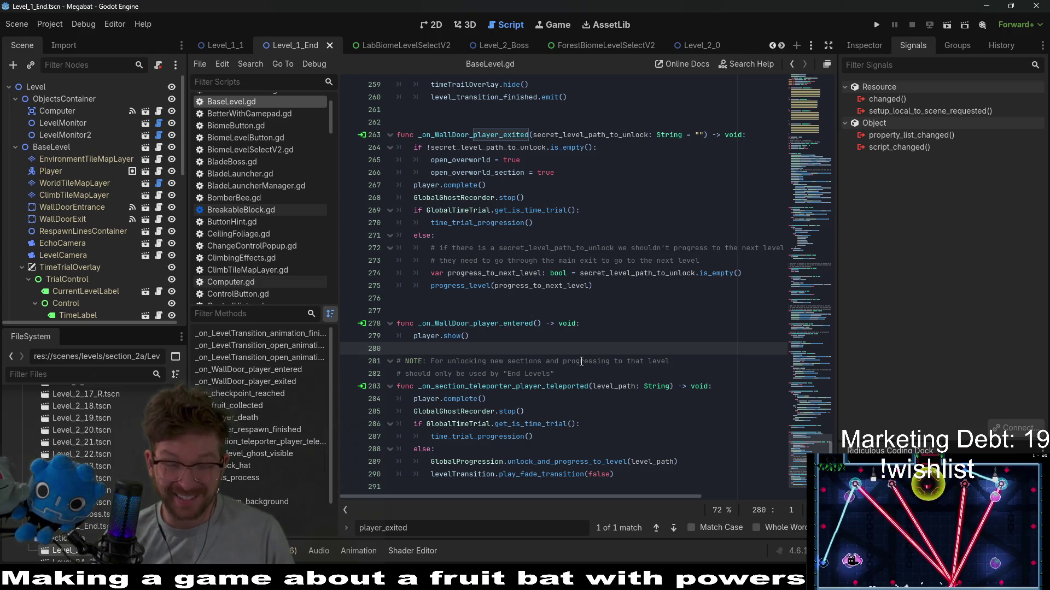
click(591, 424)
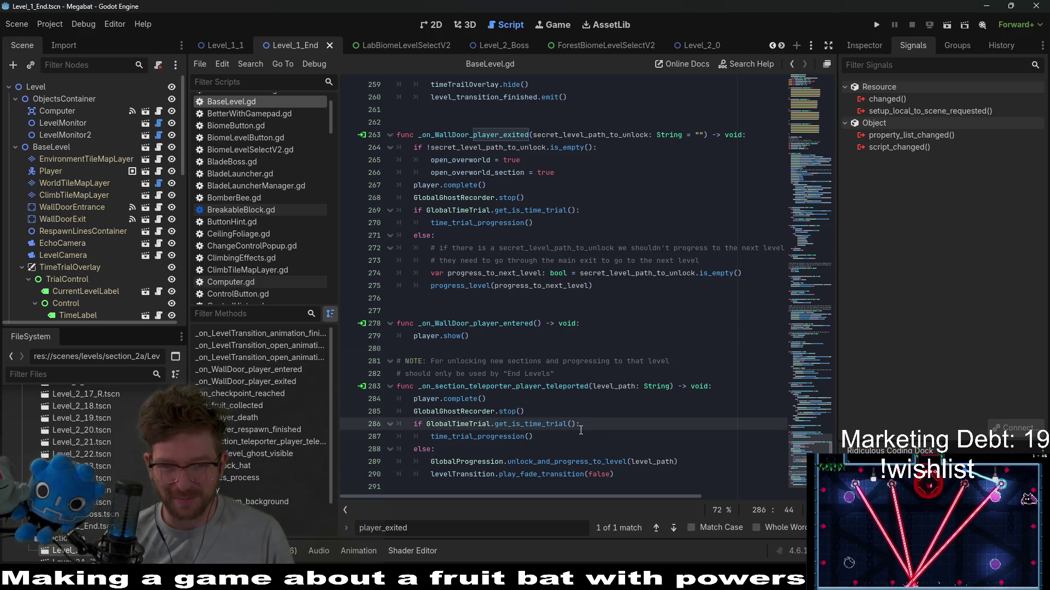
click(579, 435)
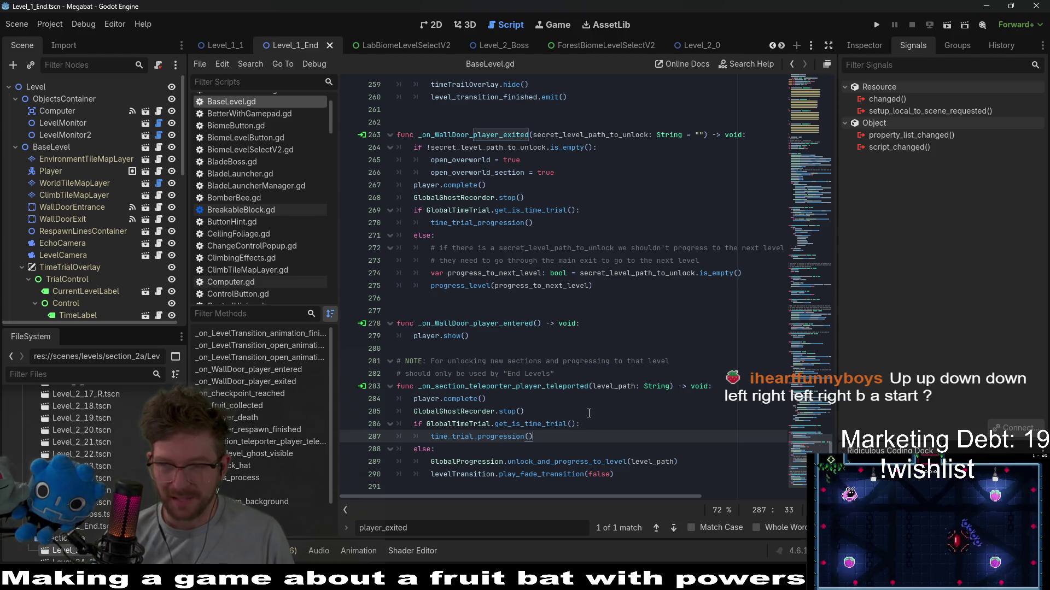
shift+click(579, 430)
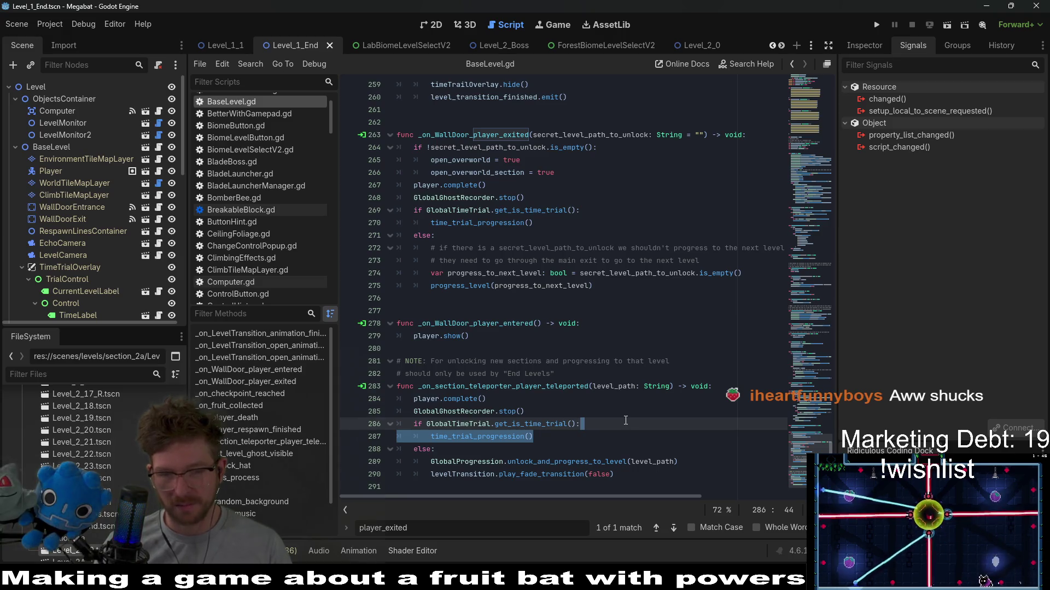
Step: Clear the player_exited term from the Find bar and return to the NOTE comment lines
double_click(502, 526)
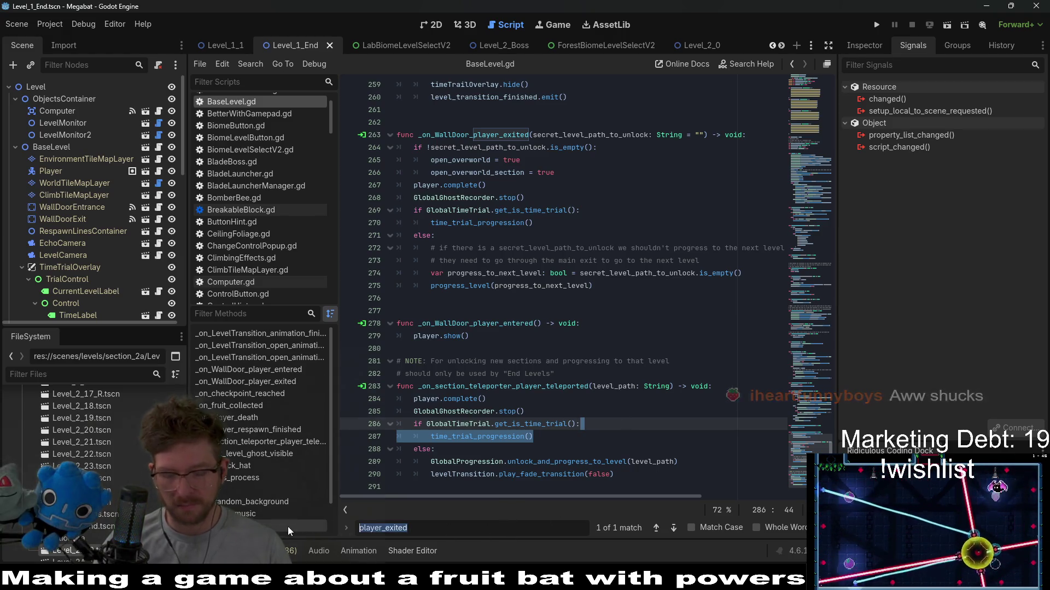
key(BackSpace)
click(570, 374)
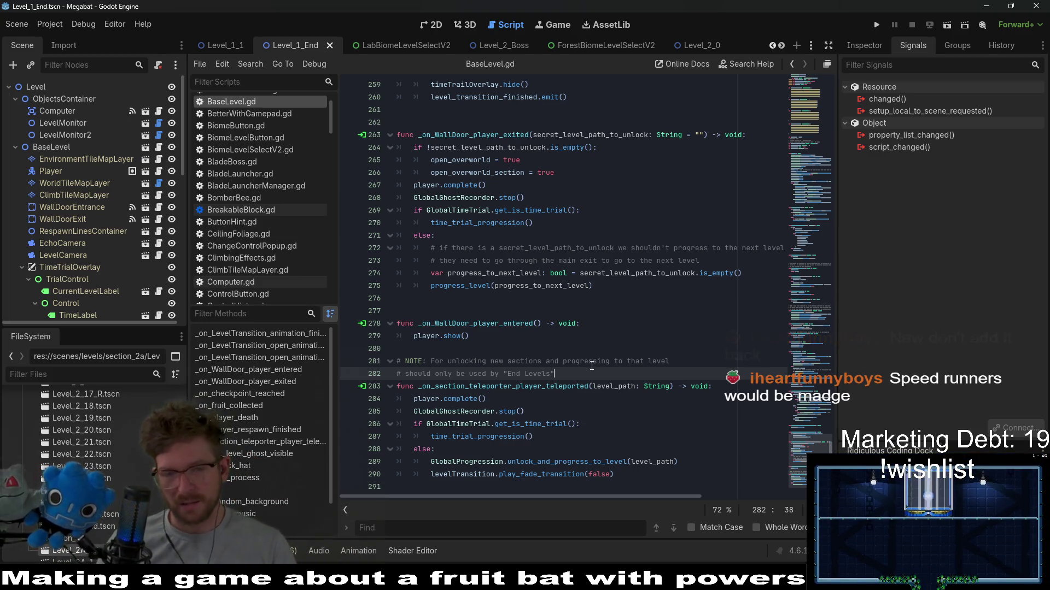
click(676, 358)
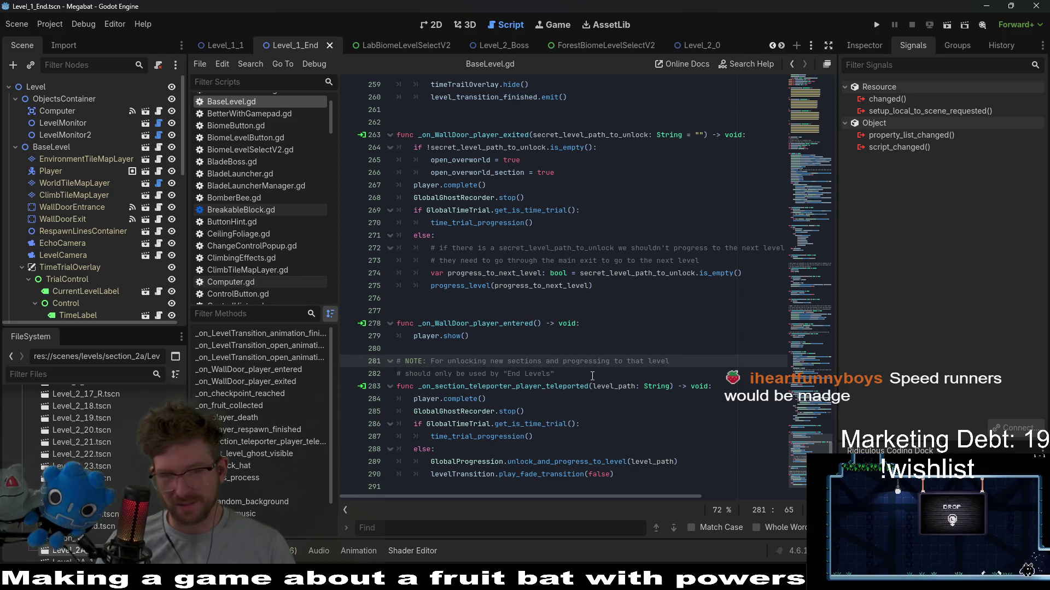
click(592, 376)
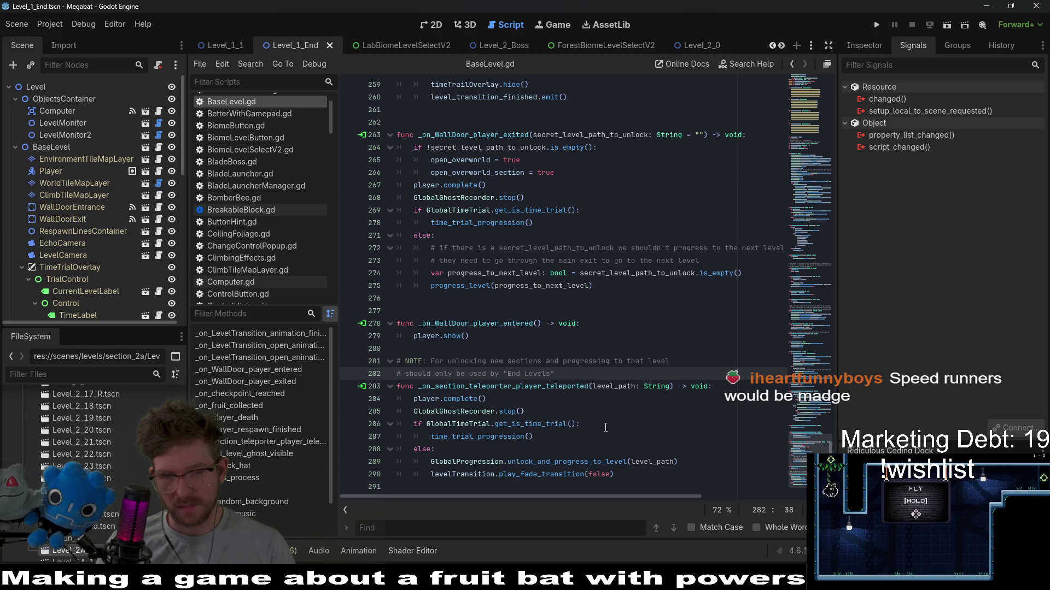
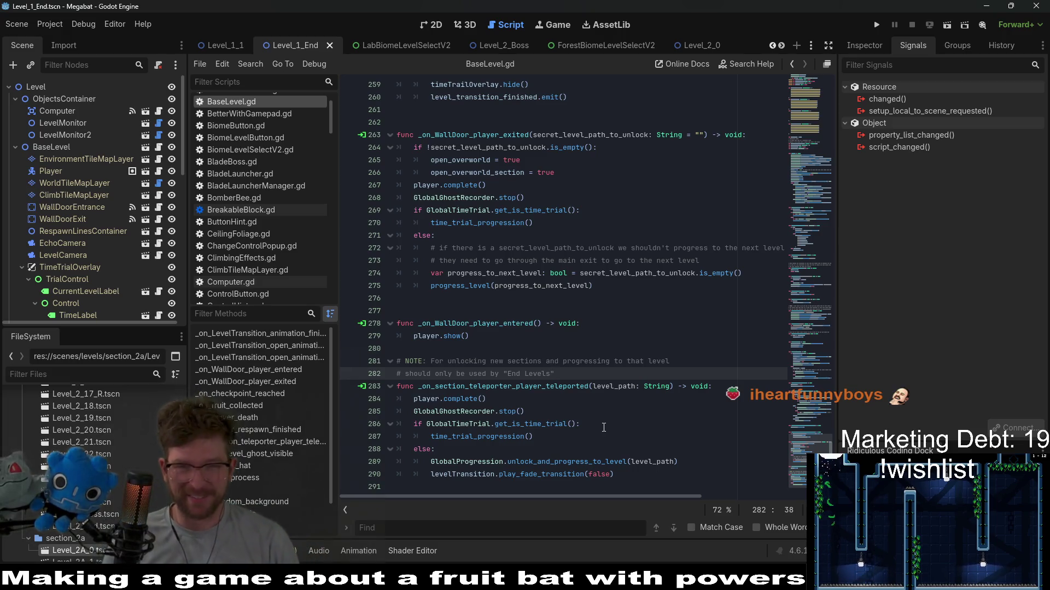
Step: Read through BaseLevel.gd's _on_section_teleporter_player_teleported handler and its time_trial_progression call
click(613, 386)
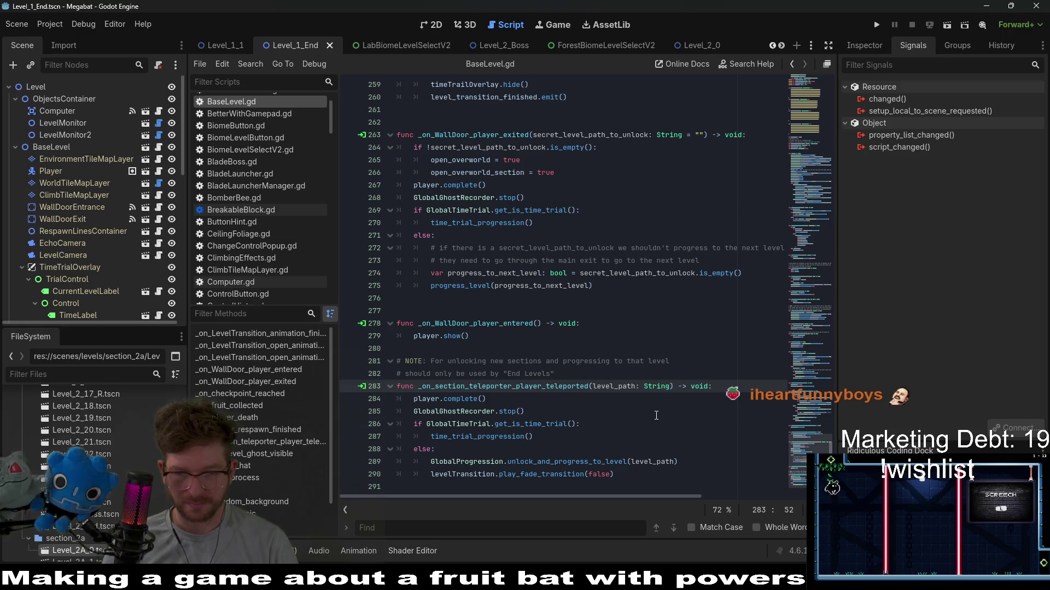
click(656, 416)
click(634, 424)
click(621, 433)
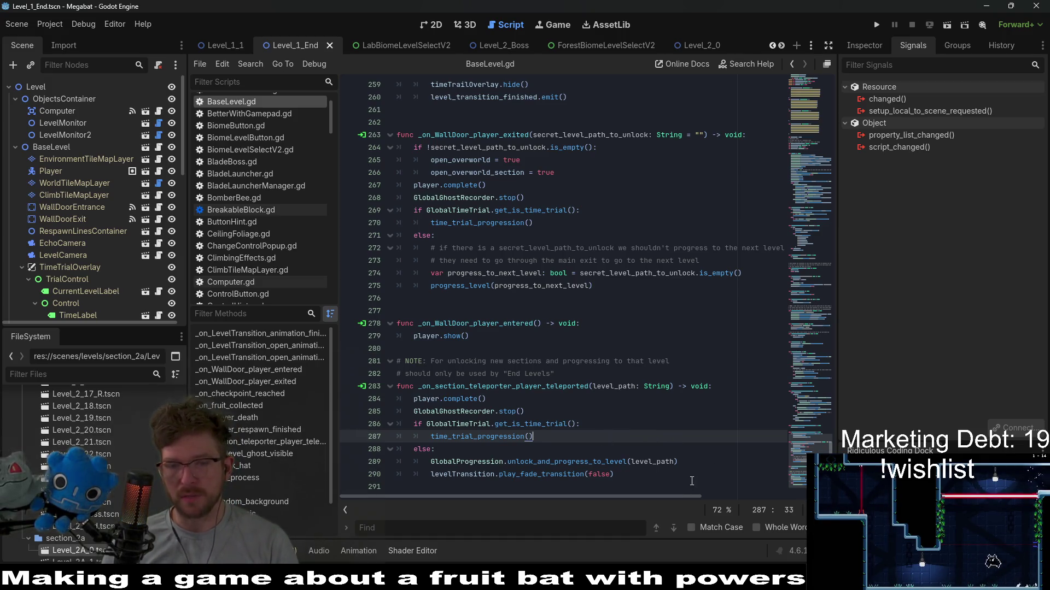
click(503, 373)
Step: Switch to the 2D view showing the Level_1_End scene and its teleporters
mouse_move(520, 228)
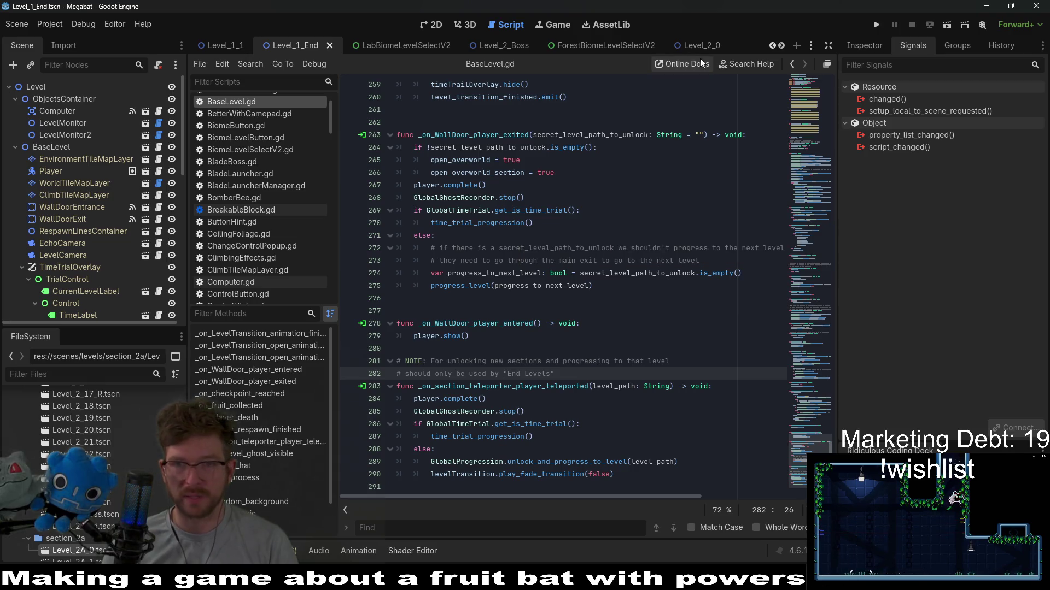
click(422, 25)
scroll(87, 246, down, 10)
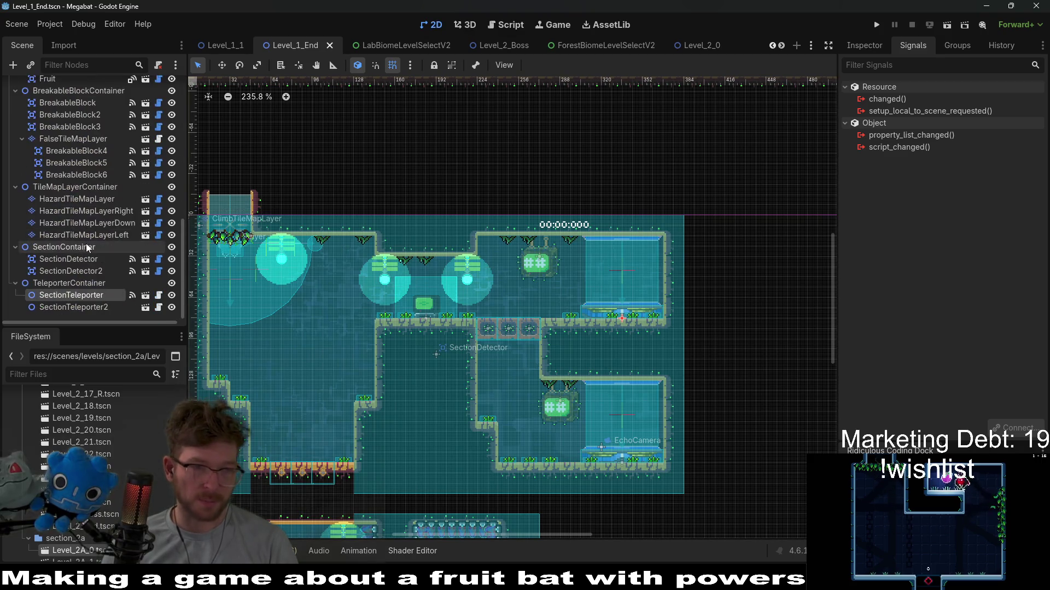
Step: Undo the mistaken player_teleported connection to Computer and its generated handler in Computer.gd
click(89, 308)
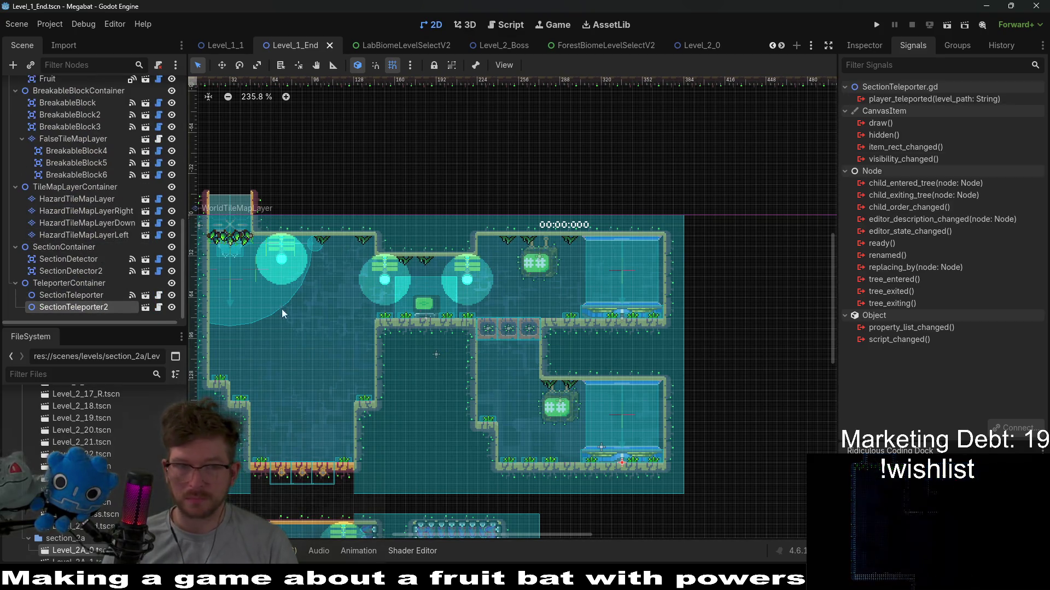
click(99, 300)
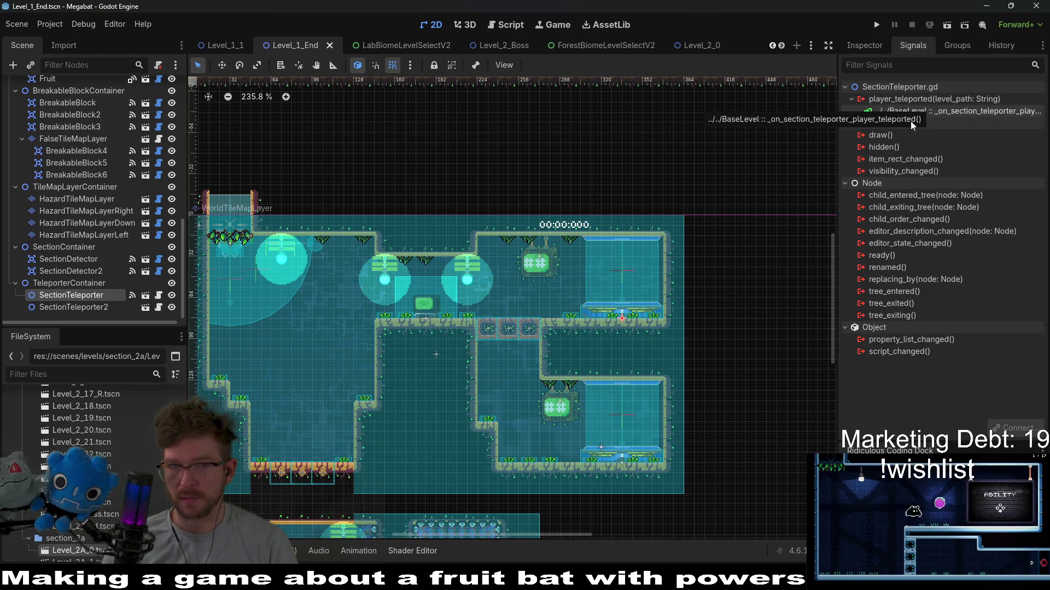
click(71, 307)
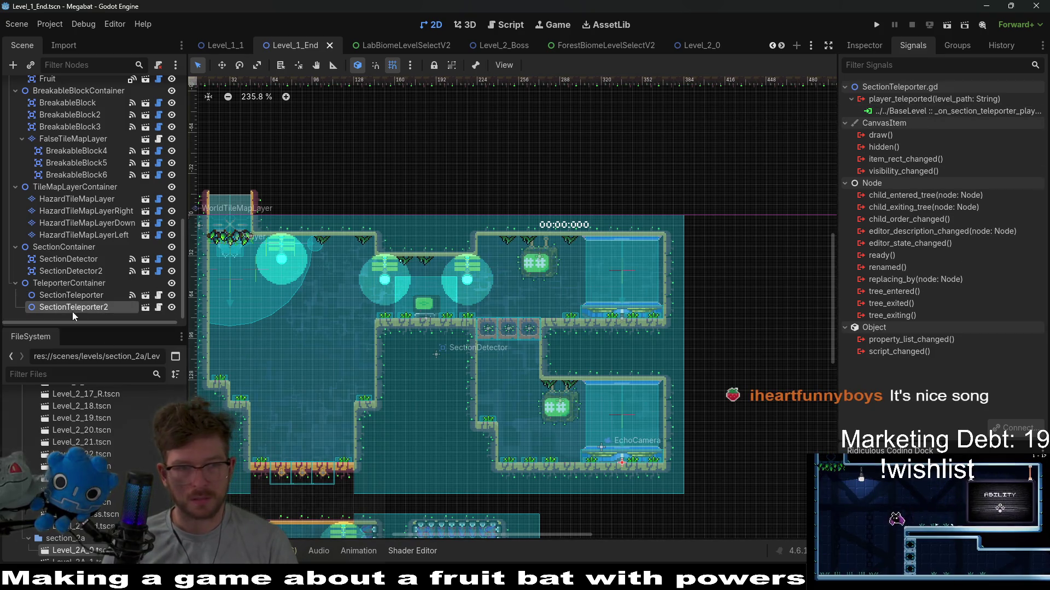
right_click(968, 100)
click(985, 109)
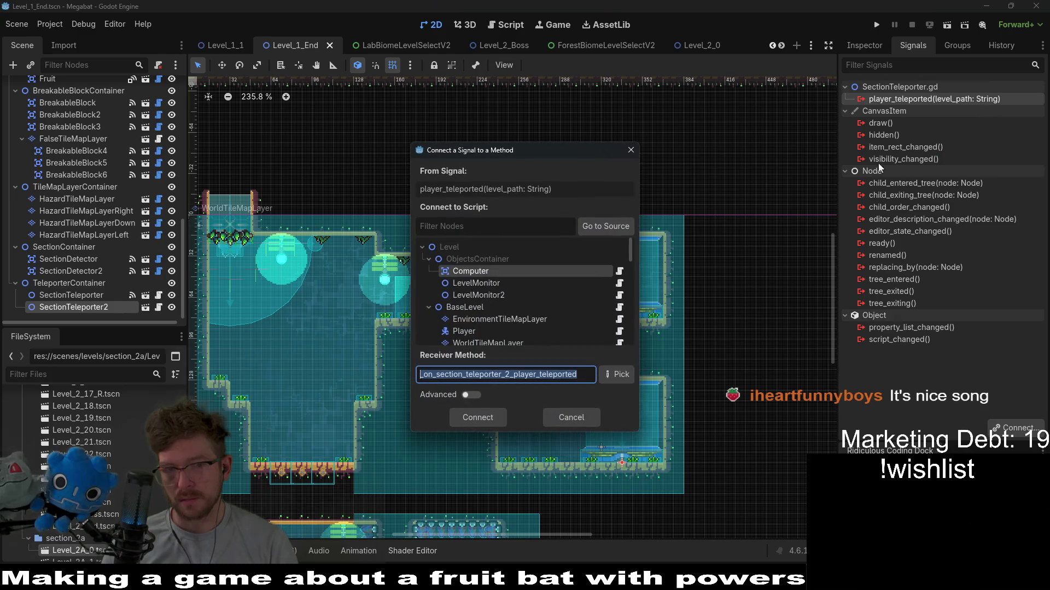
click(467, 419)
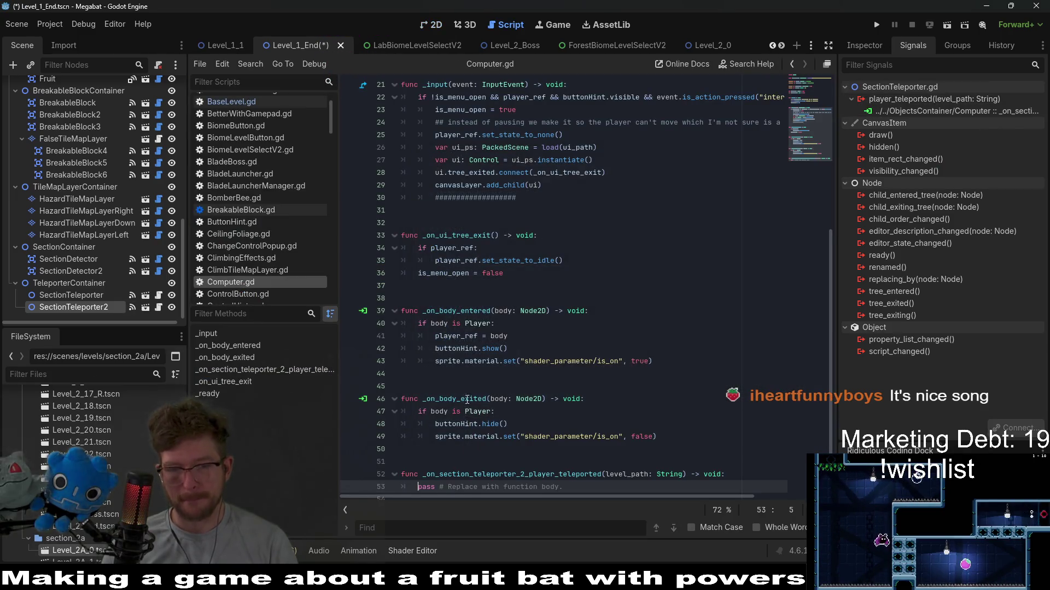
key(ctrl+z)
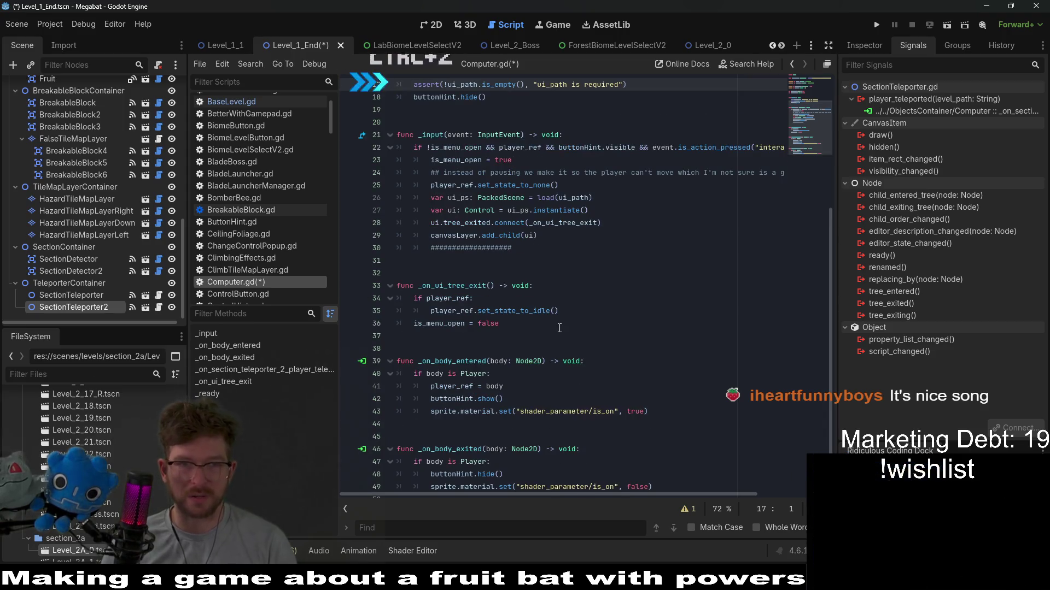
scroll(568, 372, up, 5)
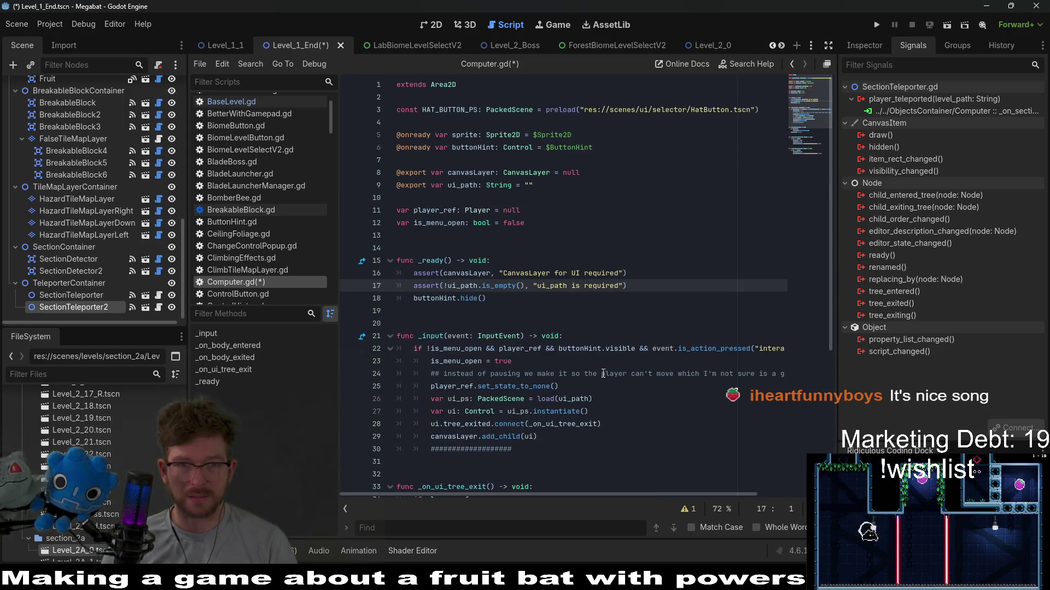
scroll(592, 374, down, 5)
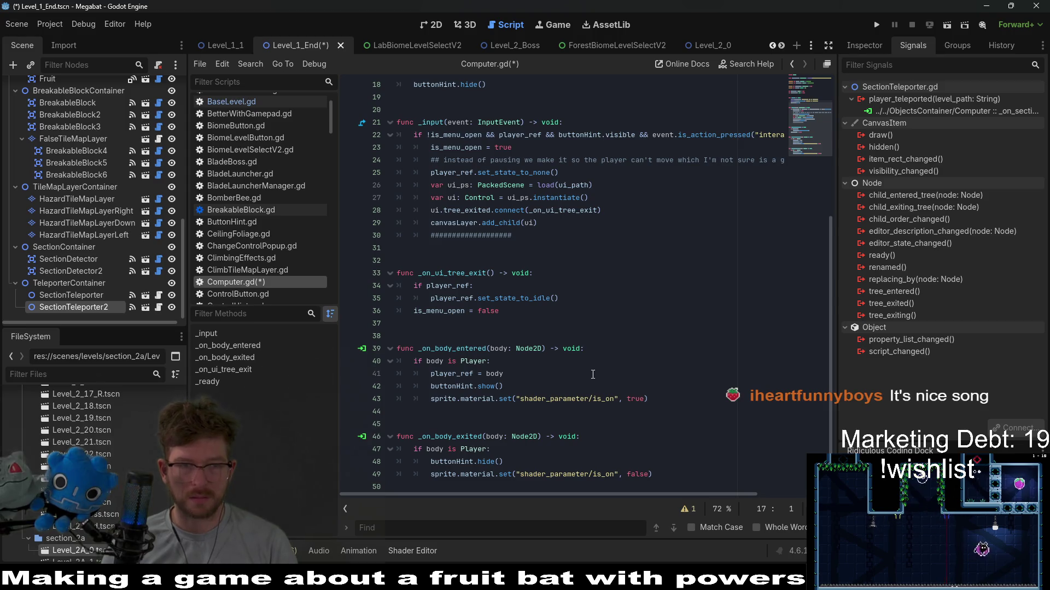
key(ctrl+s)
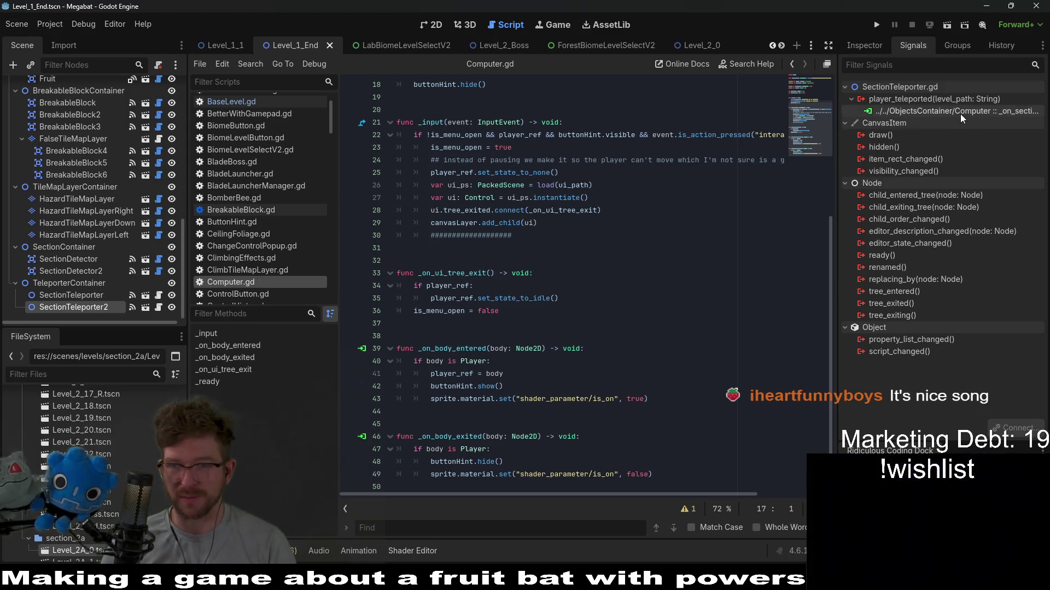
right_click(960, 114)
click(983, 145)
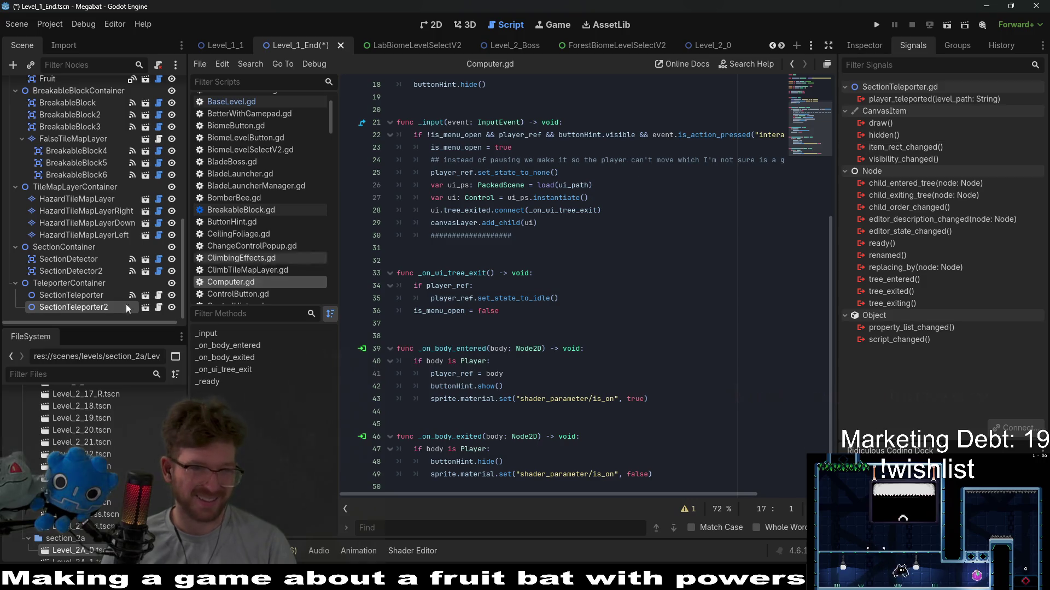
Step: Connect SectionTeleporter2's player_teleported to BaseLevel's _on_section_teleporter_player_teleported and save the scene
click(106, 291)
click(82, 307)
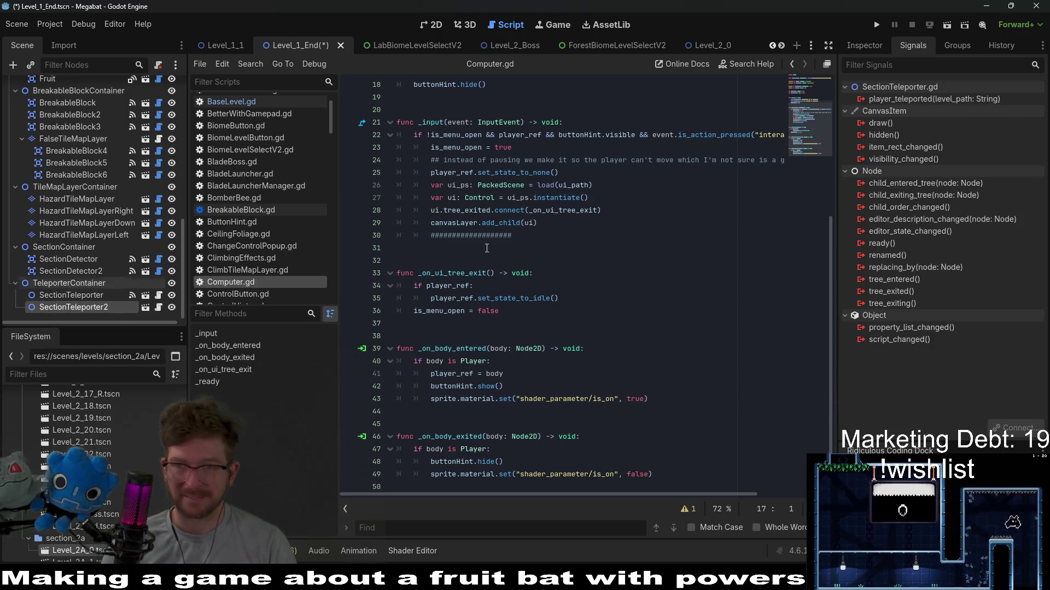
right_click(921, 99)
click(952, 114)
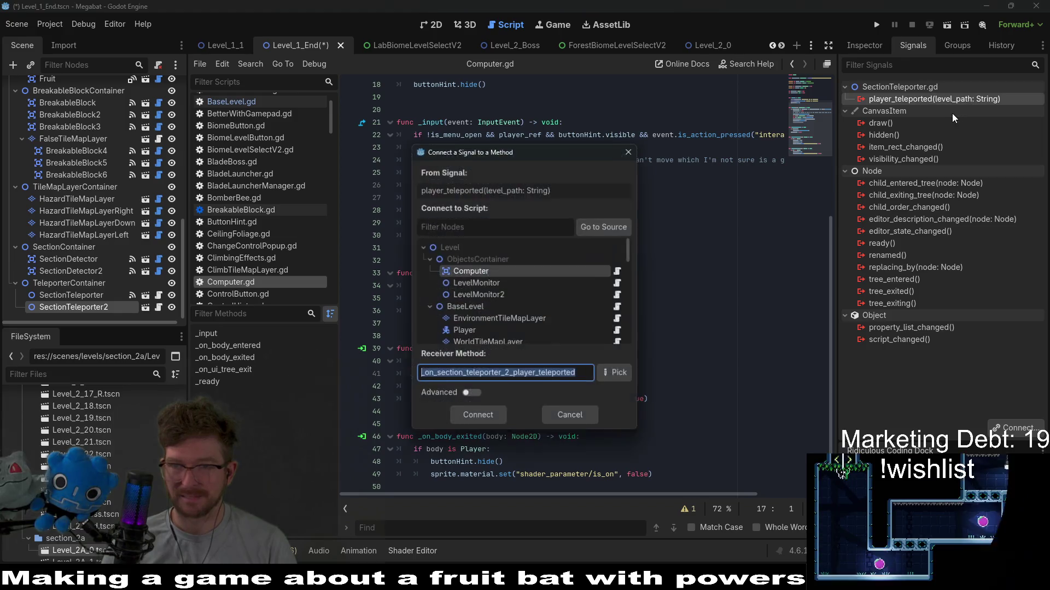
click(487, 306)
click(607, 374)
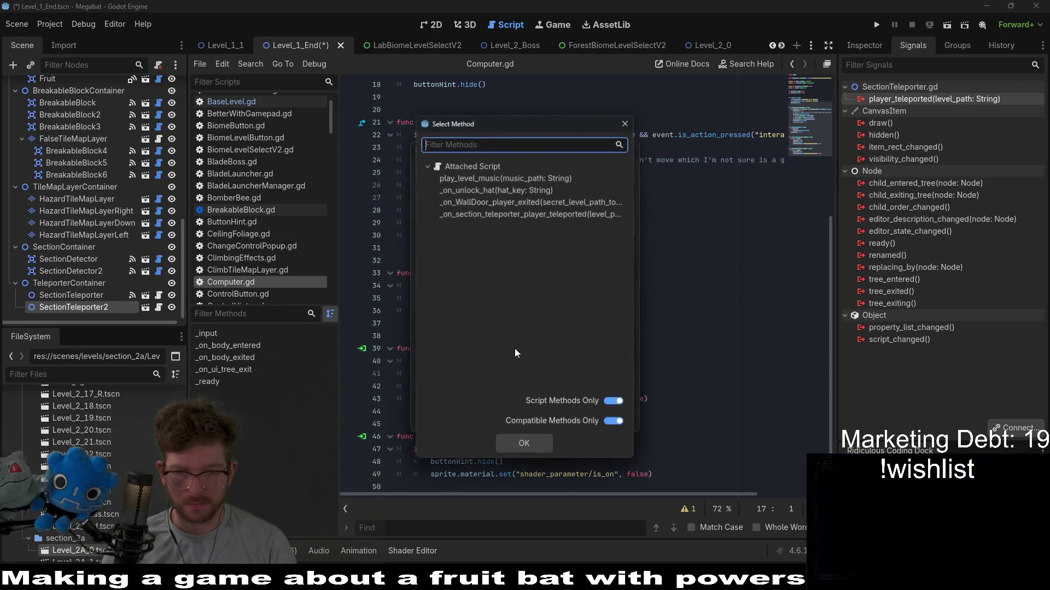
double_click(504, 215)
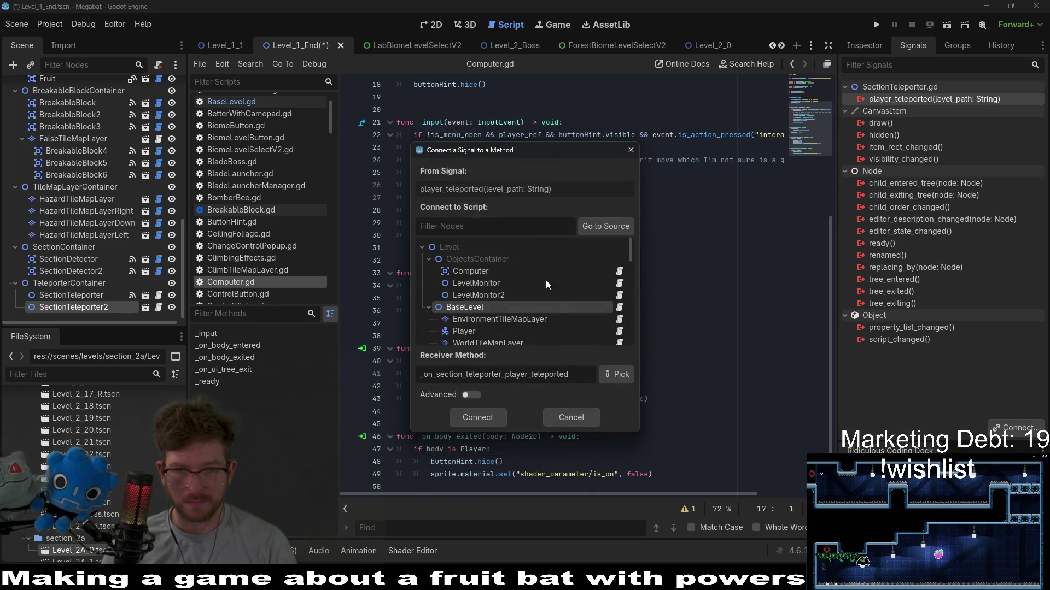
click(473, 418)
key(ctrl+s)
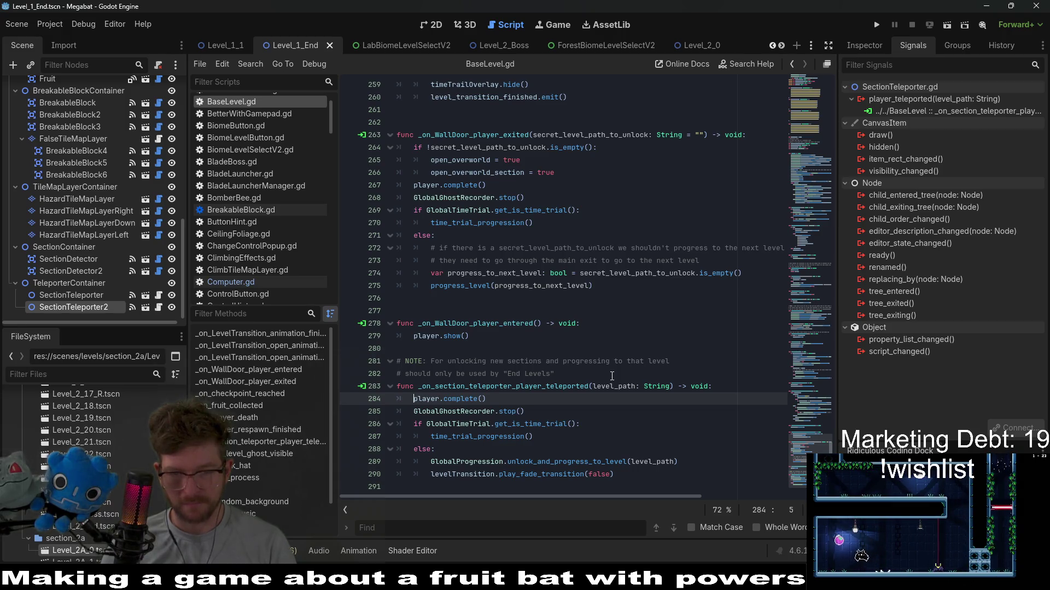
Step: Rename unlock_and_progress_to_level to unlock_and_set_current_level in GlobalProgression.gd and save
double_click(601, 462)
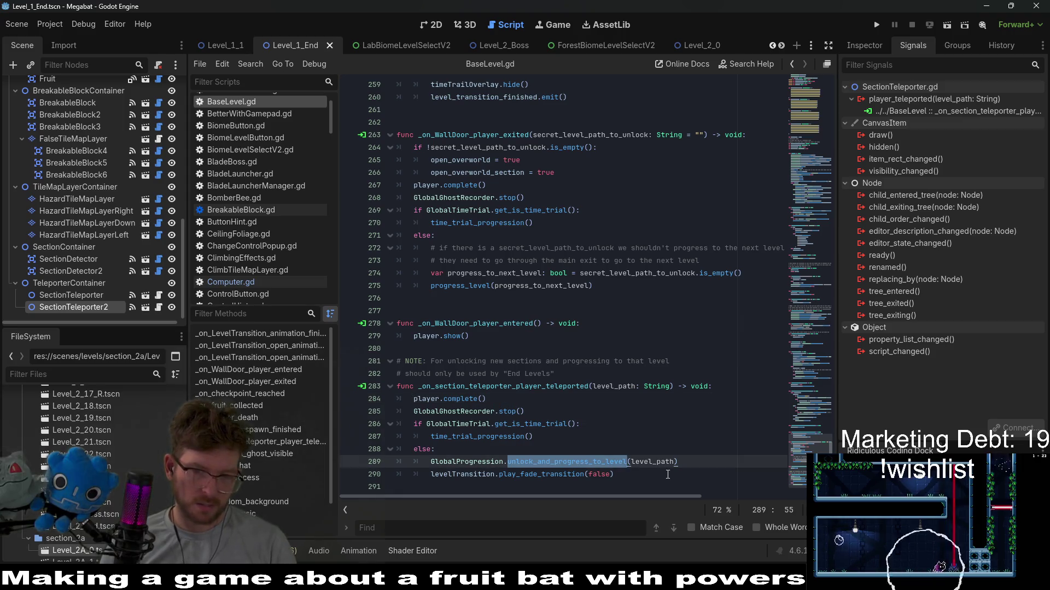
mouse_move(607, 463)
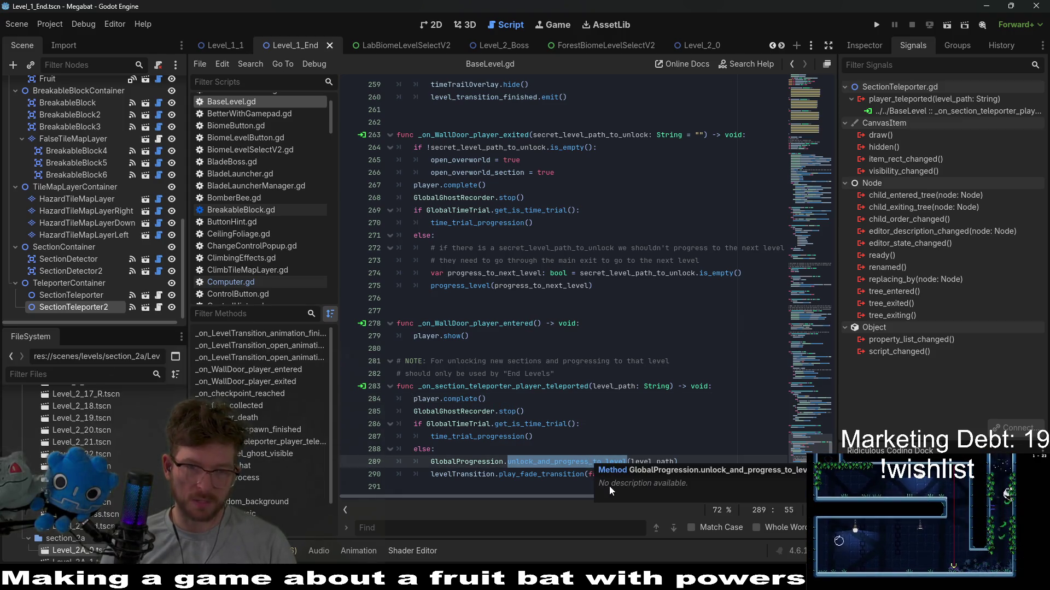
ctrl+click(568, 460)
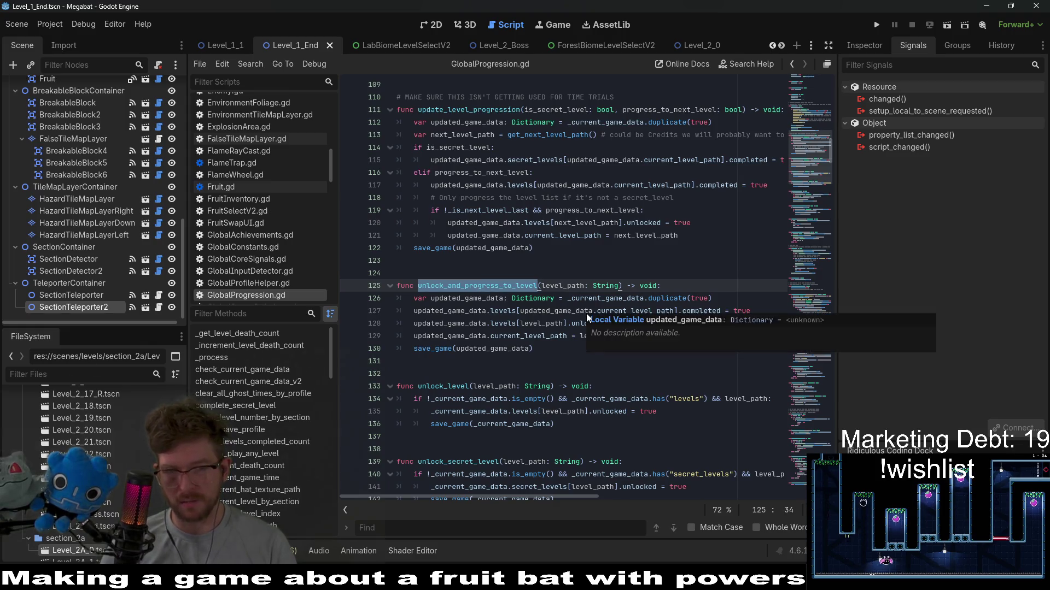
key(Left)
key(Left)
key(Left)
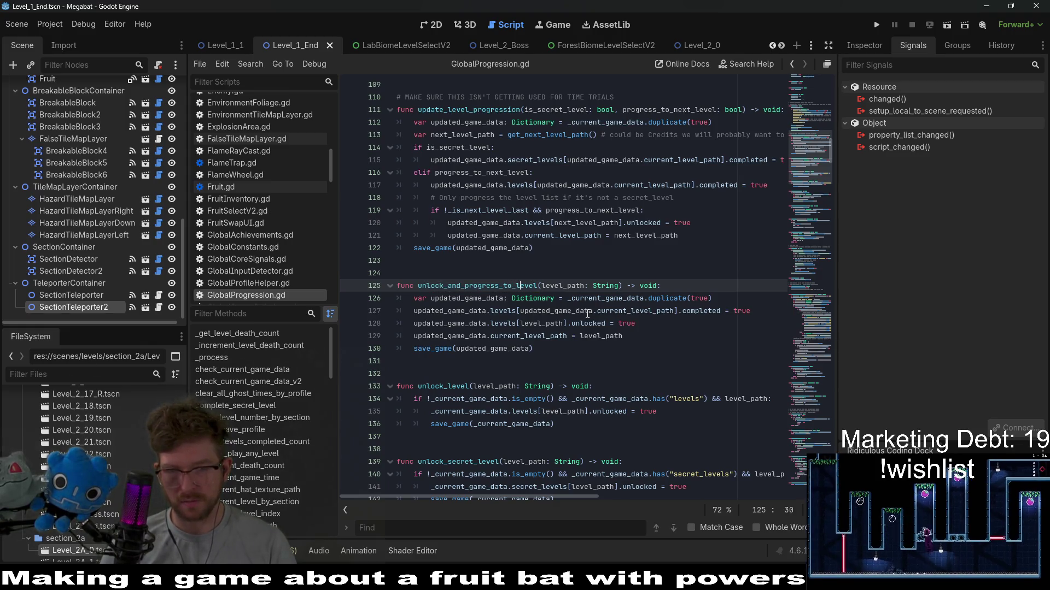
key(Right)
key(Right)
key(Right)
key(BackSpace)
key(BackSpace)
key(BackSpace)
key(BackSpace)
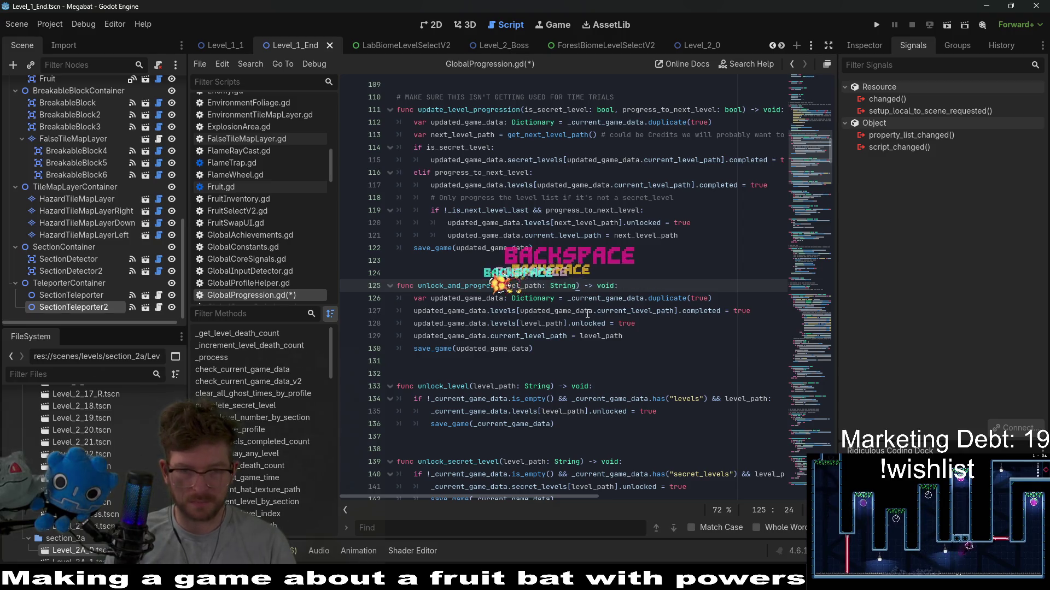
text(sec)
key(BackSpace)
text(t_current_le)
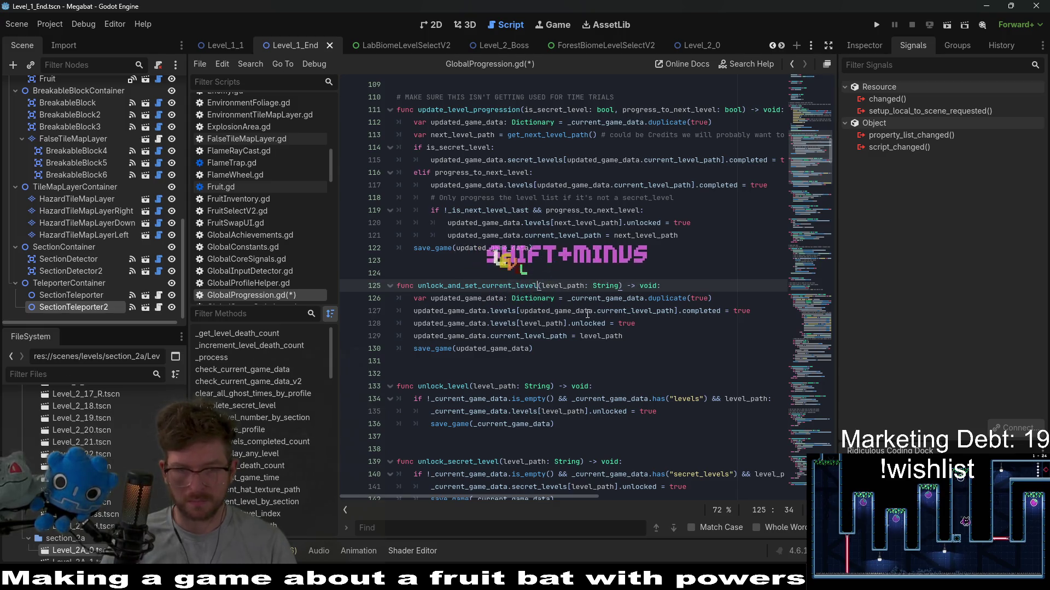
text(vel)
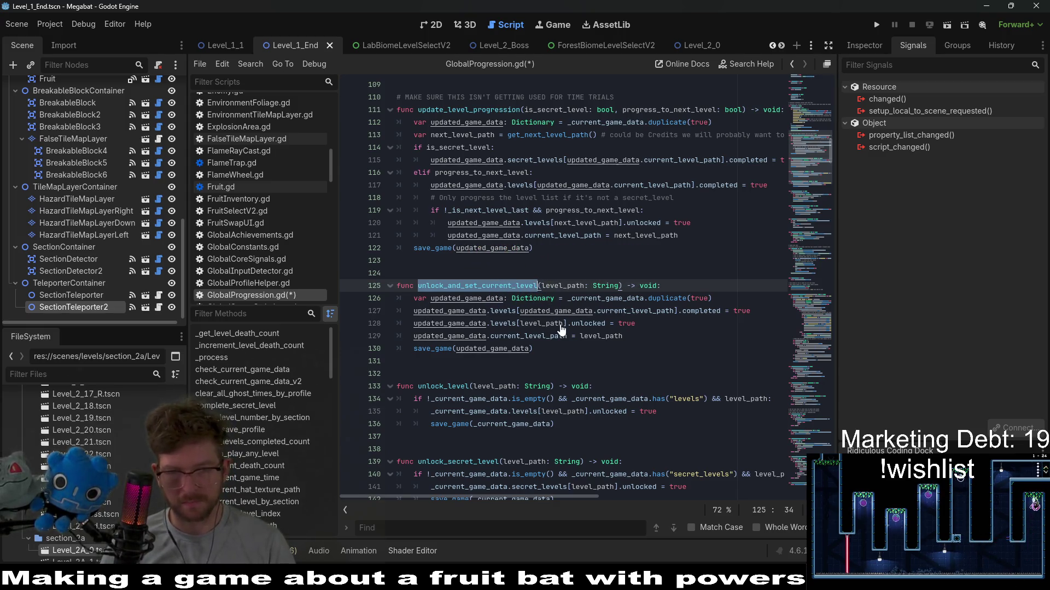
key(ctrl+s)
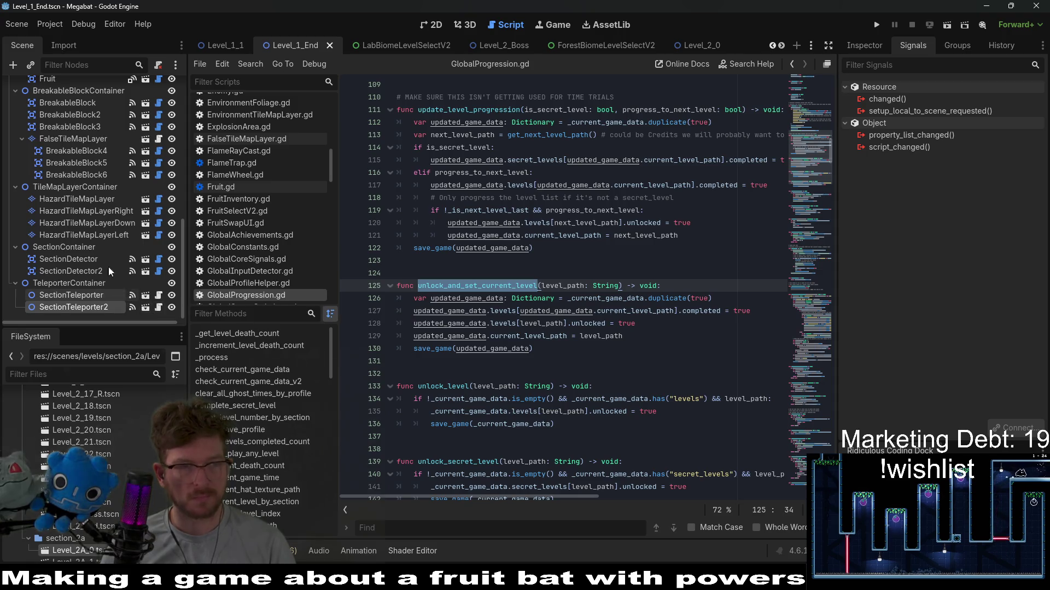
scroll(125, 182, up, 5)
scroll(126, 199, up, 4)
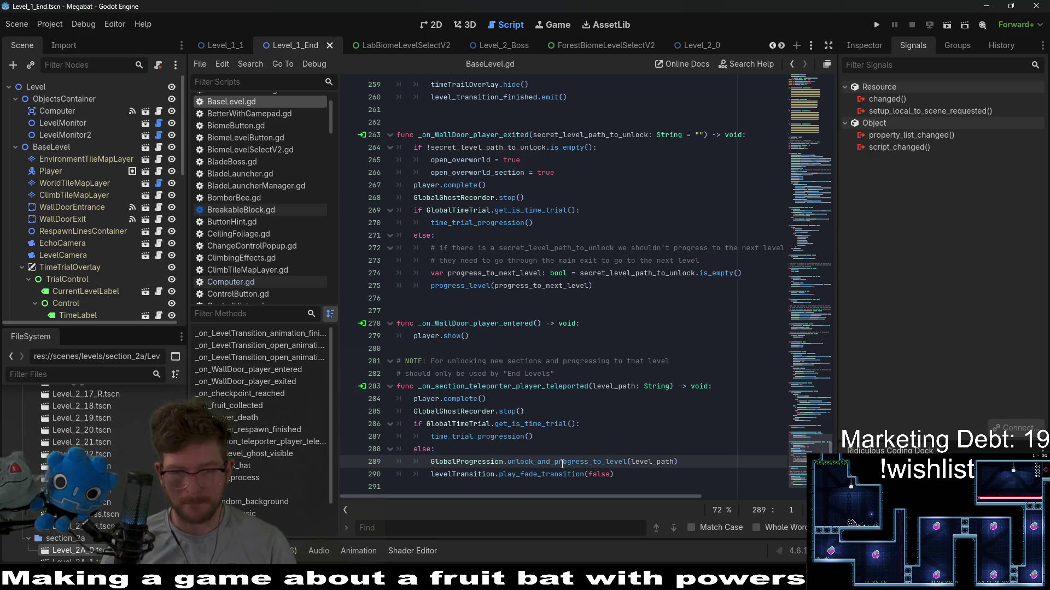
Step: Change the line-289 call to unlock_and_set_current_level, save BaseLevel.gd, and run the project
double_click(562, 464)
text(unlock_and_set_current_level)
key(ctrl+s)
click(719, 452)
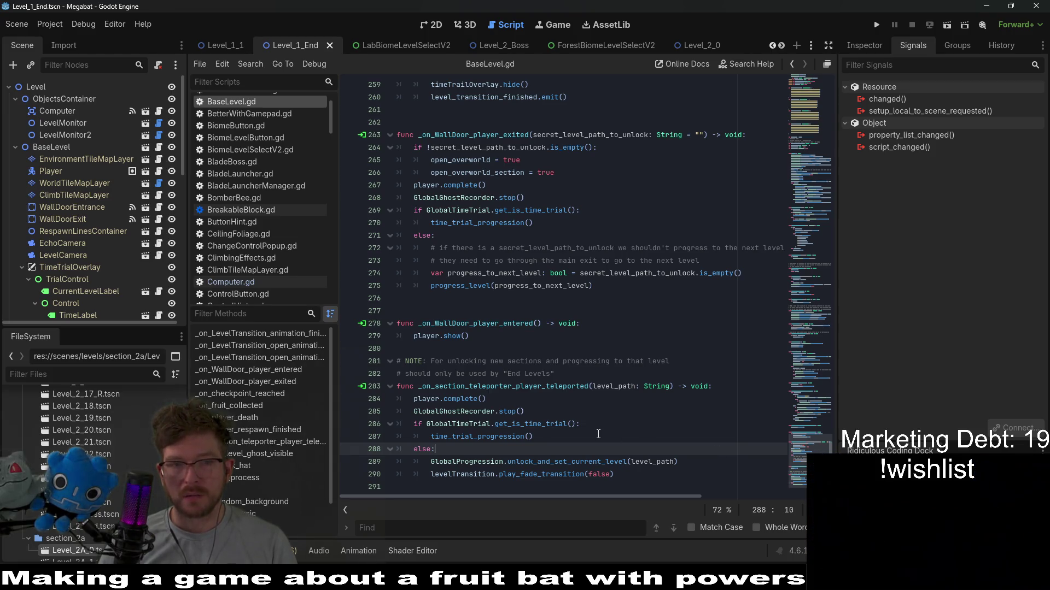
scroll(73, 284, down, 10)
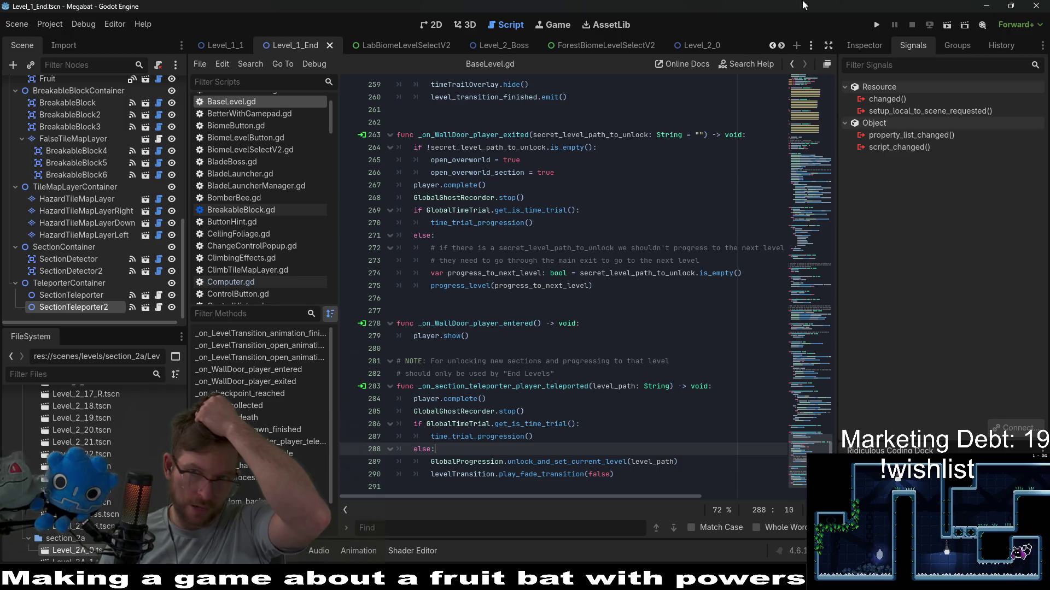
click(875, 25)
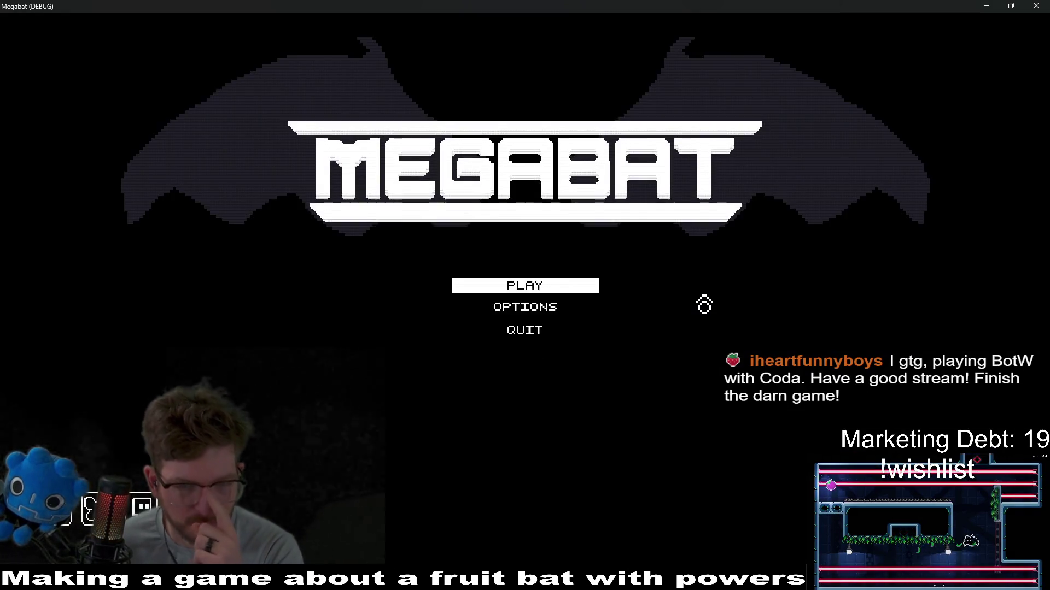
Step: Start the game, open the first profile's forest world, and launch a level, hitting the assert
key(Return)
click(499, 268)
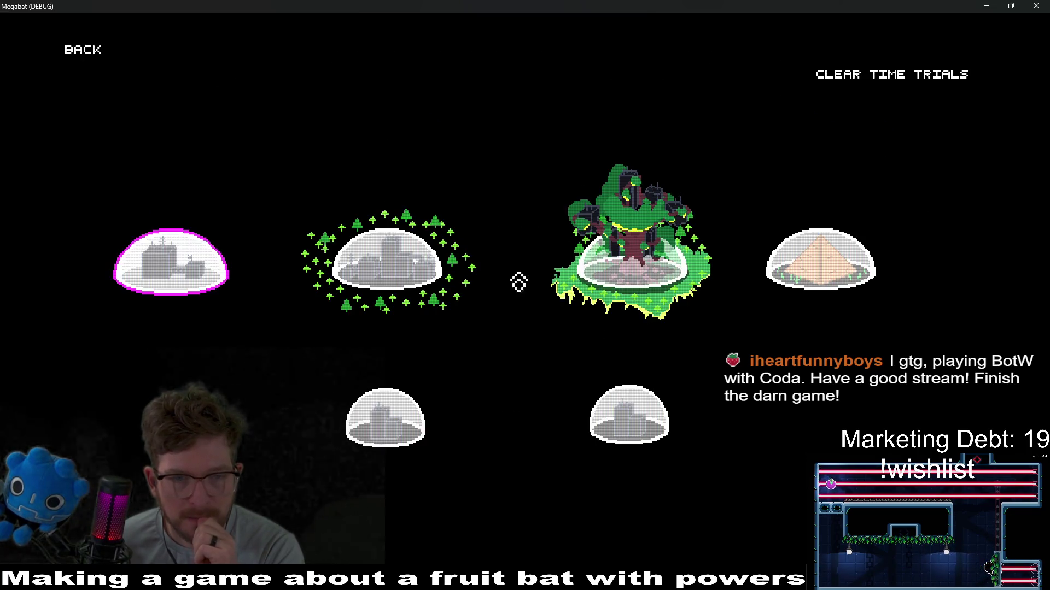
click(357, 281)
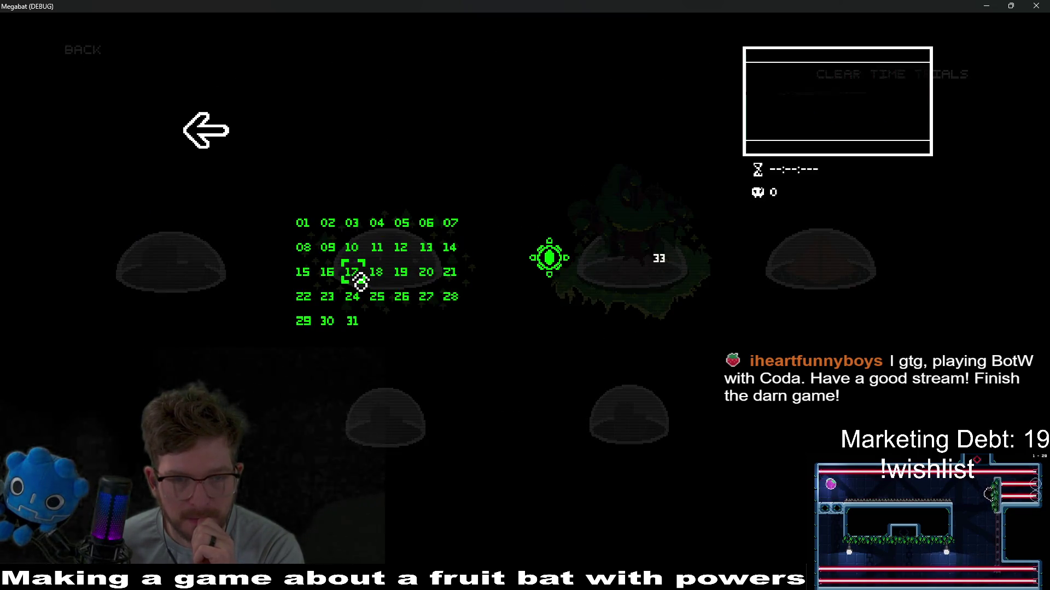
click(660, 258)
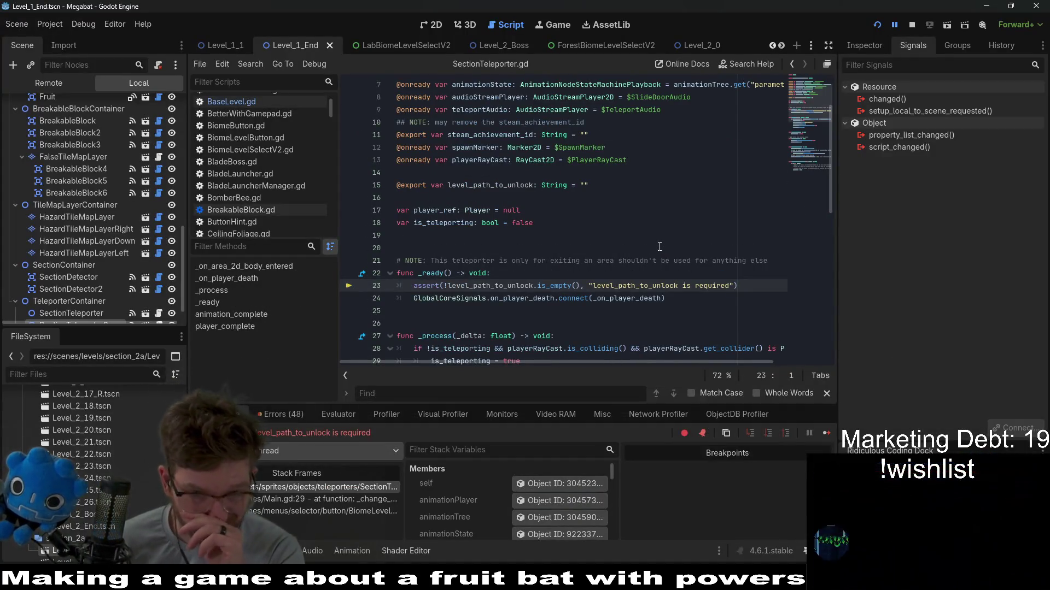
Step: Stop the game and set SectionTeleporter's Level Path to Unlock to Level_2_0.tscn
click(911, 25)
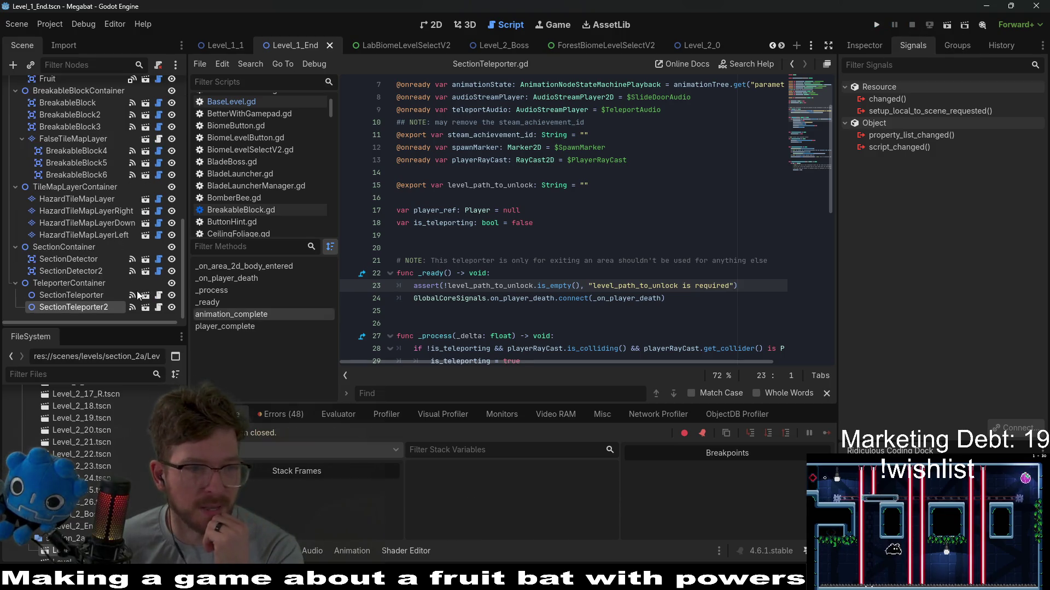
click(104, 296)
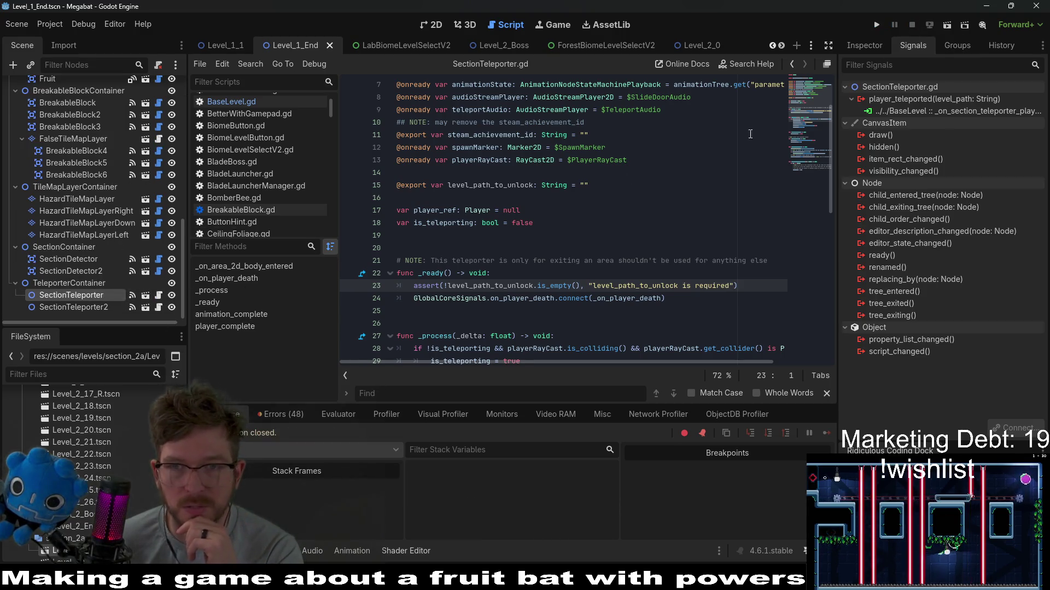
click(865, 45)
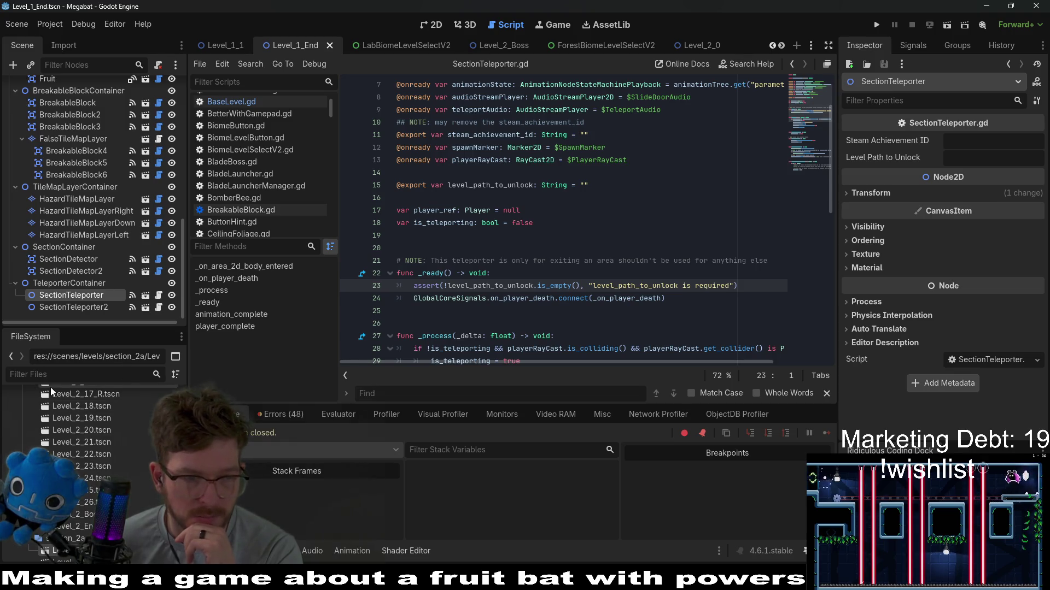
click(60, 380)
text(level_)
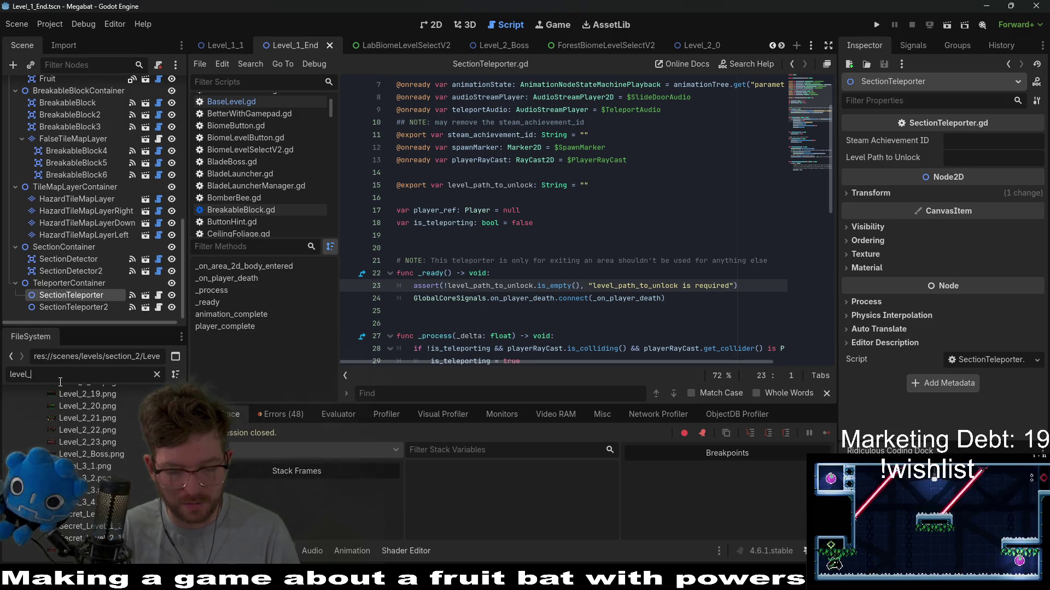
text(2_0)
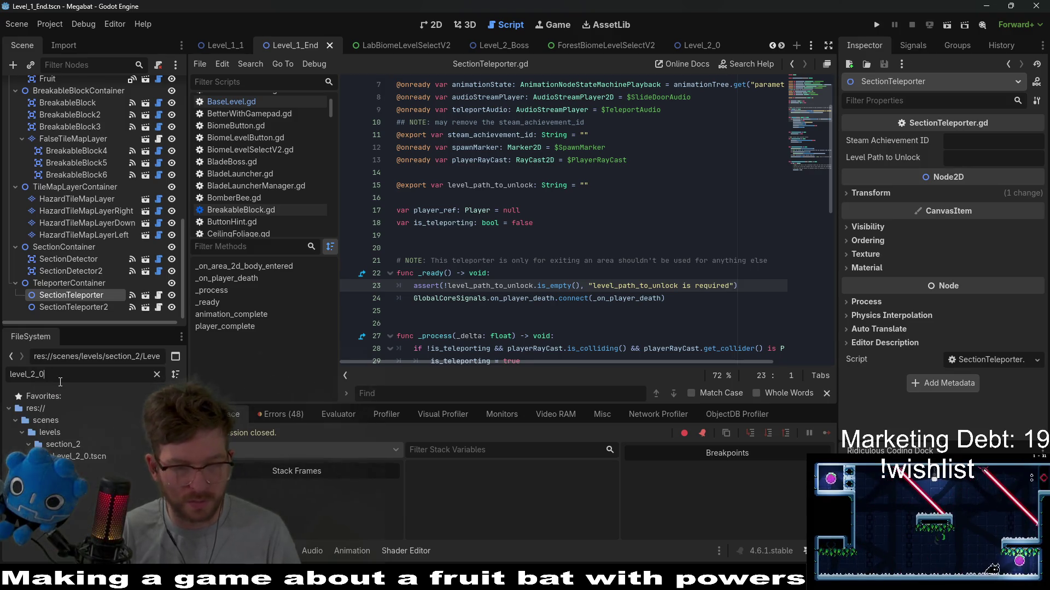
right_click(107, 456)
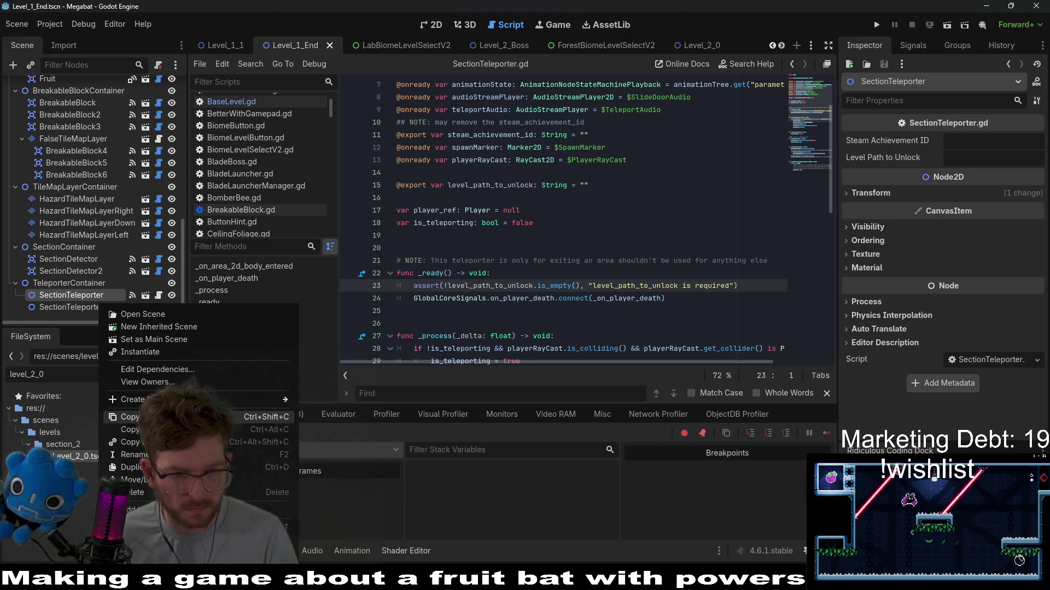
click(131, 417)
click(979, 157)
key(ctrl+v)
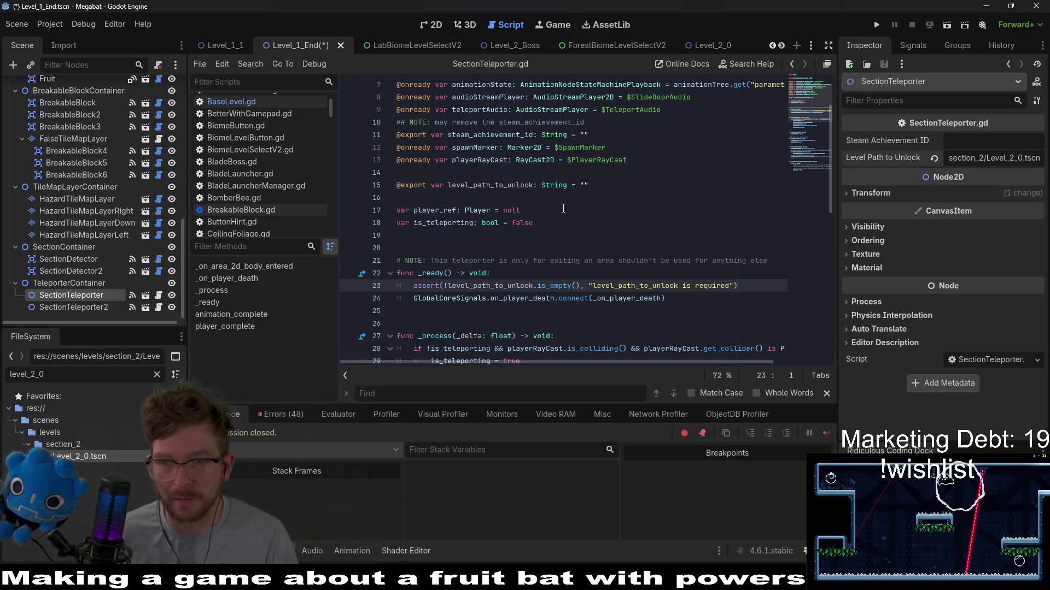
Step: Set SectionTeleporter2's Level Path to Unlock to Level_1A_0.tscn, save the scene, and relaunch the game
click(80, 306)
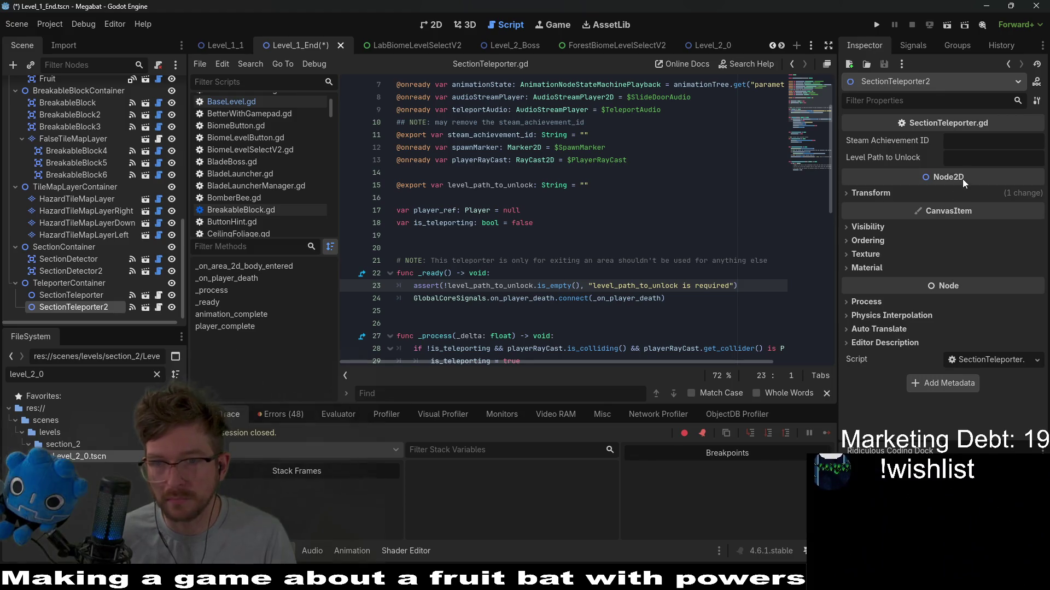
click(963, 159)
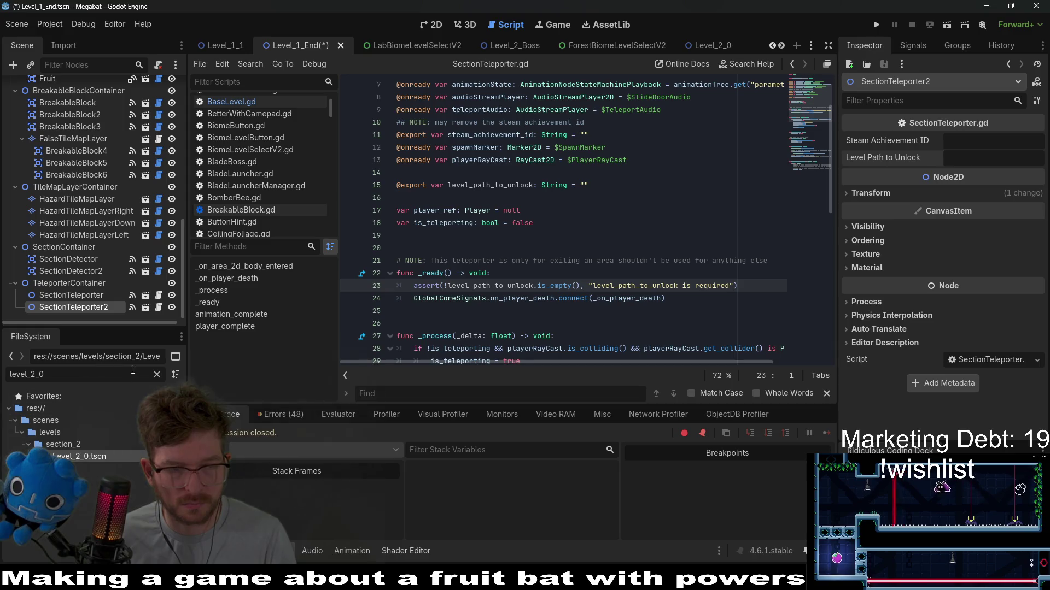
key(BackSpace)
key(BackSpace)
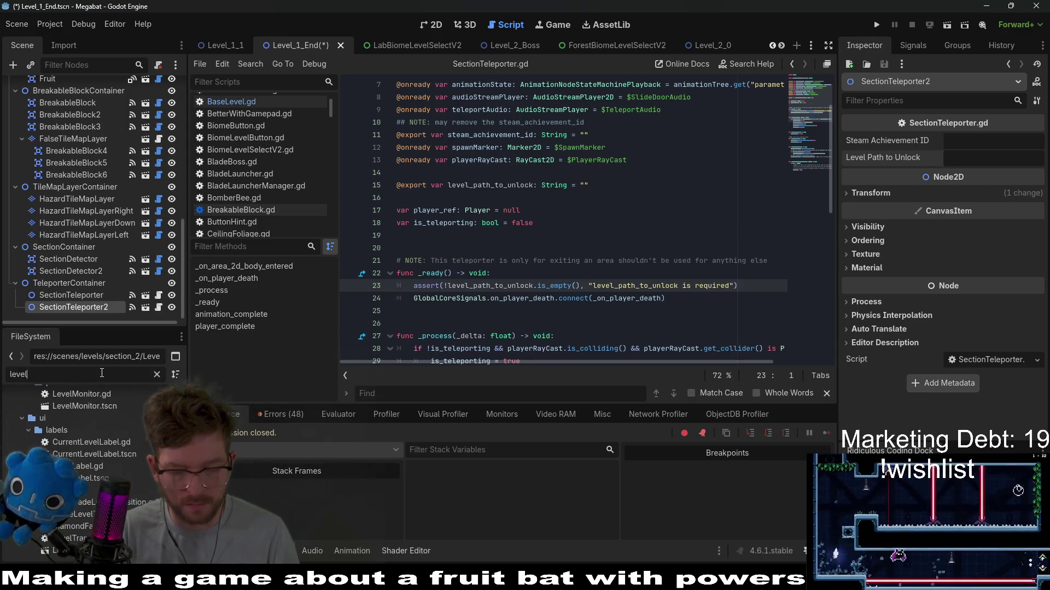
text(_1_)
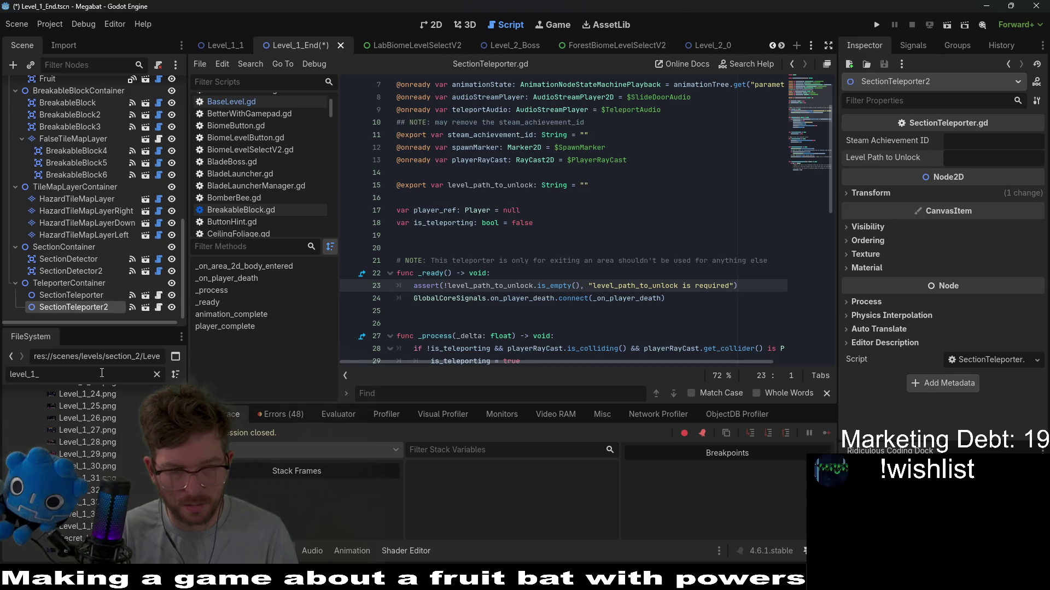
key(BackSpace)
text(a_0)
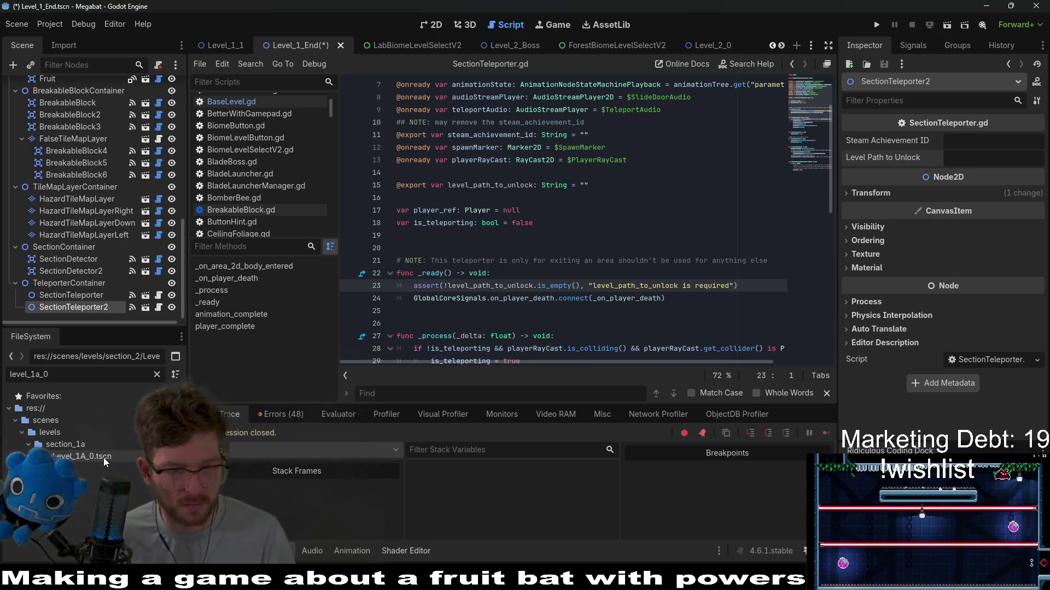
right_click(102, 456)
click(165, 417)
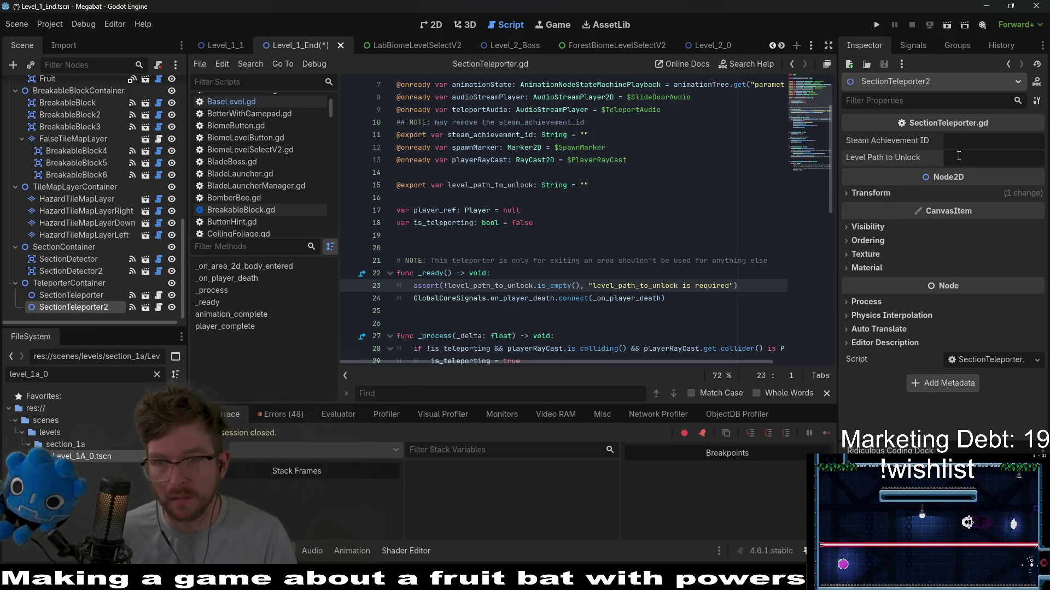
key(ctrl+v)
key(ctrl+s)
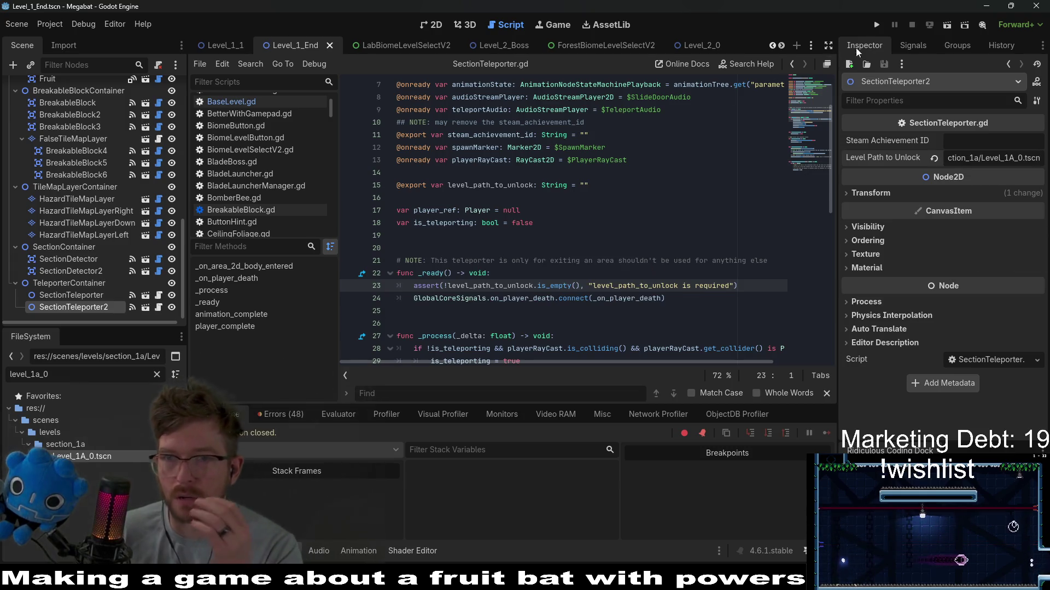
click(879, 25)
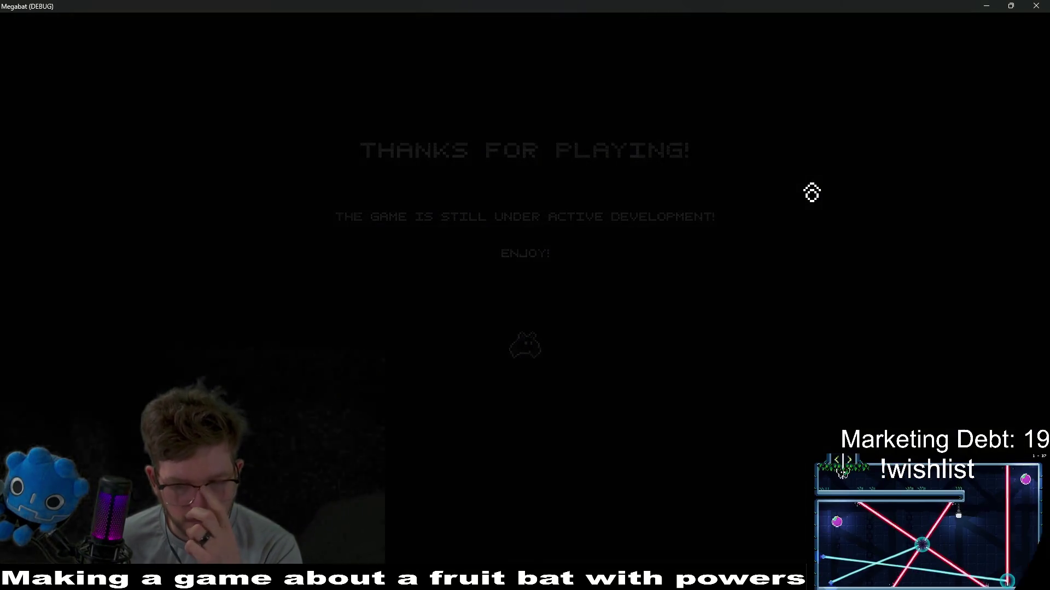
Step: Start level 33 from the first profile's forest world, fly the bat into the exit cage, then close the game
click(543, 298)
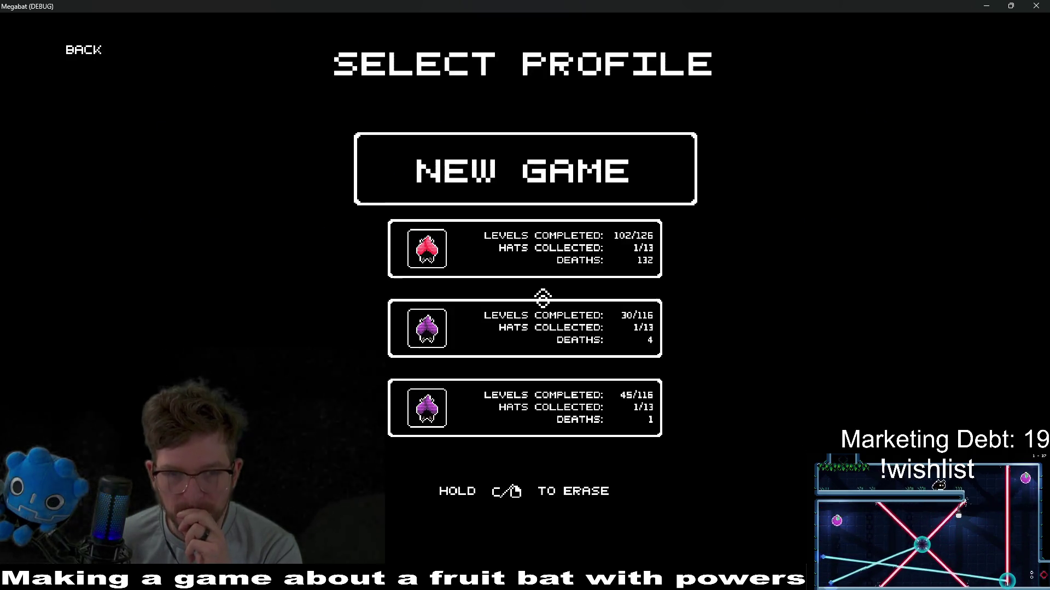
click(557, 246)
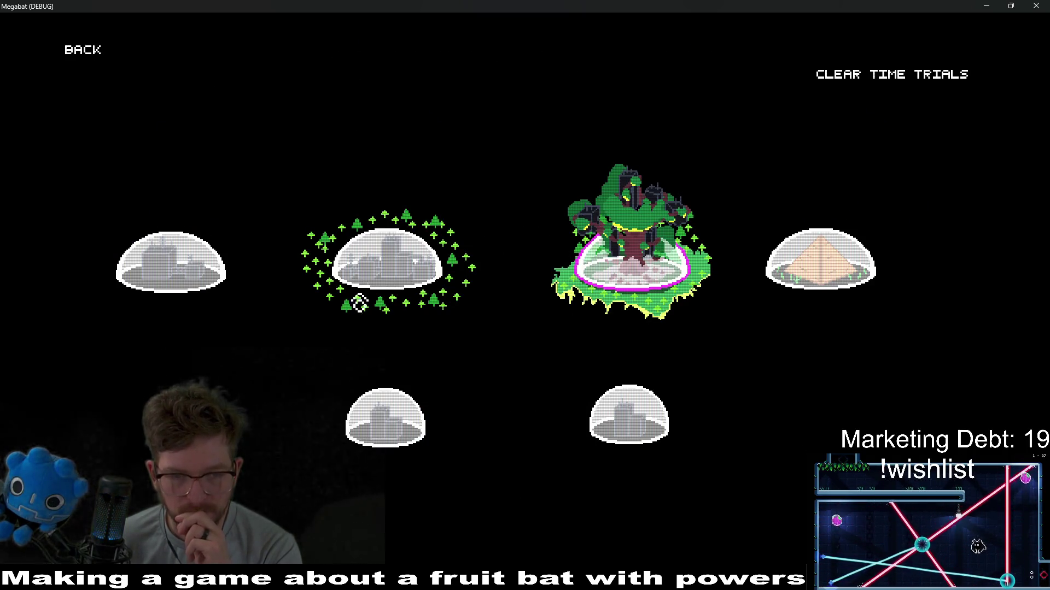
click(367, 265)
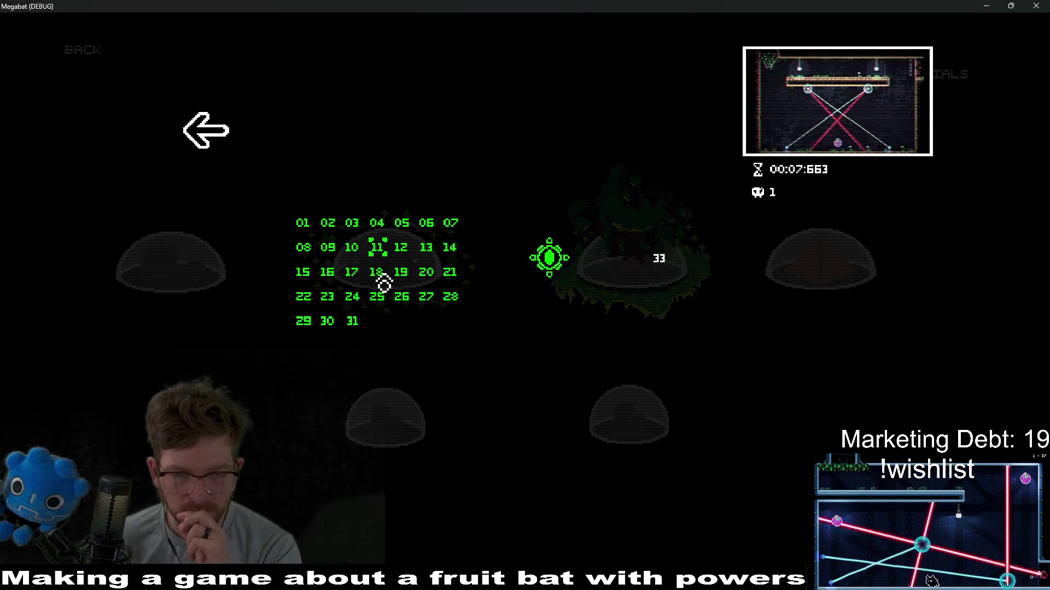
click(672, 267)
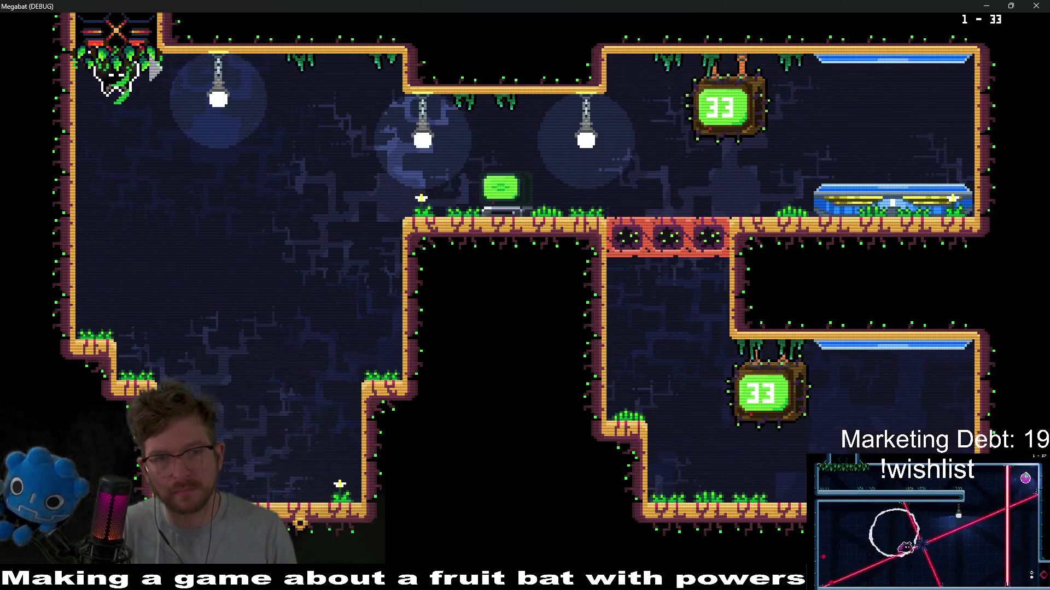
key(Right)
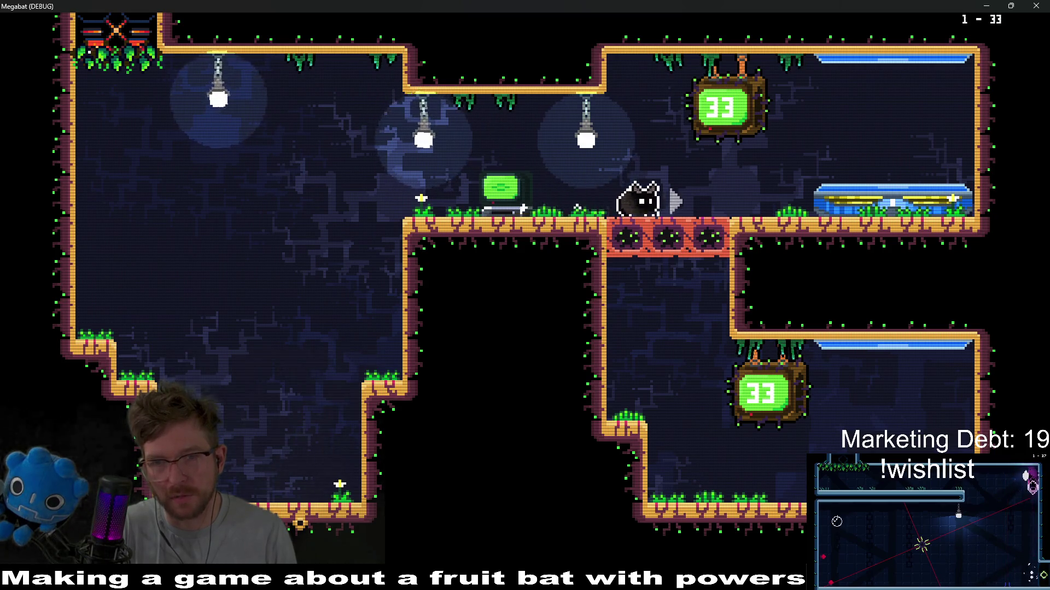
key(Right)
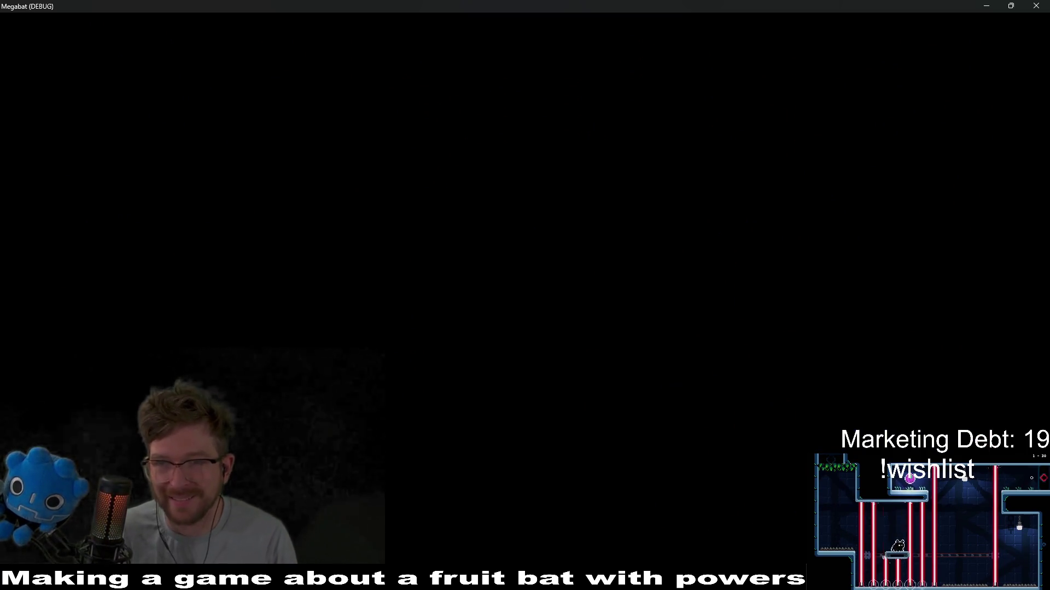
click(1038, 5)
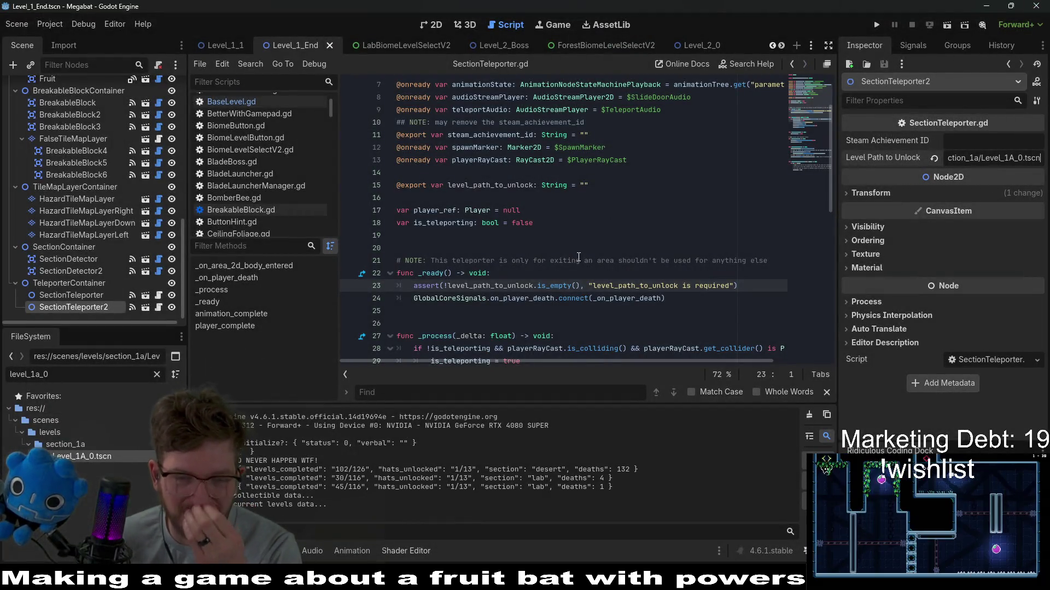
scroll(569, 263, down, 10)
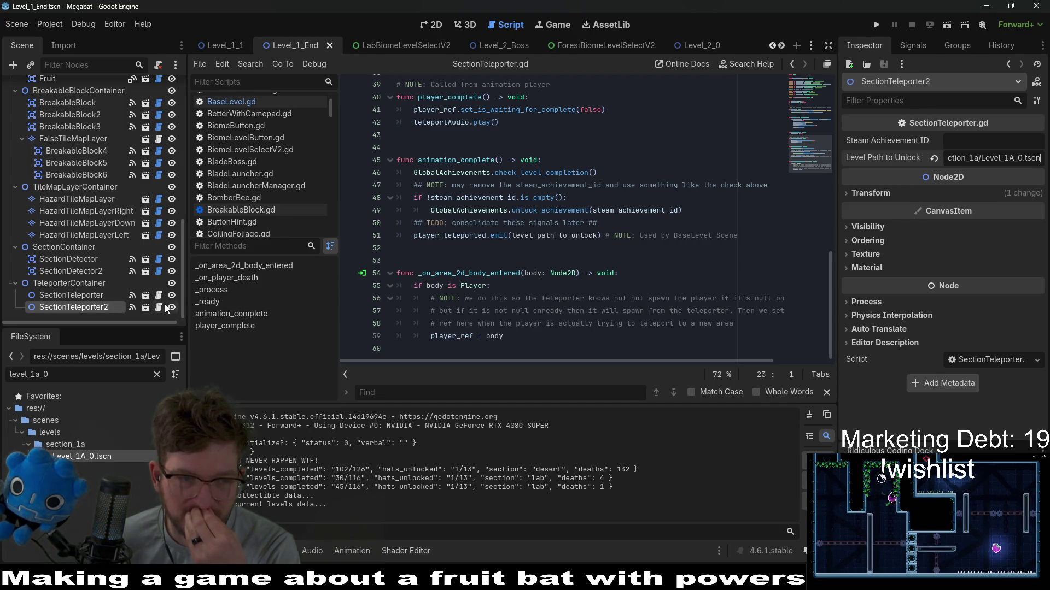
key(Return)
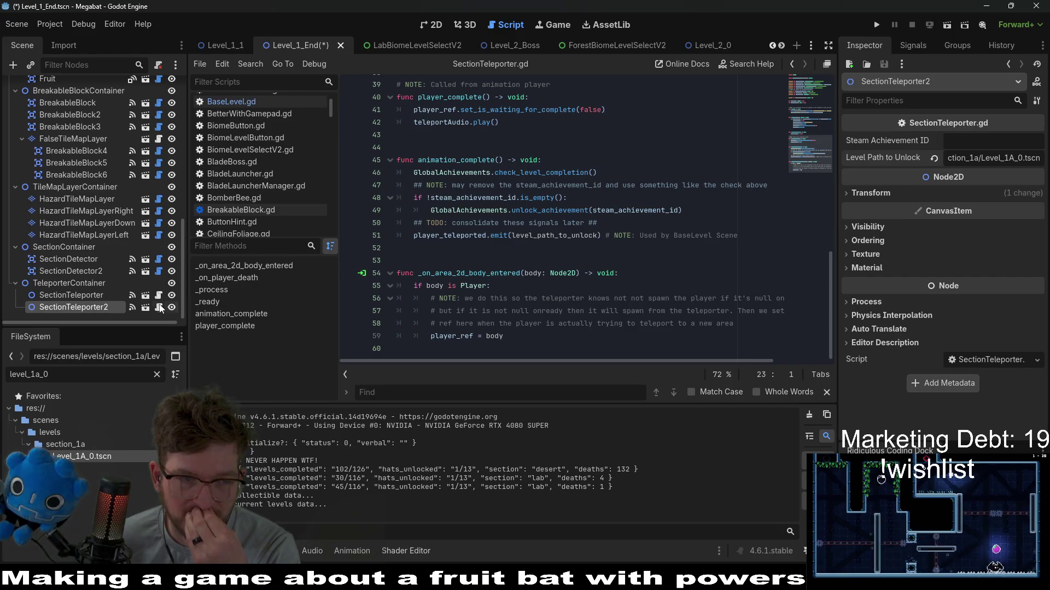
scroll(110, 235, up, 15)
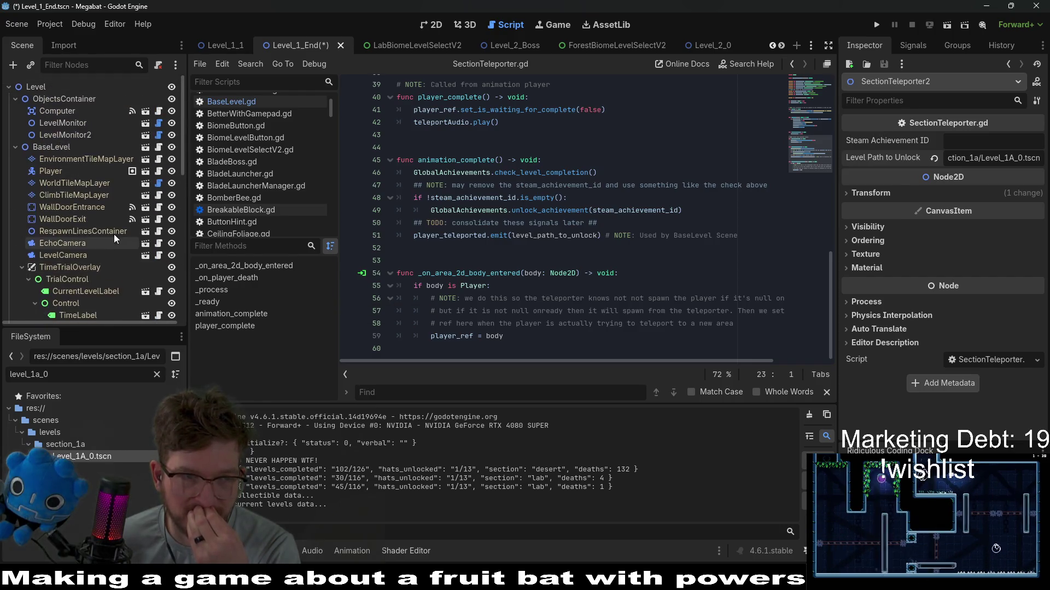
click(159, 147)
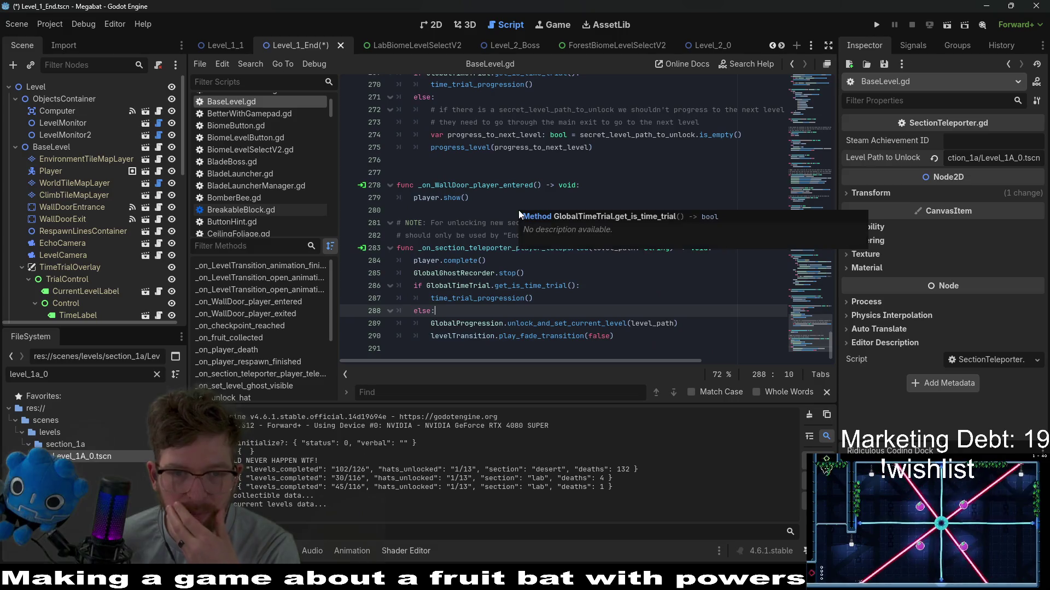
click(581, 289)
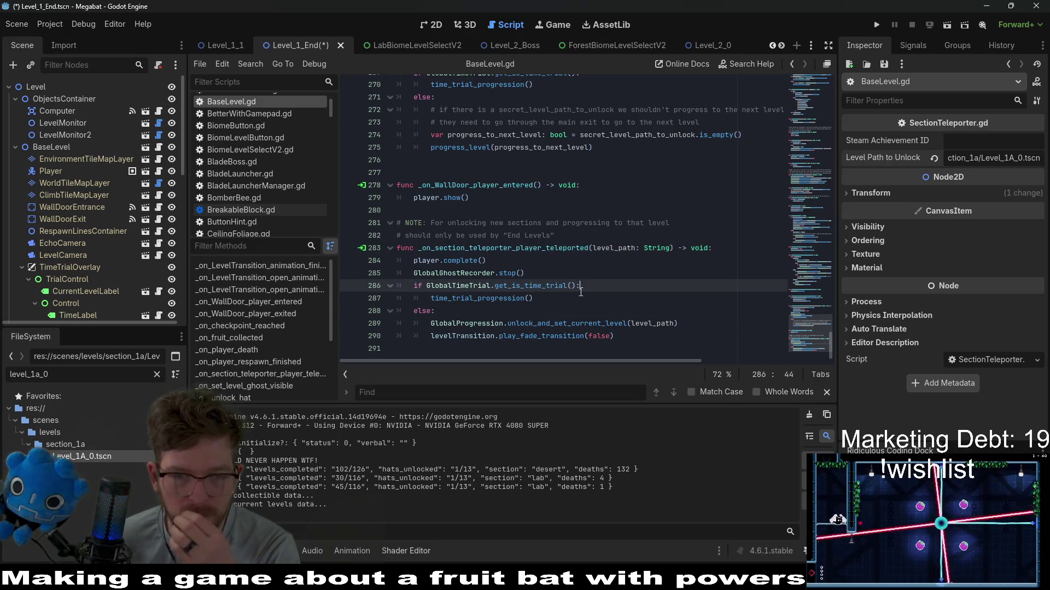
click(529, 323)
click(542, 311)
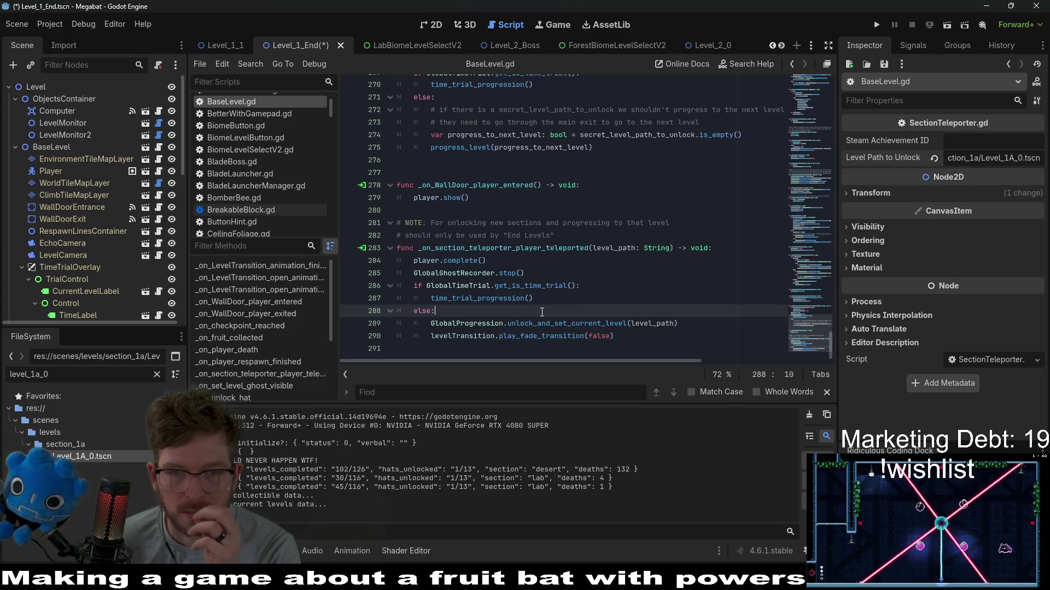
scroll(541, 311, up, 4)
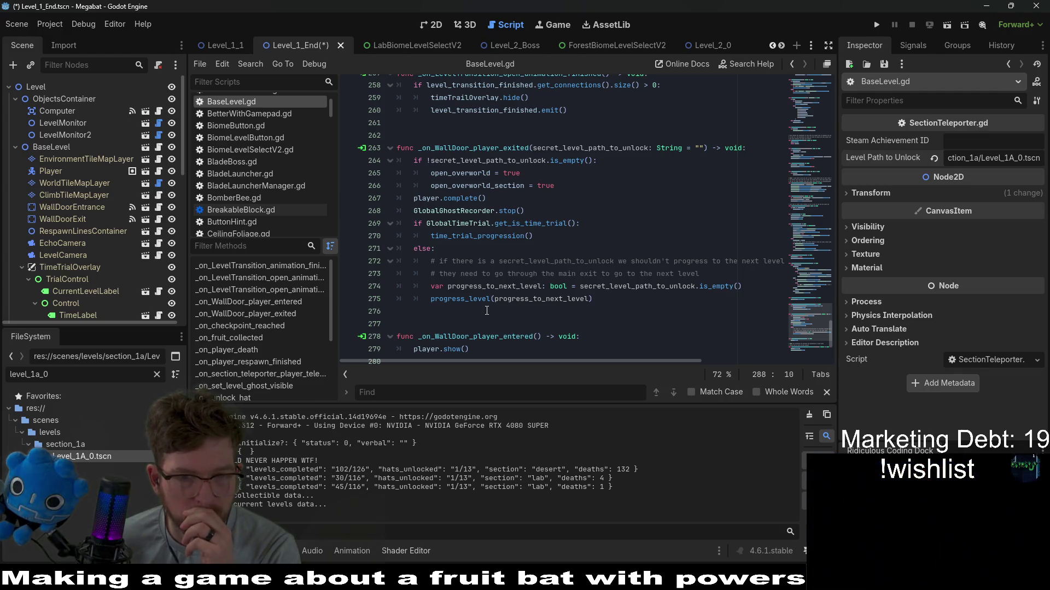
scroll(486, 310, down, 4)
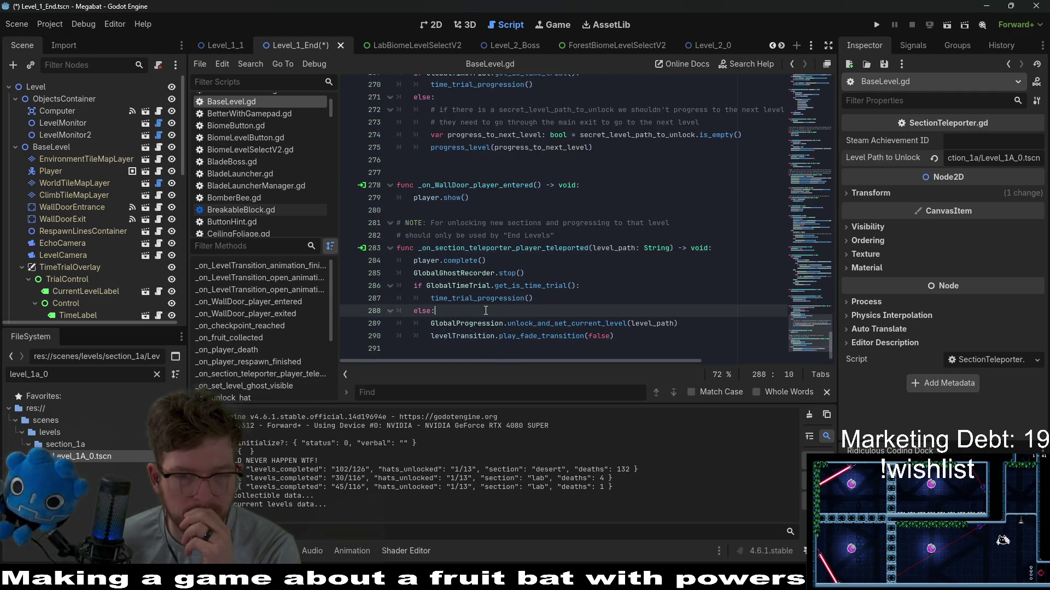
Step: Add the line 'level_action = NEXT' to the teleporter handler's else branch
key(Return)
text(level)
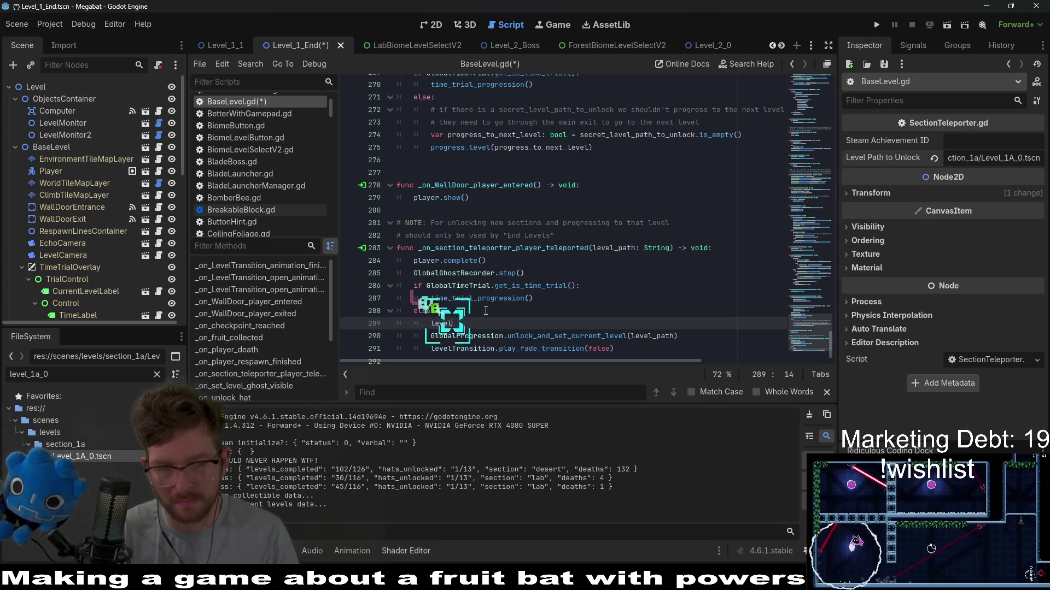
text(_next)
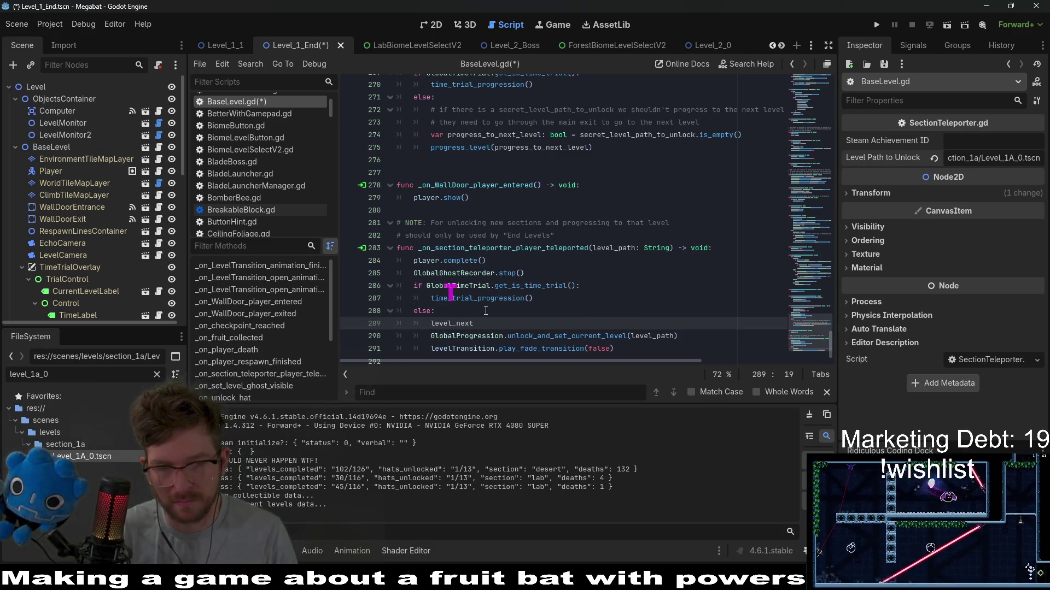
key(BackSpace)
key(BackSpace)
key(BackSpace)
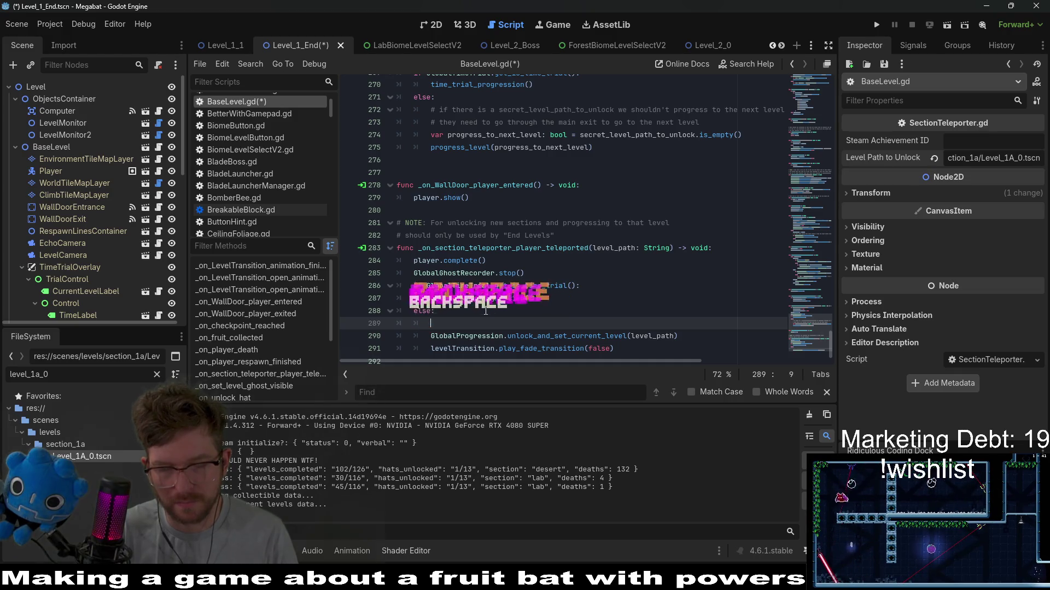
text({action)
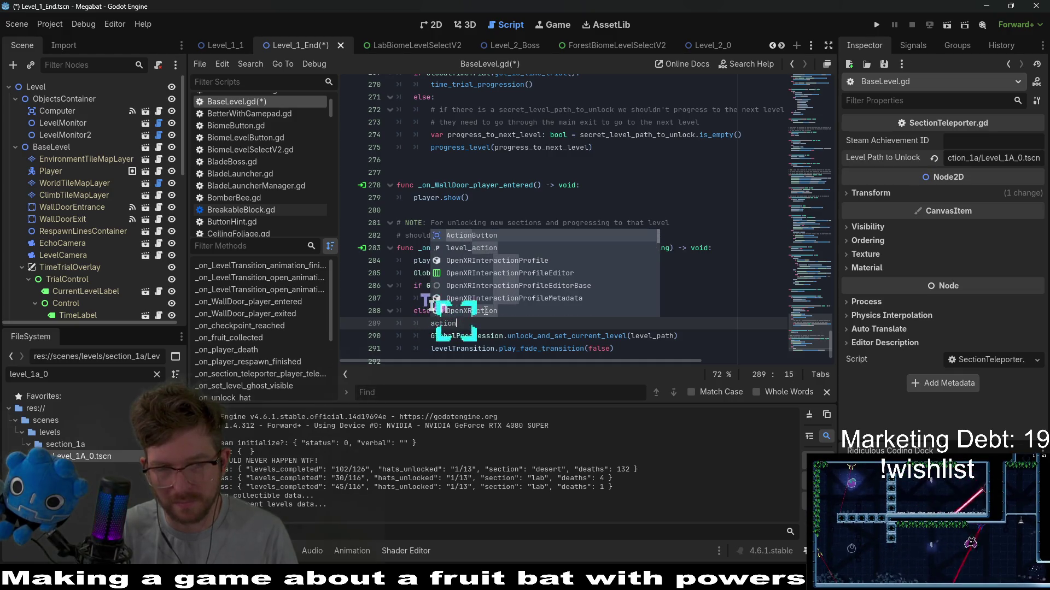
key(Down)
key(Return)
text(= )
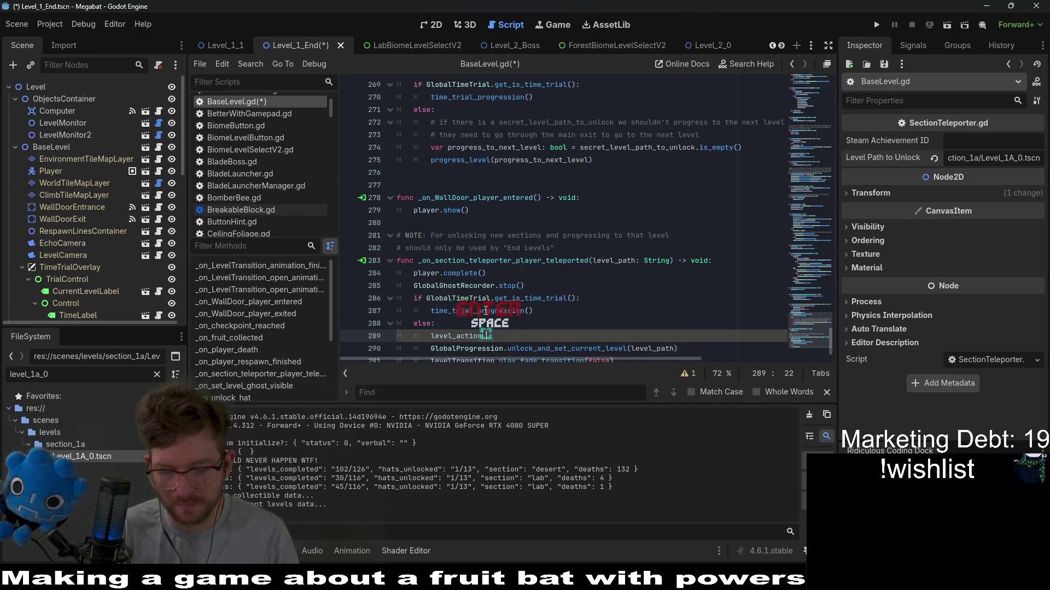
text(NEXT)
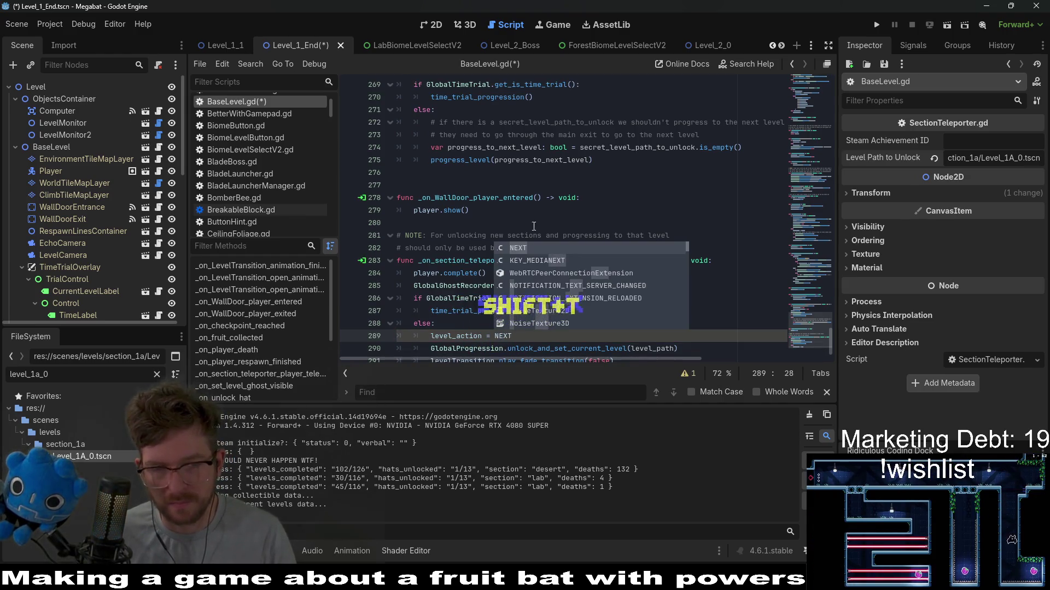
click(514, 196)
Step: Jump to the progress_level function definition
scroll(515, 205, up, 5)
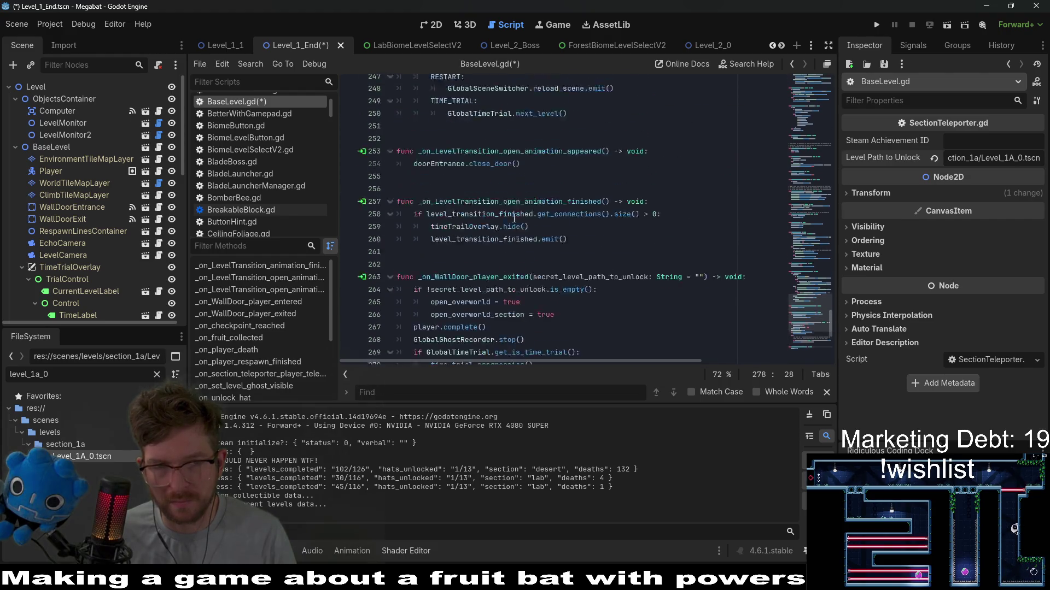
scroll(514, 218, down, 3)
ctrl+click(458, 280)
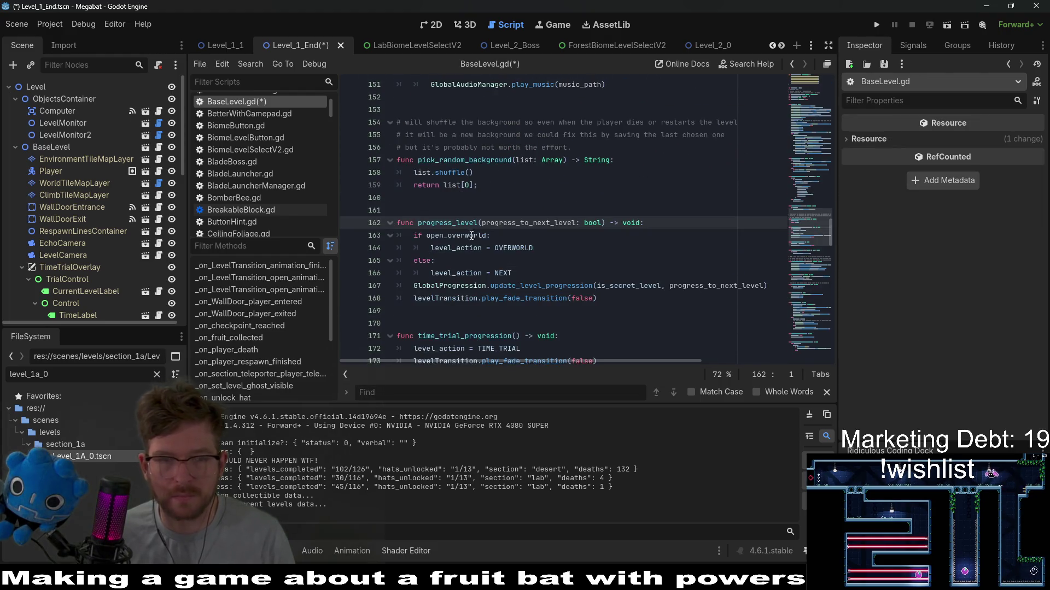
Step: Cut progress_level's if/else body and delete the now-empty progress_level function
double_click(440, 225)
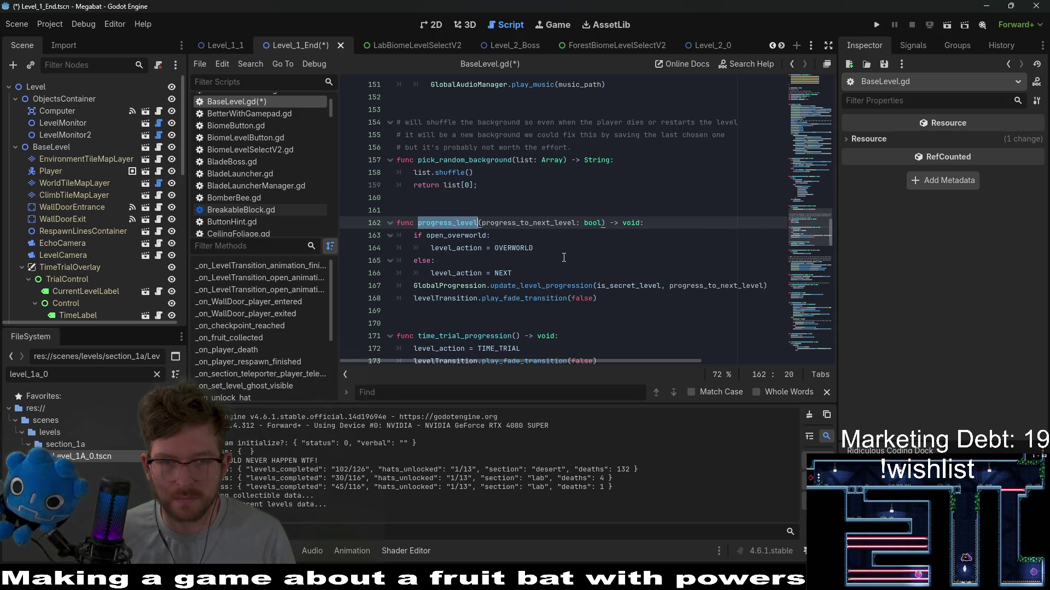
key(ctrl+f)
key(Return)
key(Return)
key(Return)
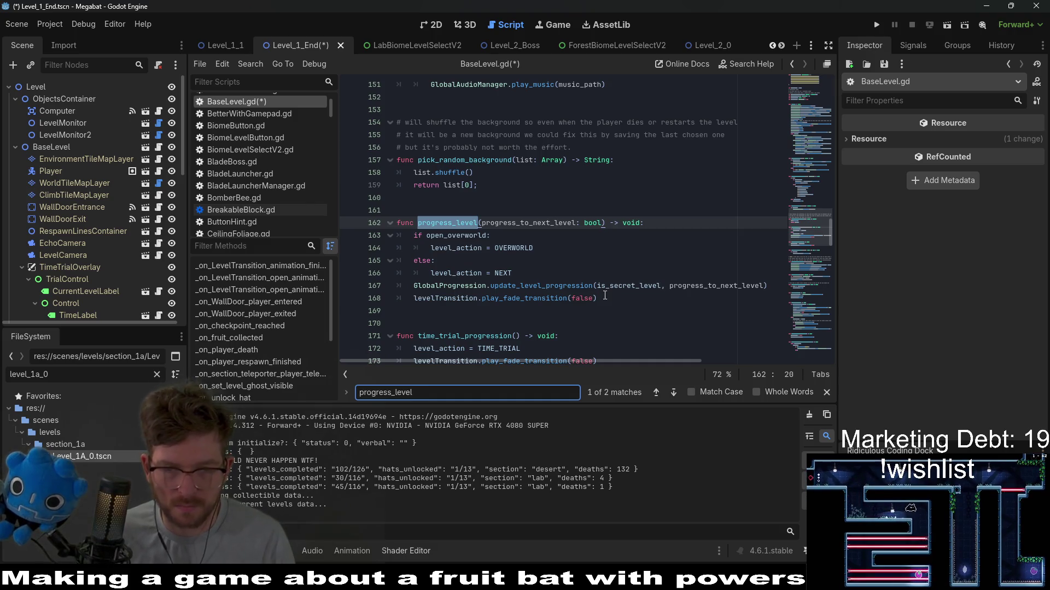
mouse_move(598, 298)
mouse_down()
mouse_move(405, 285)
mouse_move(342, 232)
mouse_up()
key(ctrl+x)
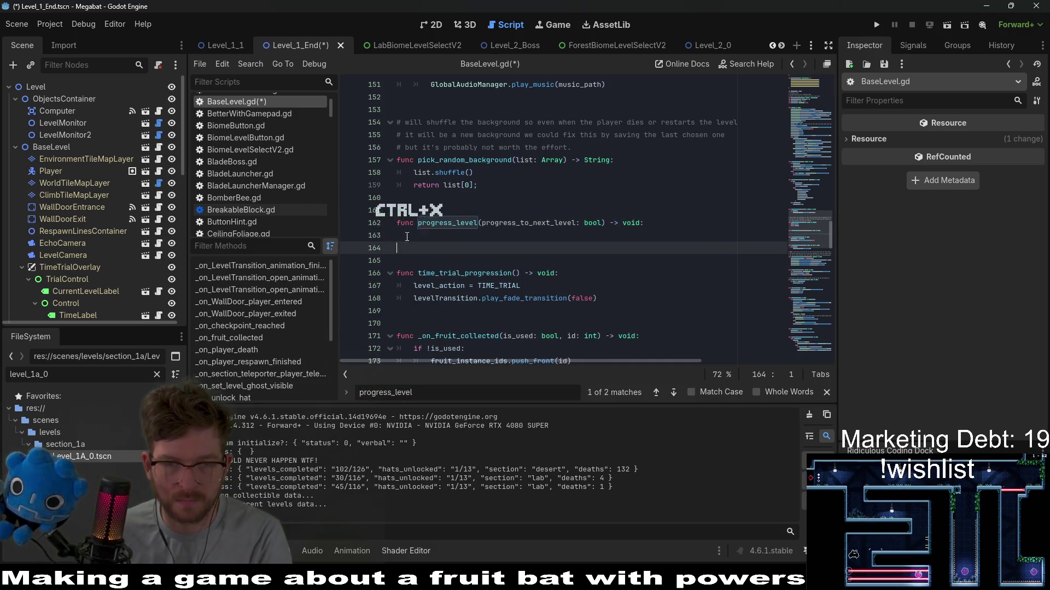
click(362, 221)
key(BackSpace)
key(BackSpace)
key(BackSpace)
Step: Paste the block over the broken progress_level call in _on_WallDoor_player_exited, indent it, and save
scroll(470, 262, down, 15)
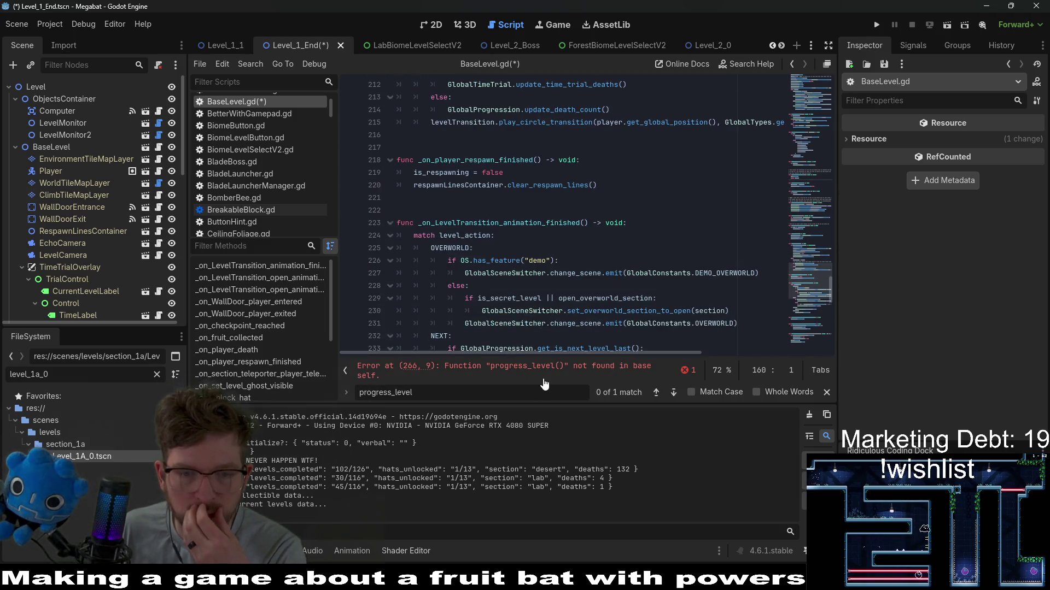
click(544, 373)
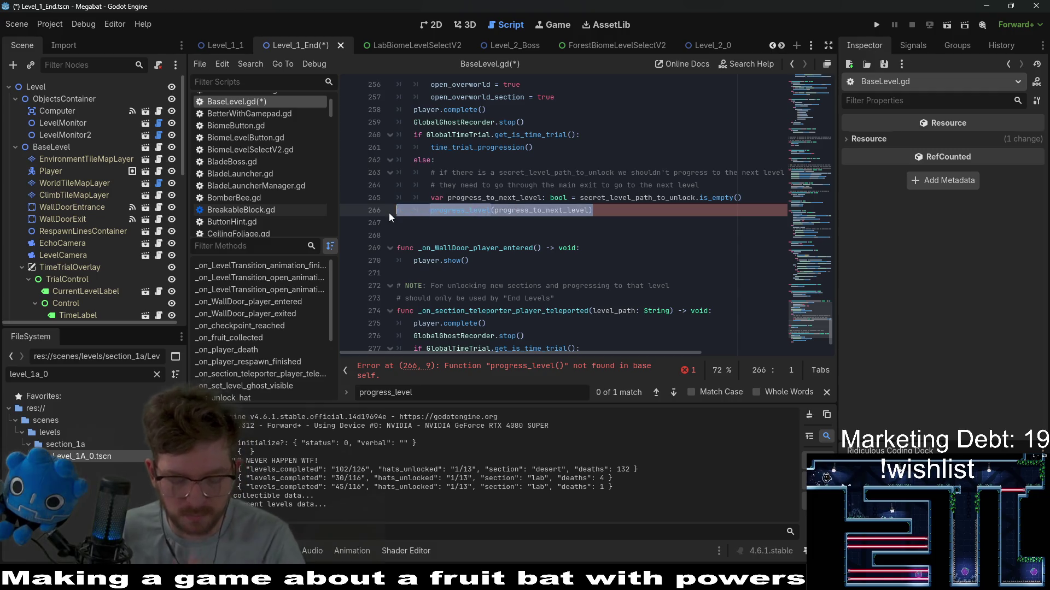
key(ctrl+v)
key(shift+Up)
key(shift+Up)
key(shift+Up)
key(shift+Home)
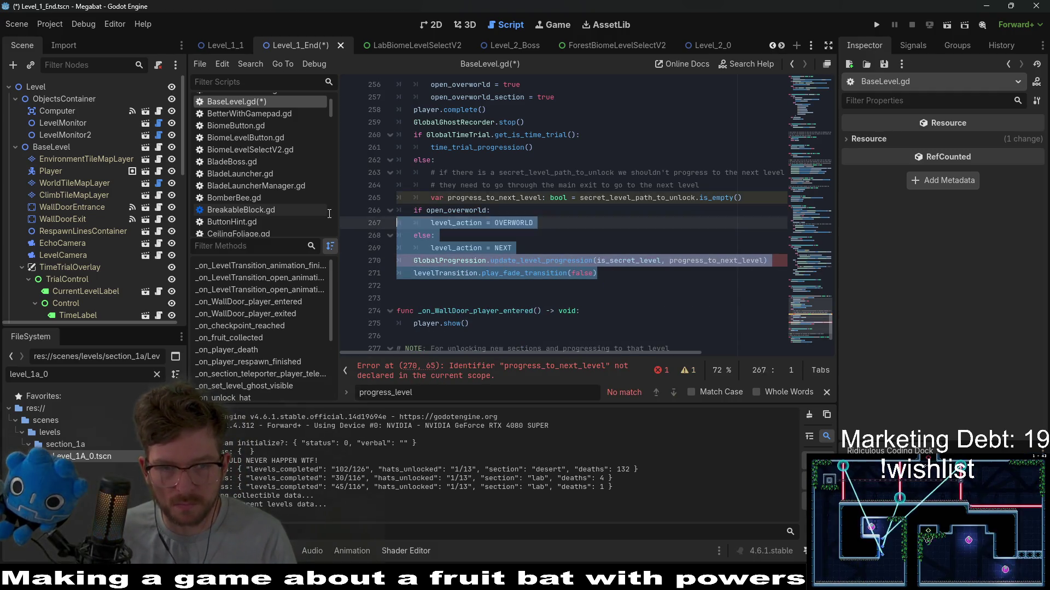
key(Tab)
key(End)
key(ctrl+s)
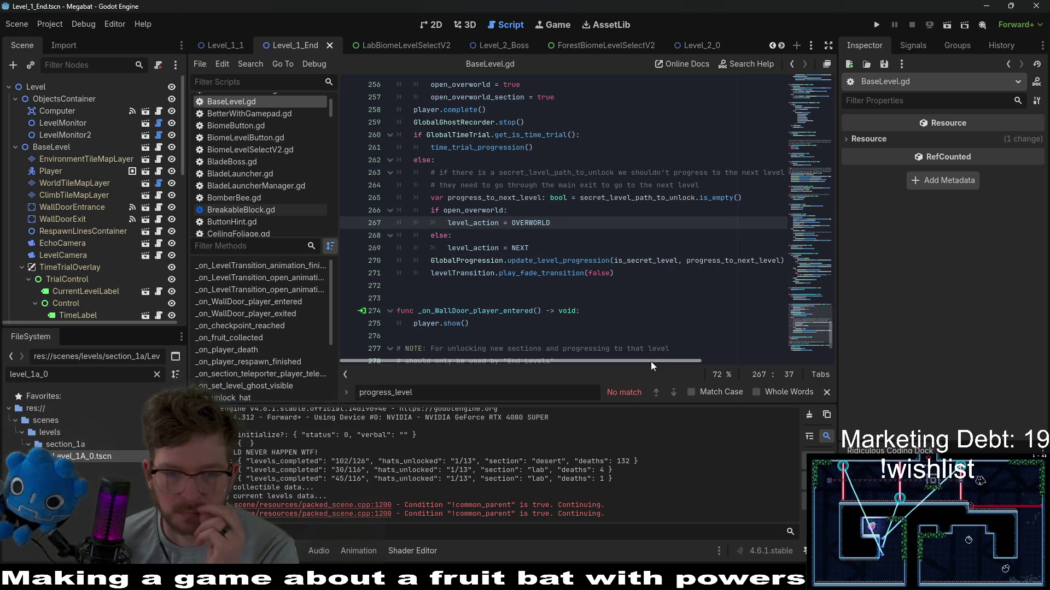
Step: Return to the wall-door exit handler and open project-wide Find in Files
scroll(651, 362, right, 3)
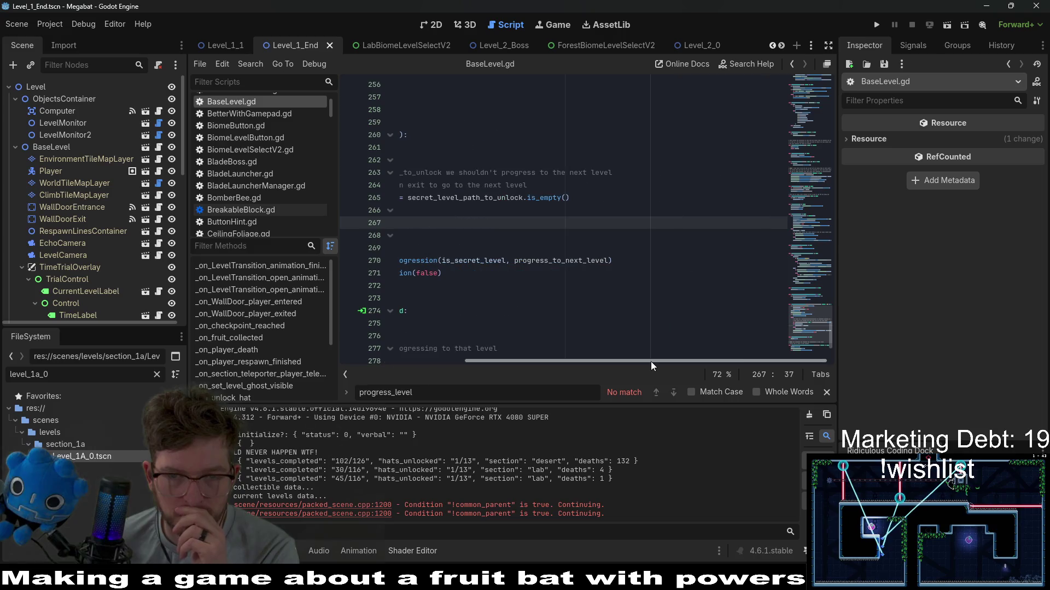
scroll(603, 335, up, 5)
scroll(619, 361, left, 3)
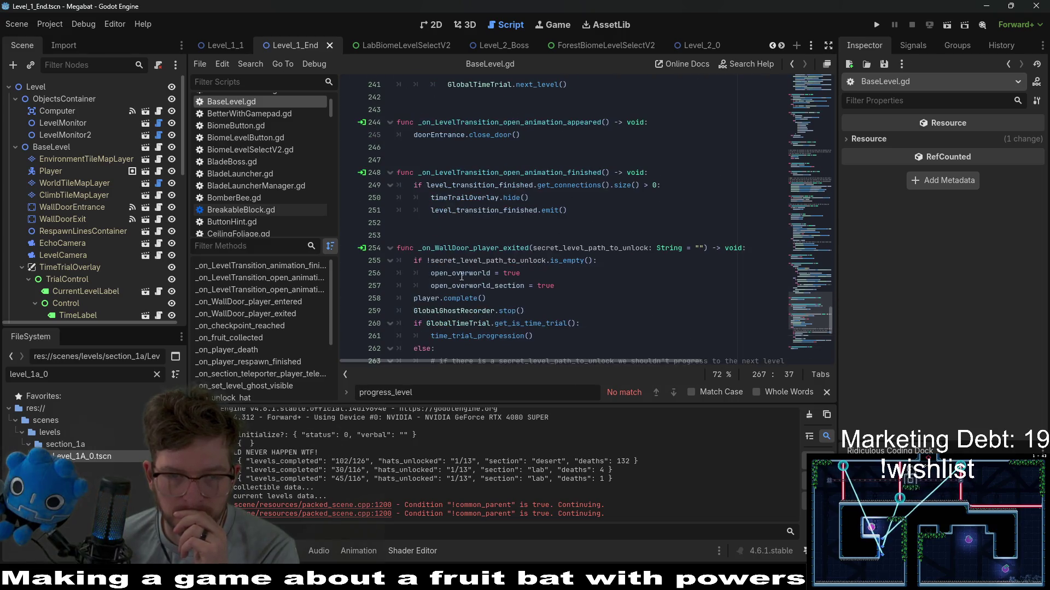
click(512, 247)
scroll(512, 249, down, 5)
key(ctrl+shift+f)
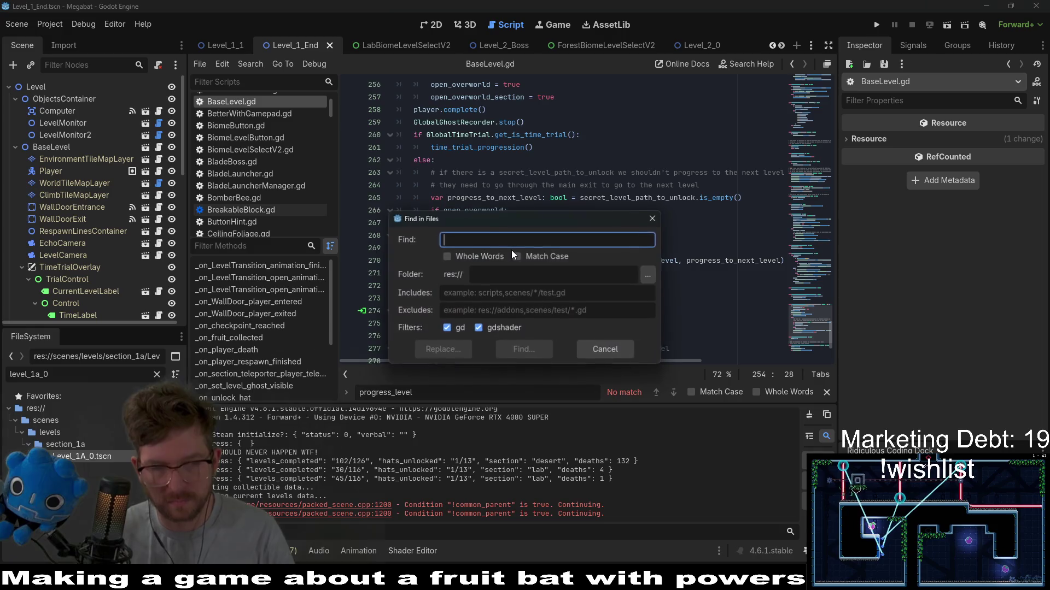
Step: Search all project files for 'progress_level', getting 0 matches
text(pgres)
key(BackSpace)
key(BackSpace)
key(BackSpace)
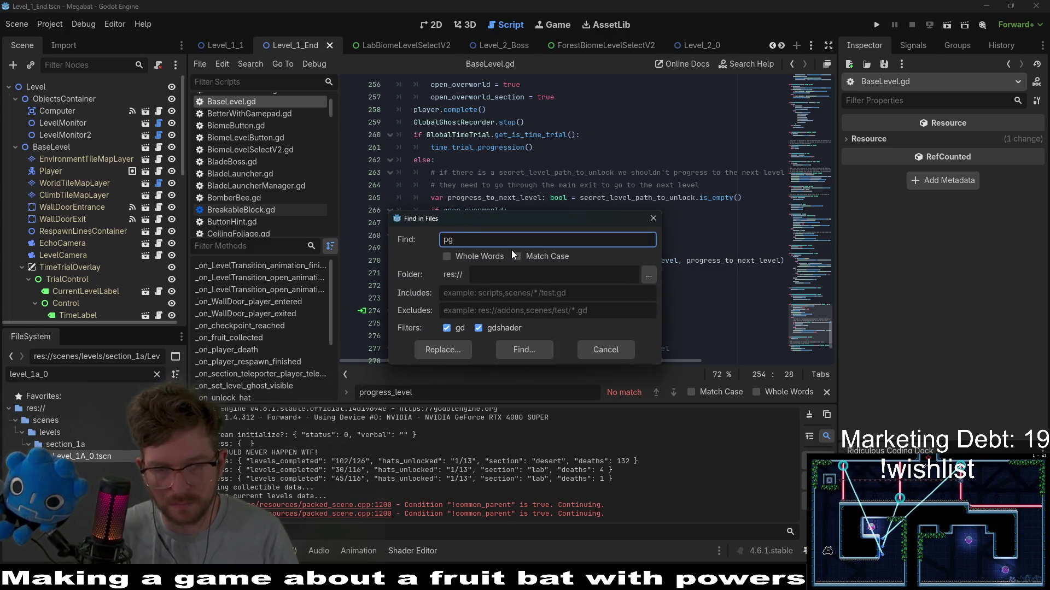
text(rogress_le)
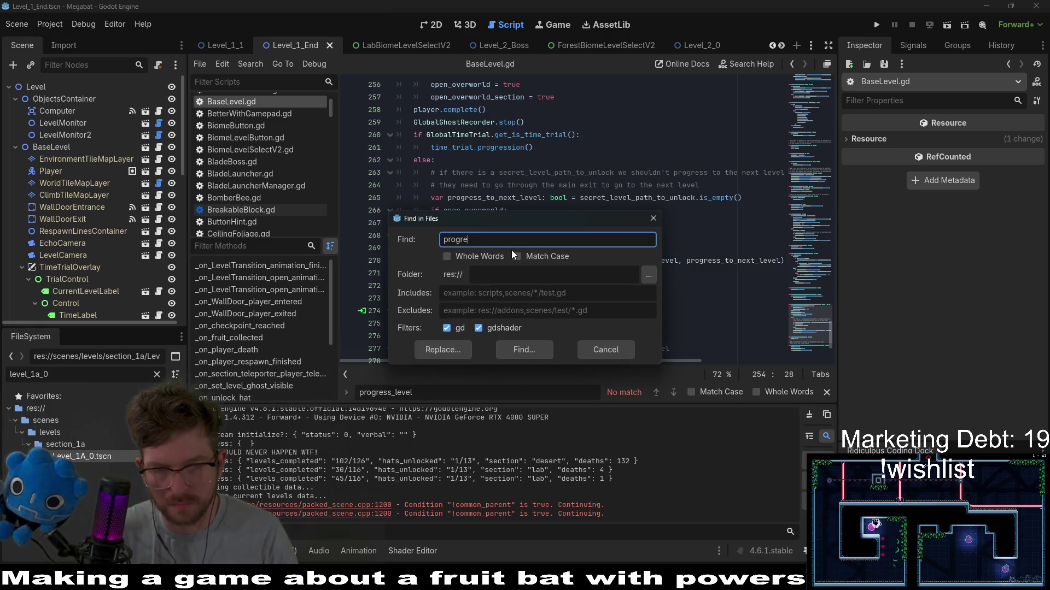
text(vel)
key(Return)
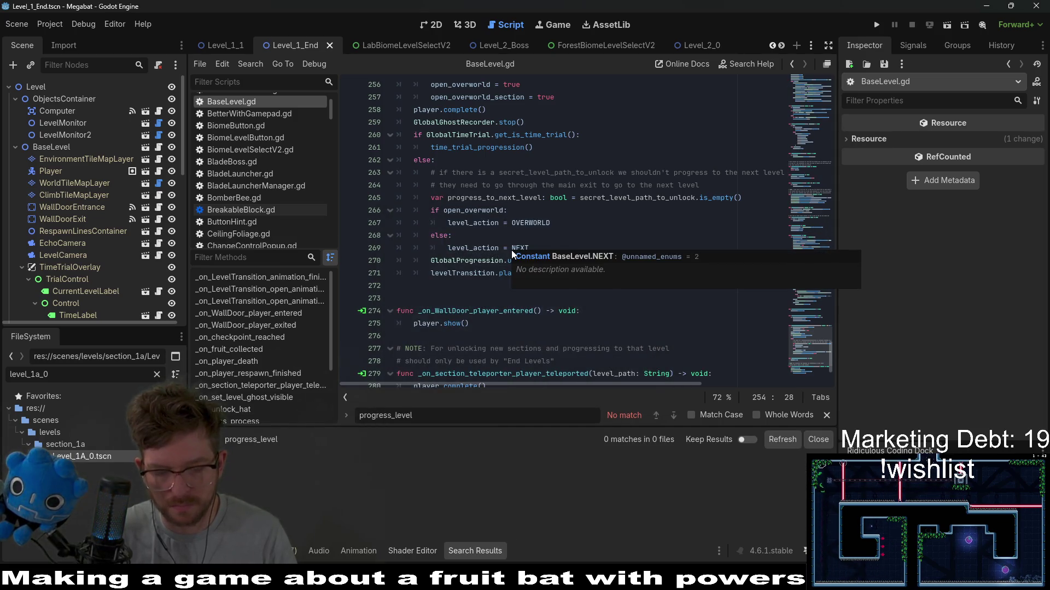
Step: Search the project for 'leve_progress' too, confirming 0 matches, then return to the OVERWORLD line
key(ctrl+shift+f)
text(leve_prgore)
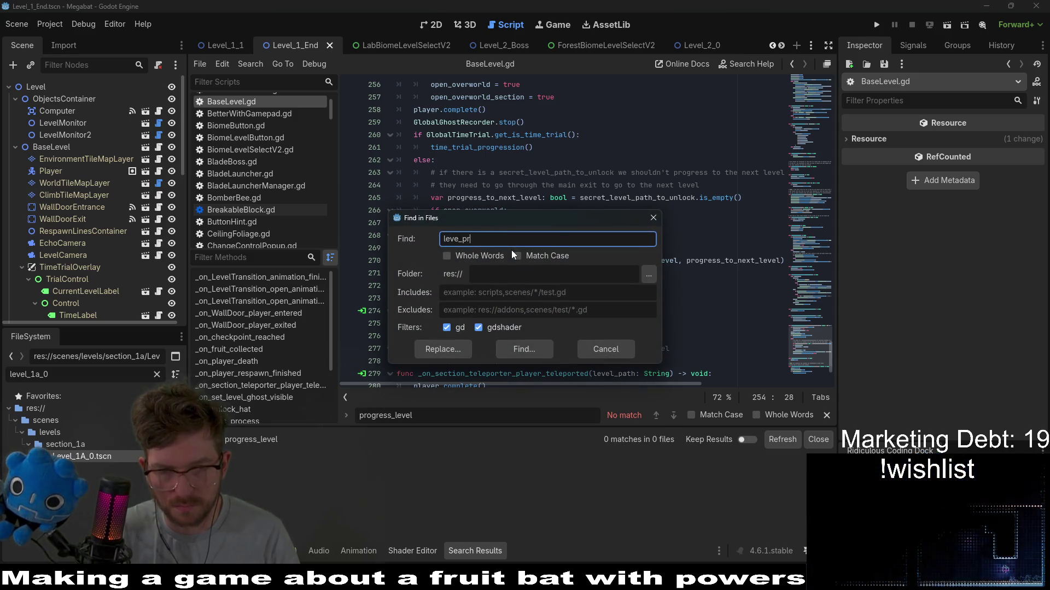
key(BackSpace)
key(BackSpace)
key(BackSpace)
text(ogres)
key(Return)
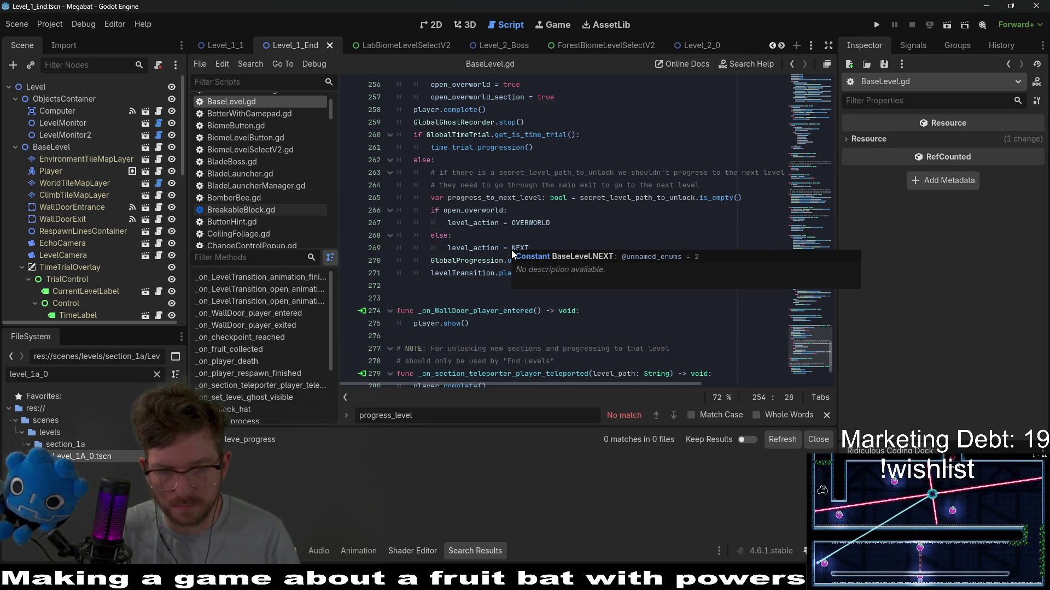
click(596, 223)
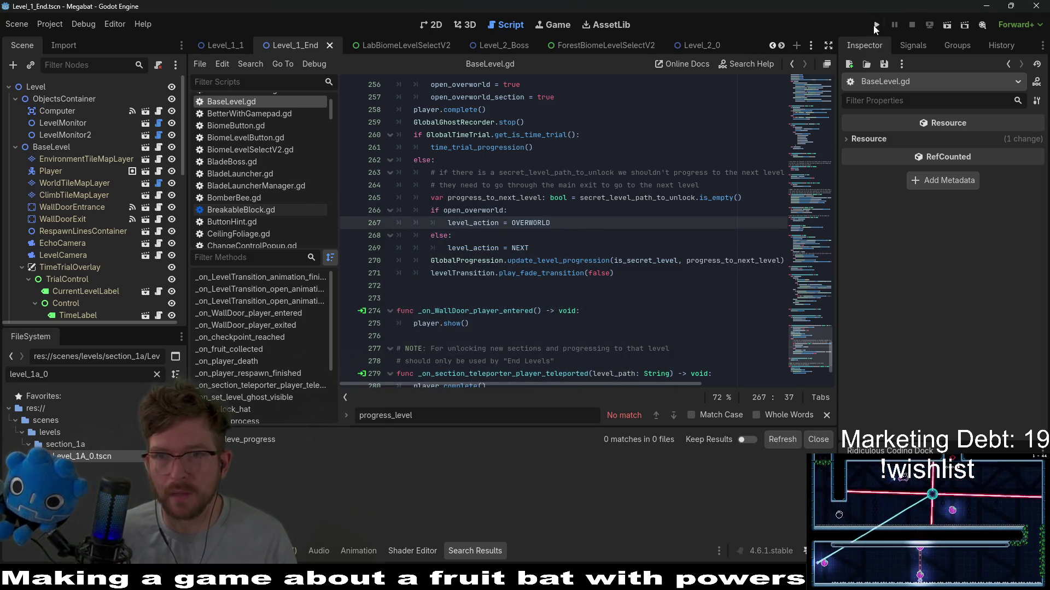
Step: Run the game and load level 1-33 from the first save profile's level select
click(875, 26)
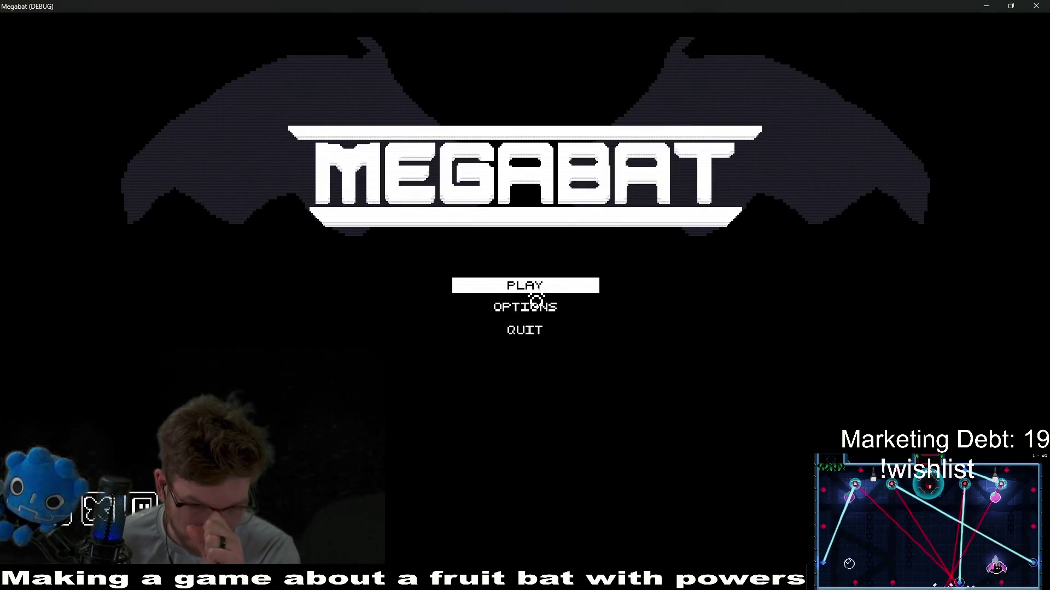
click(536, 285)
click(538, 264)
click(418, 270)
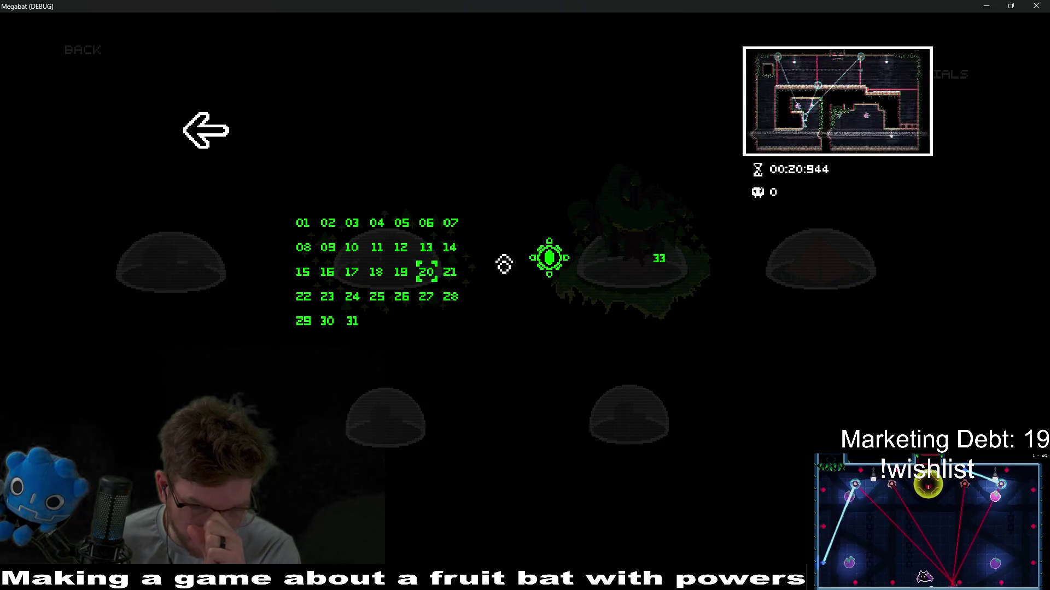
click(668, 266)
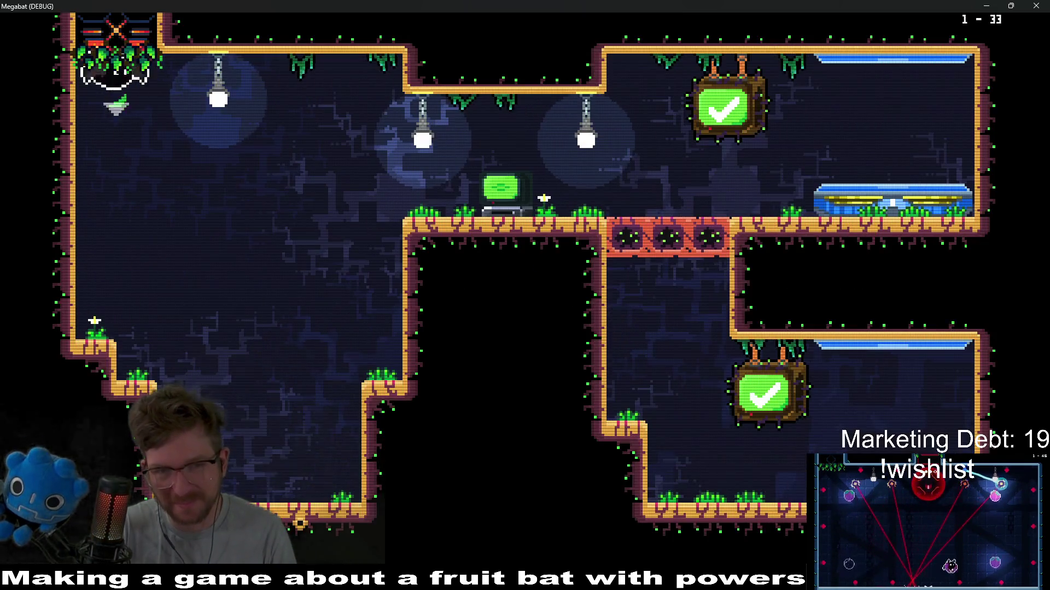
key(Right)
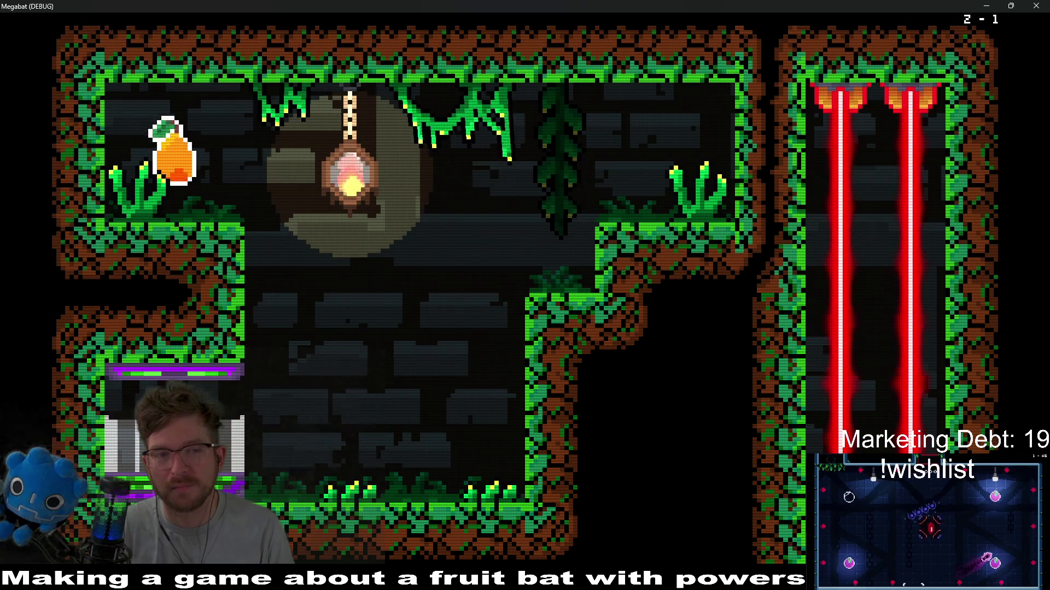
Step: Pause, go to Level Select, switch to the green dome and start level 33
key(Right)
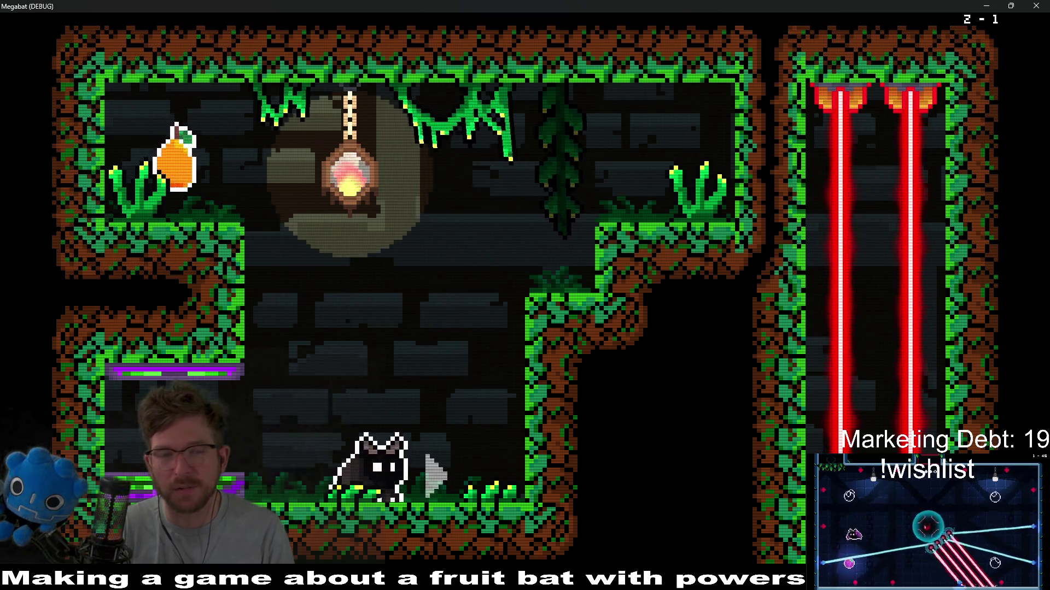
key(Escape)
key(Down)
key(Down)
key(Return)
key(Right)
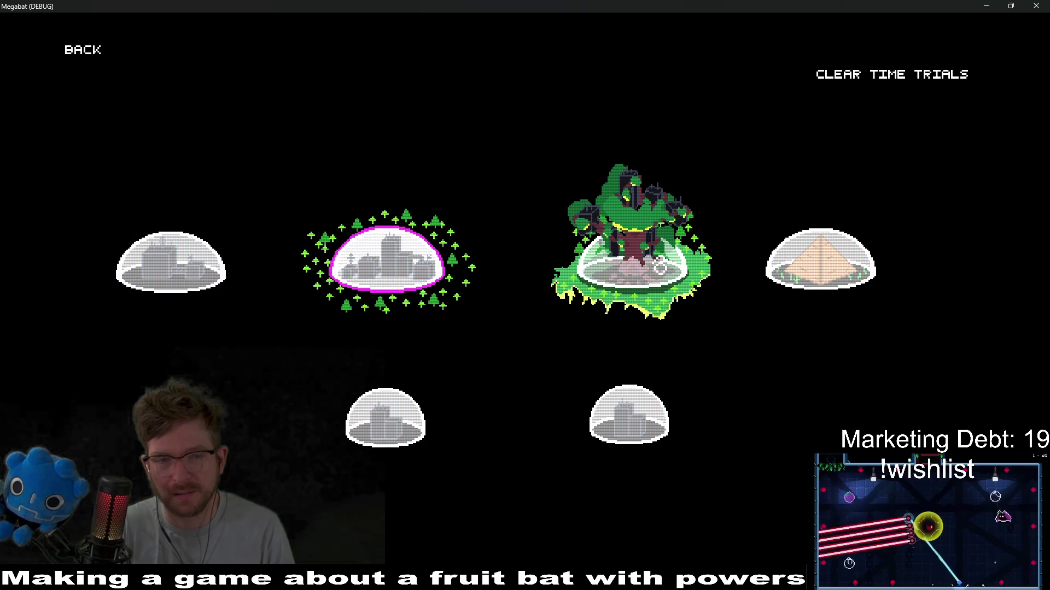
key(Down)
click(660, 267)
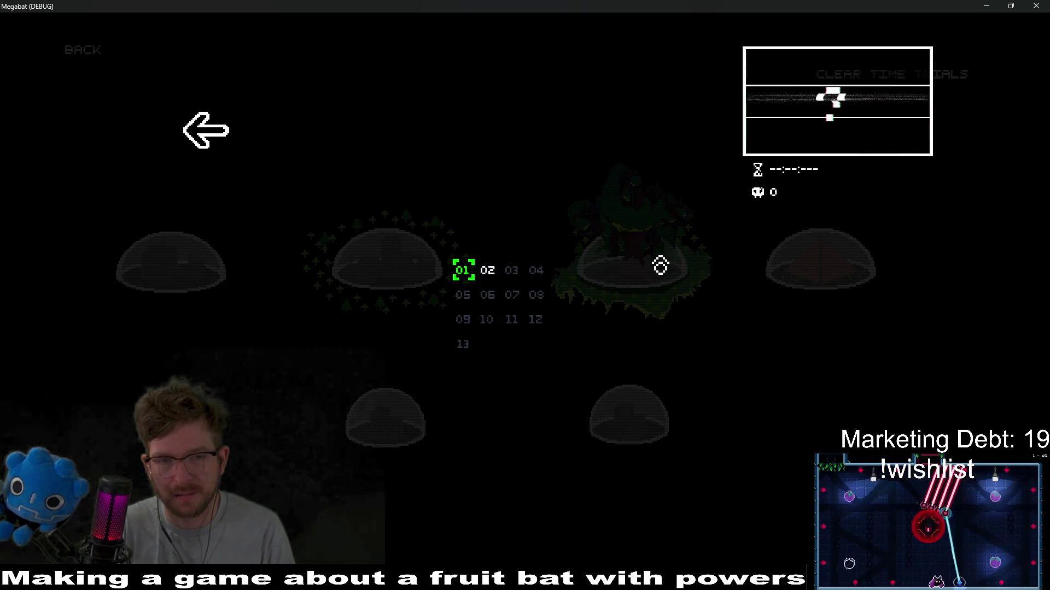
key(Escape)
key(Up)
key(Return)
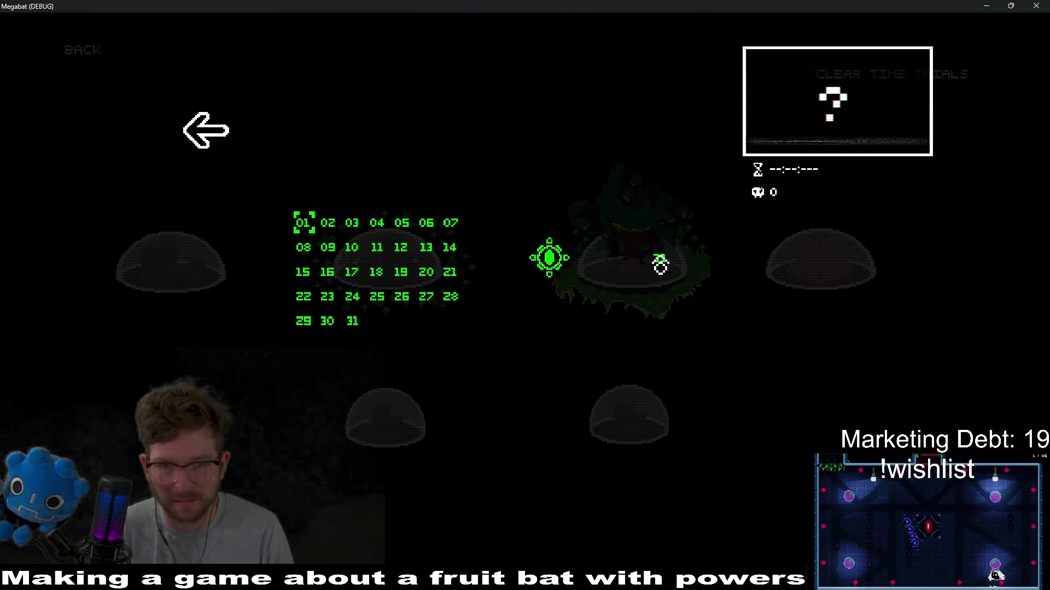
key(Right)
key(Right)
key(Right)
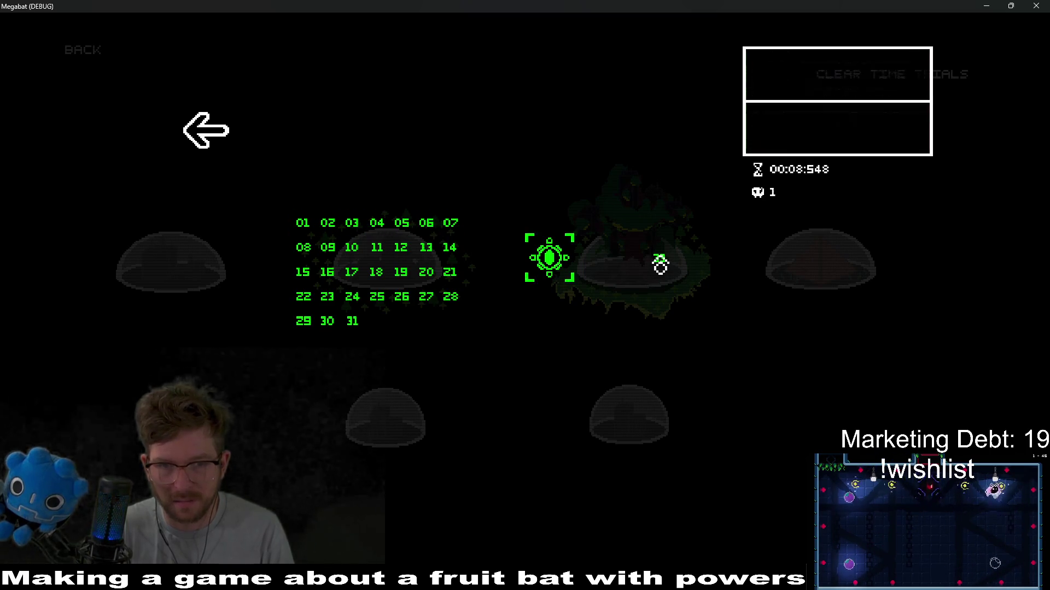
key(Return)
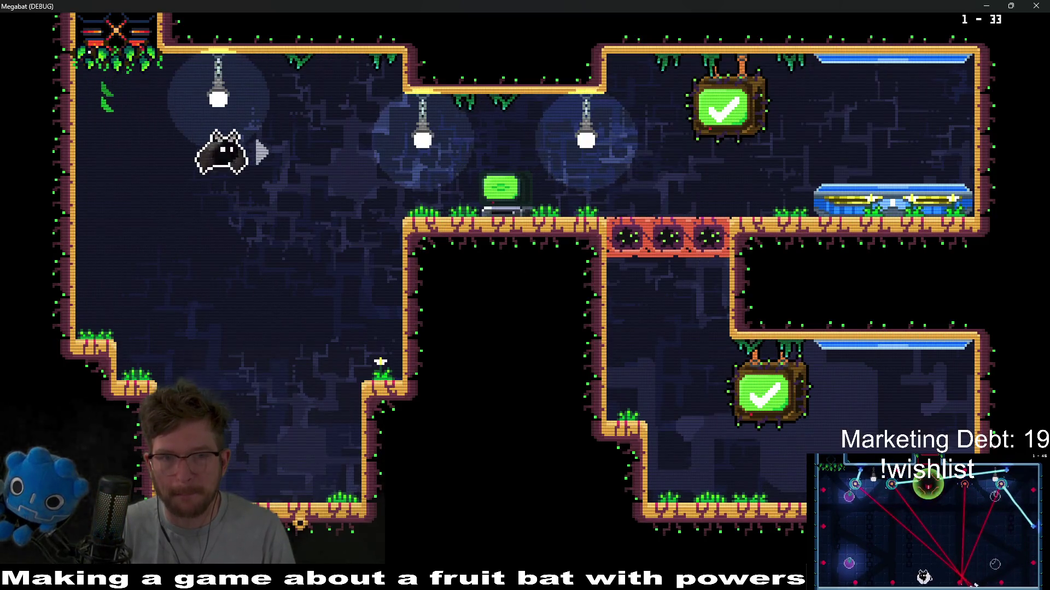
Step: Fly the bat into the fruit room, collect the fruit, break the red blocks and reach the goal
key(Right)
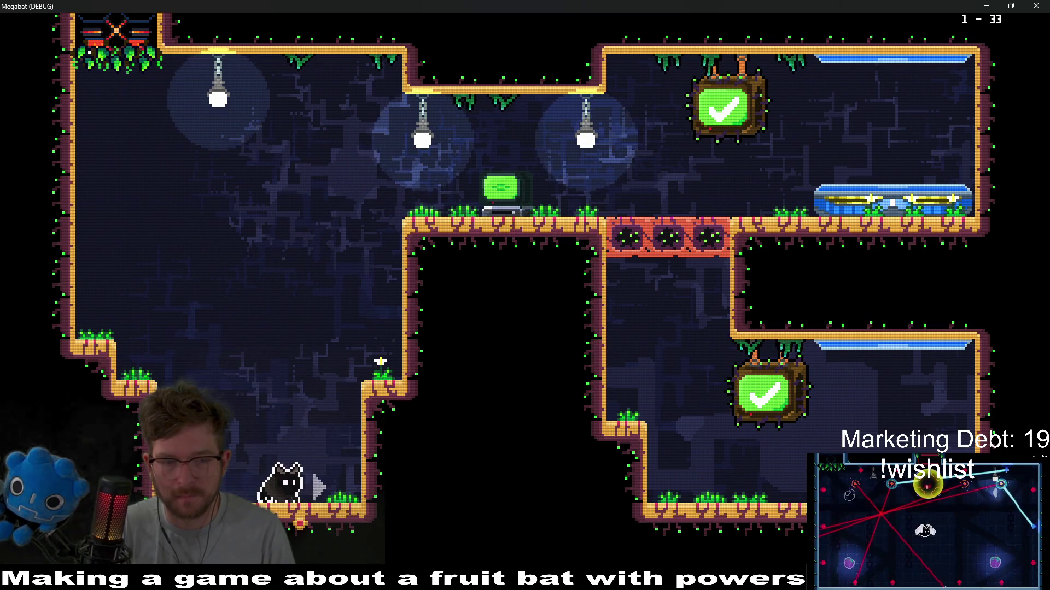
key(Right)
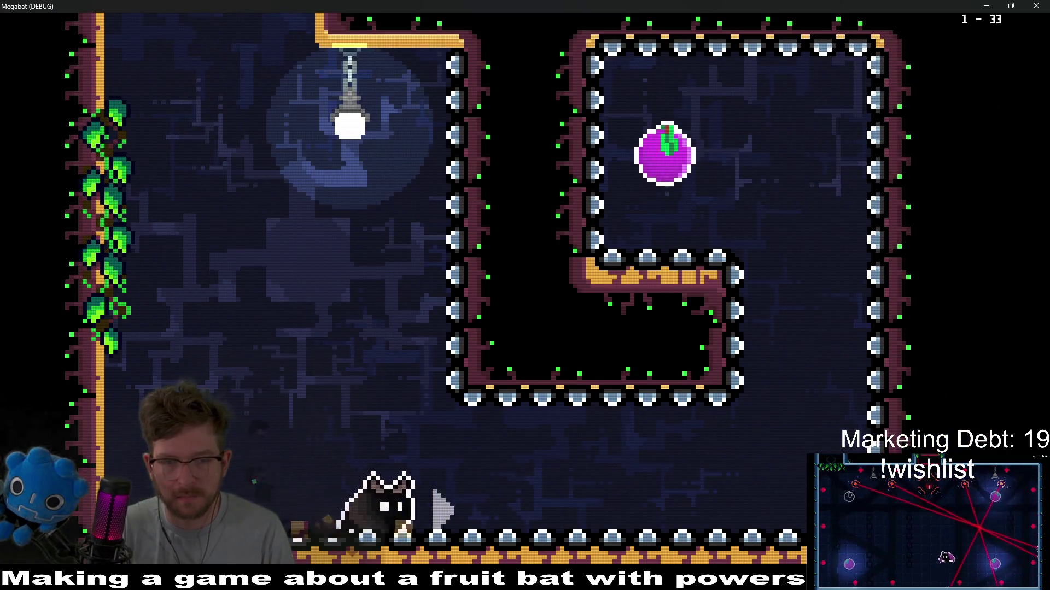
key(Right)
key(Up)
key(Left)
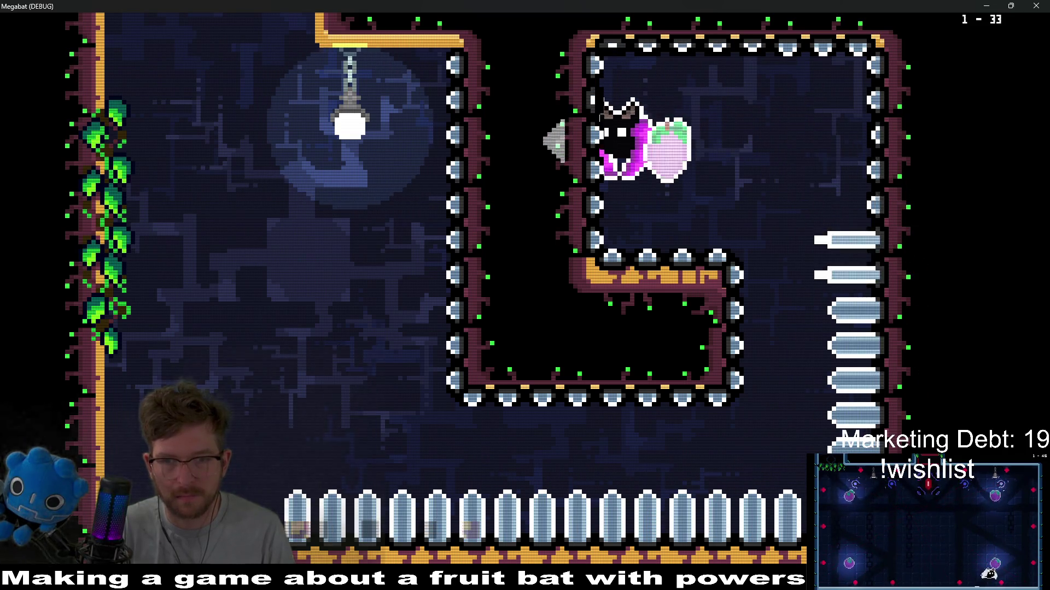
key(Right)
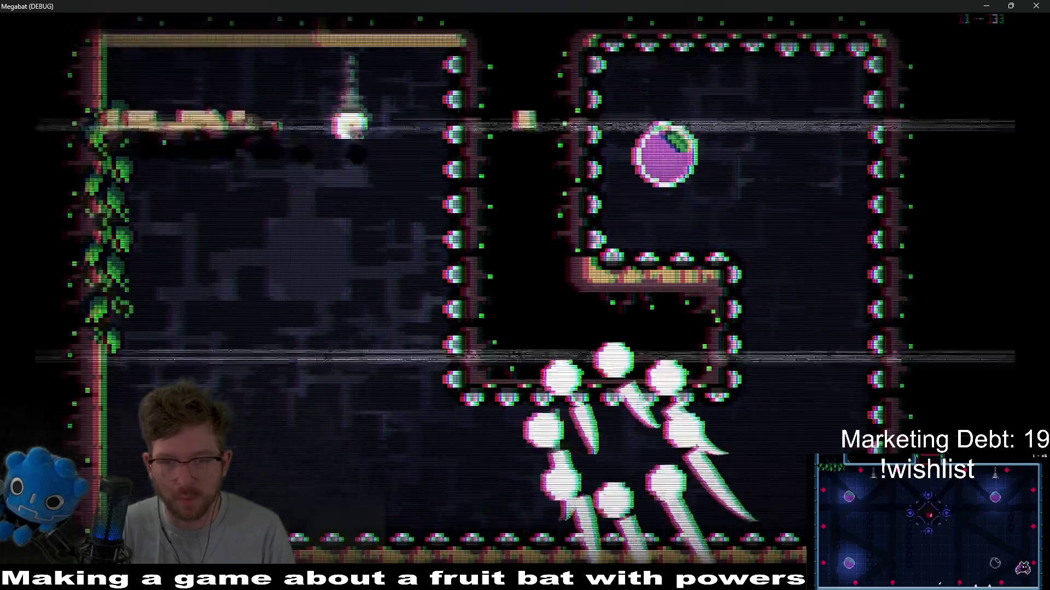
key(Right)
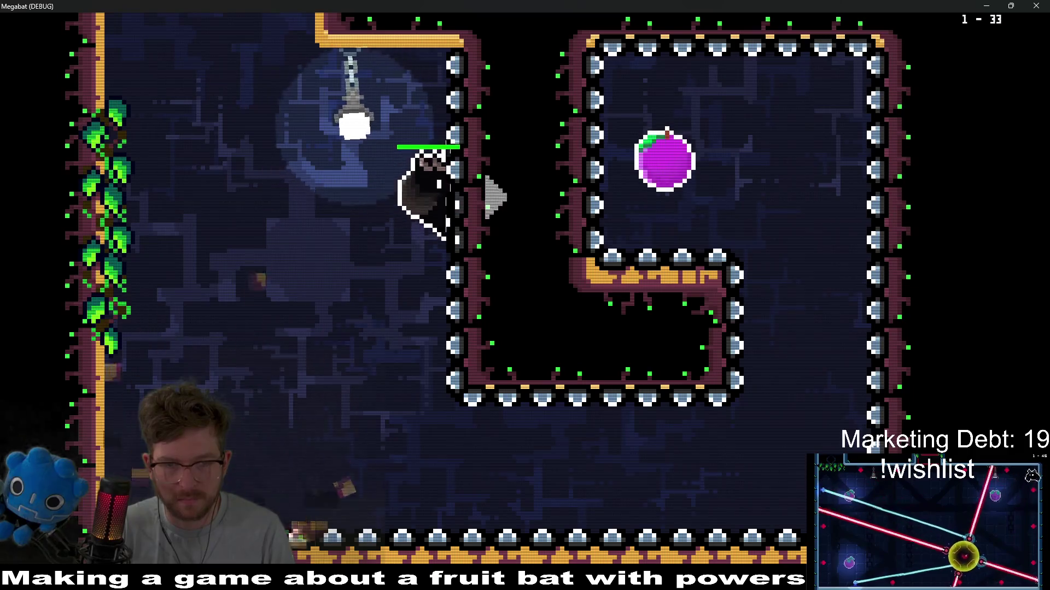
key(Down)
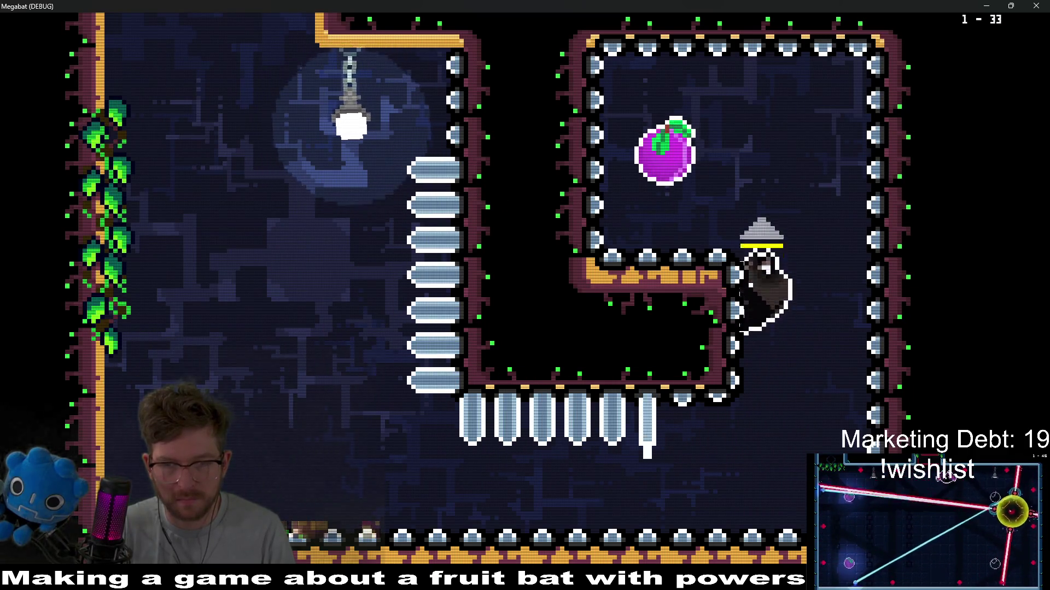
key(Up)
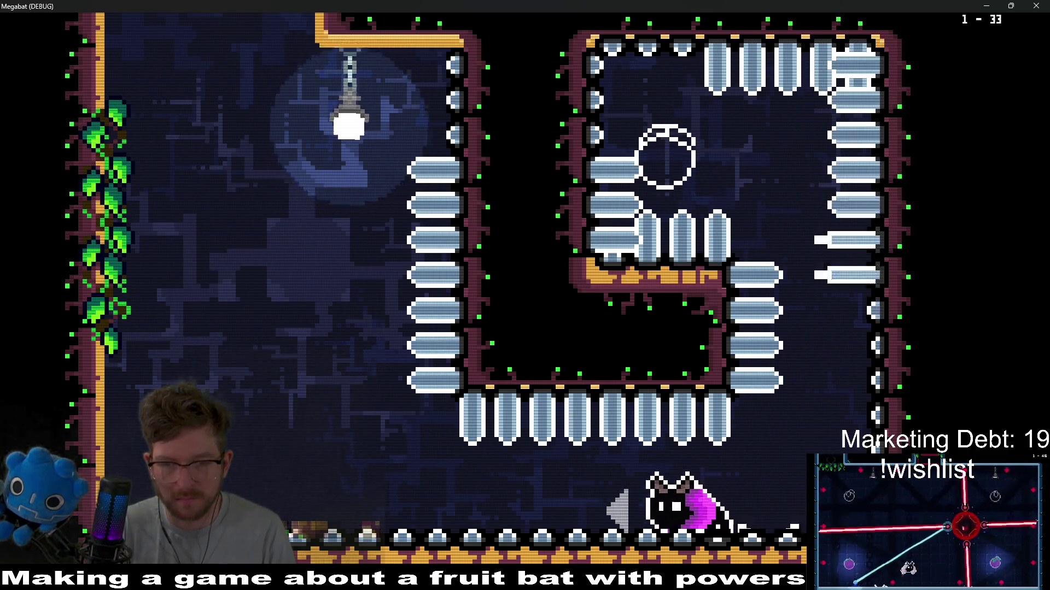
key(Up)
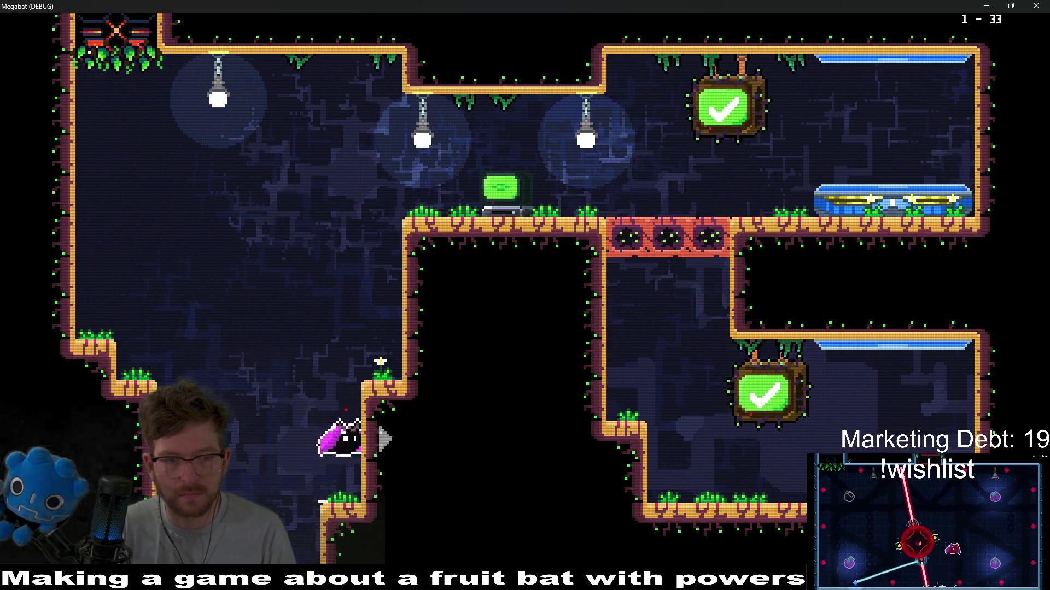
key(Up)
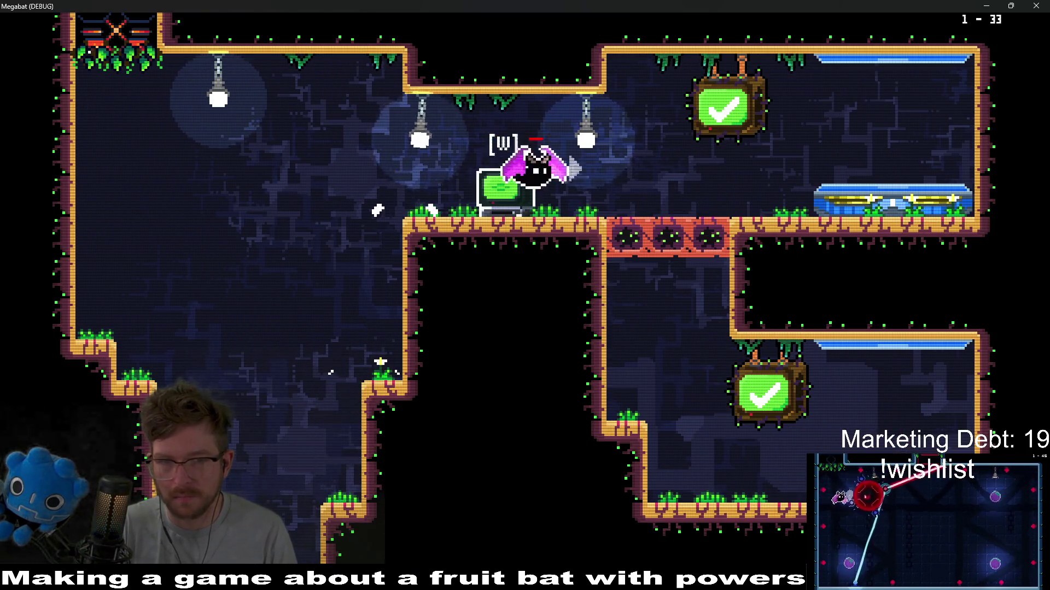
key(Down)
key(Right)
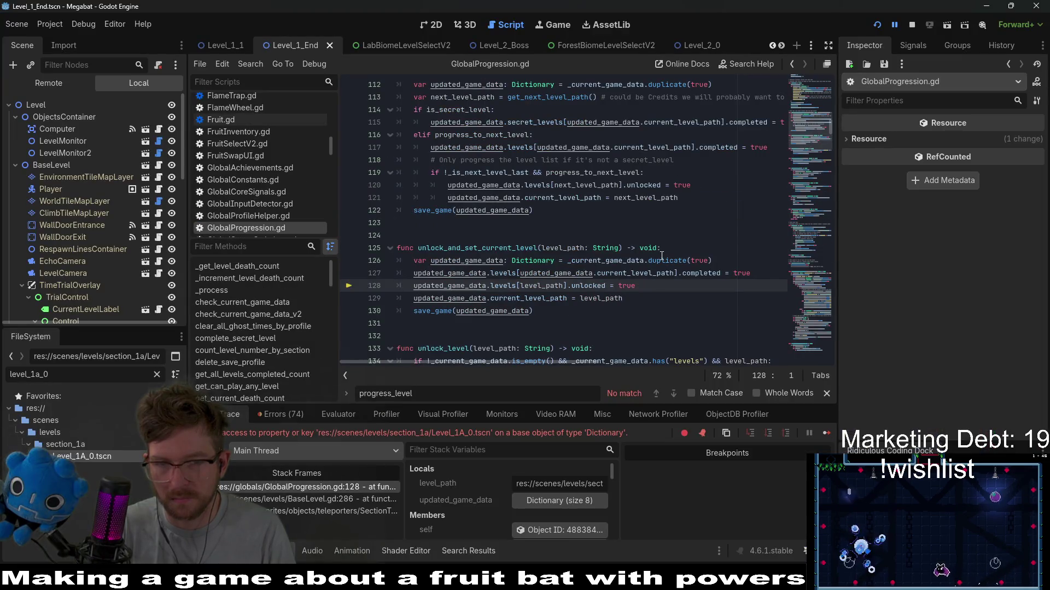
Step: Inspect the Dictionary error at GlobalProgression.gd line 128, then bring up Quick Open
mouse_move(661, 258)
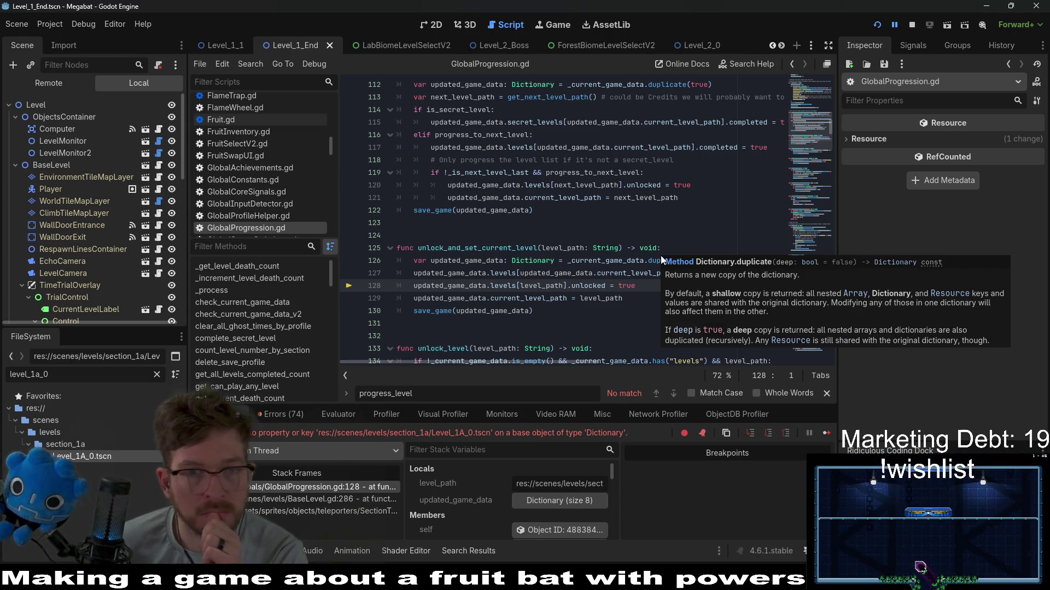
click(588, 163)
key(shift+alt+o)
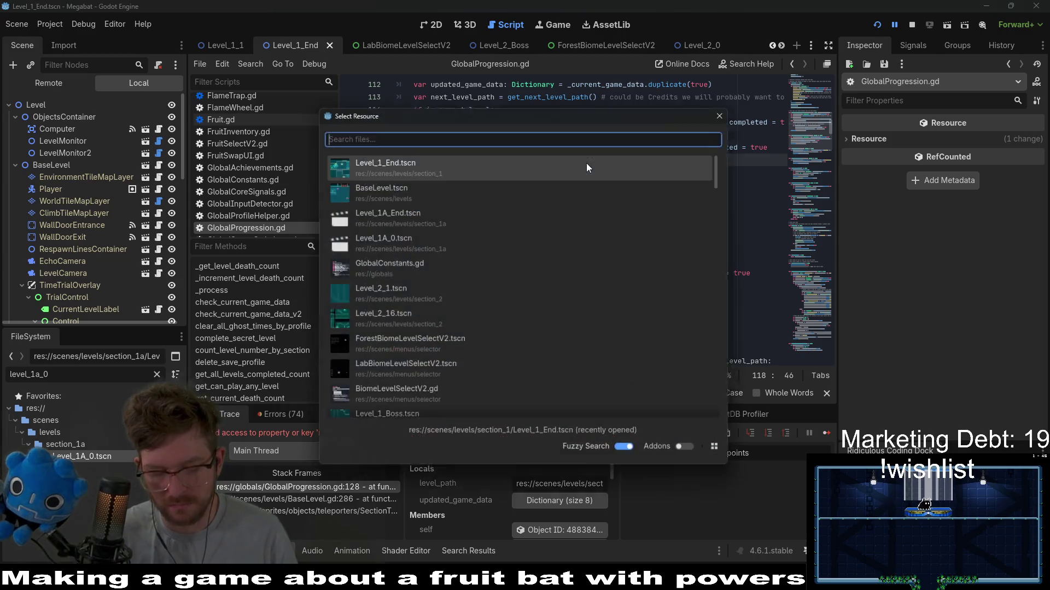
Step: Open GlobalConstants.gd via Quick Open and scroll to the Section 1A levels dictionary
text(globalcons)
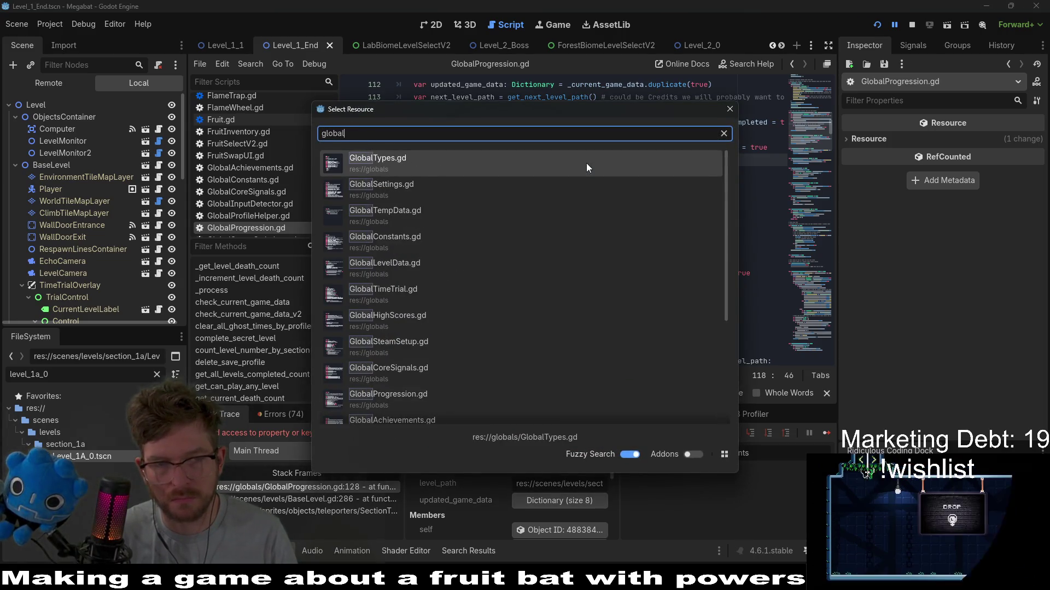
key(Return)
scroll(587, 163, up, 15)
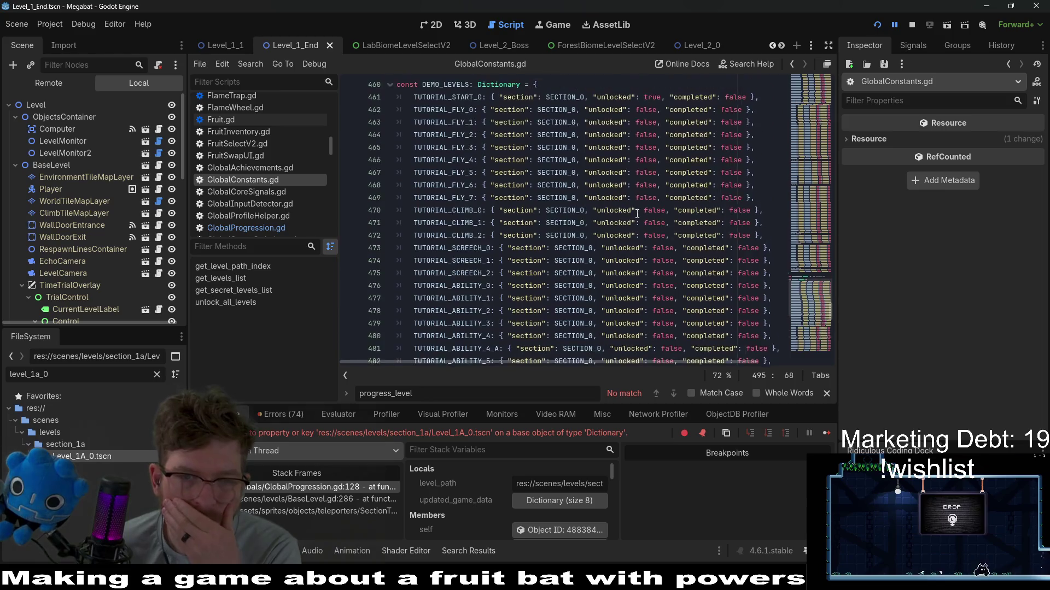
scroll(601, 185, down, 10)
scroll(626, 216, up, 3)
scroll(626, 216, down, 16)
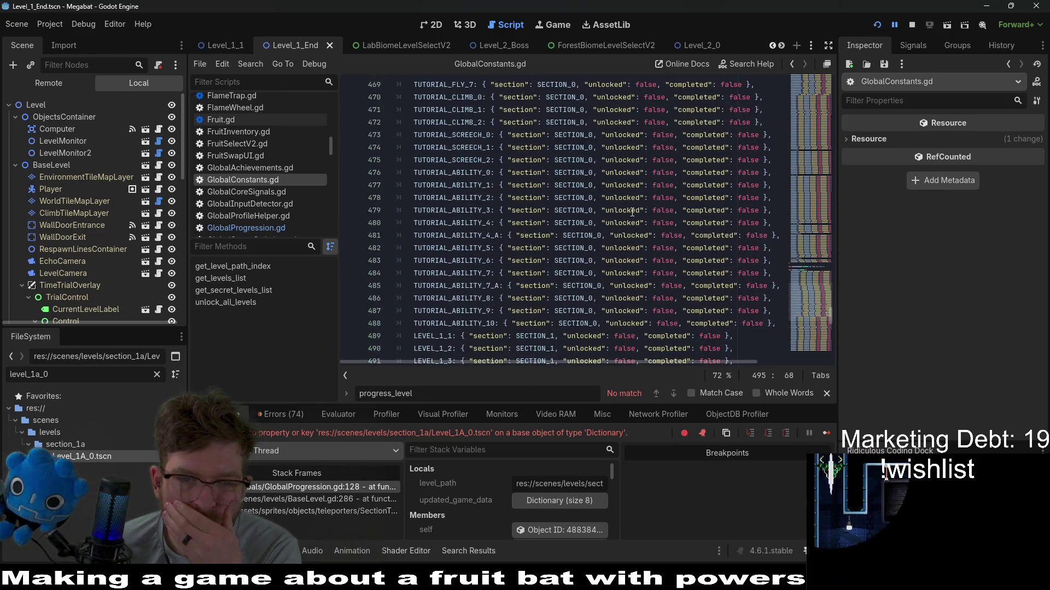
scroll(632, 212, up, 2)
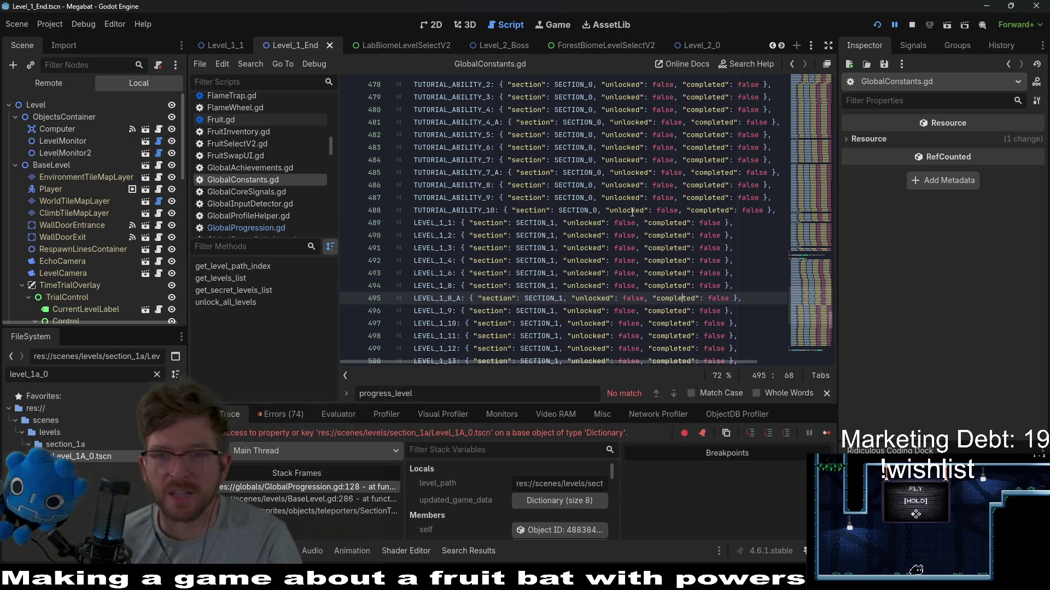
scroll(632, 212, down, 8)
scroll(632, 212, up, 6)
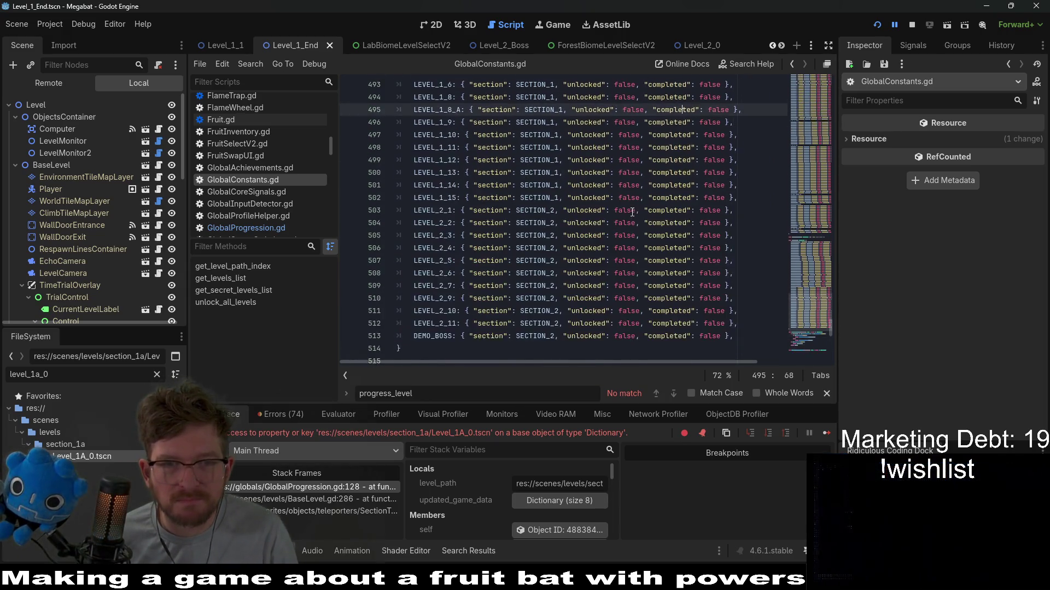
scroll(632, 212, up, 17)
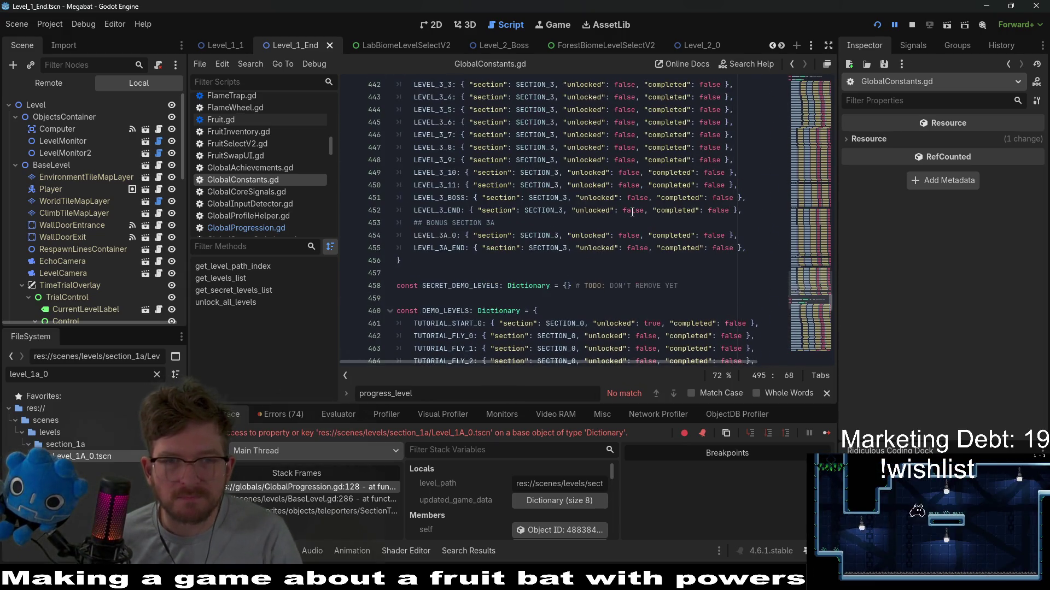
scroll(632, 212, up, 12)
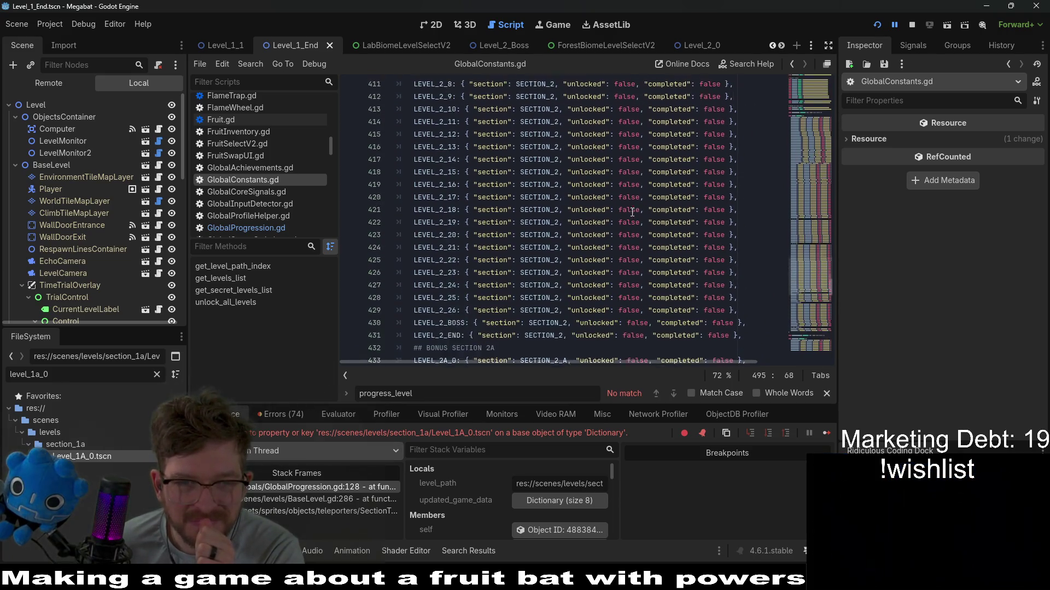
scroll(632, 212, up, 6)
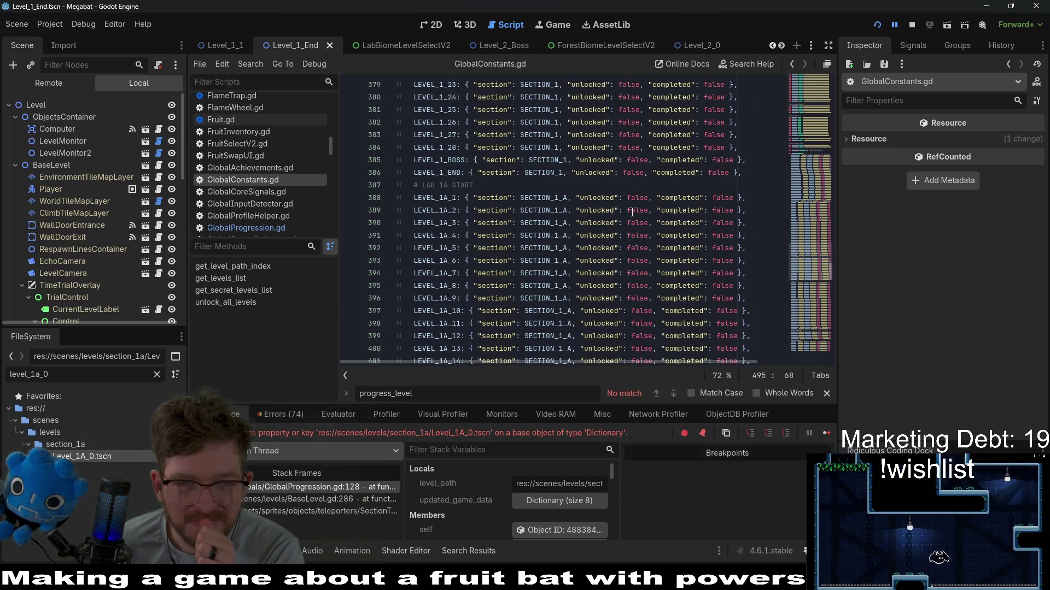
scroll(632, 212, up, 1)
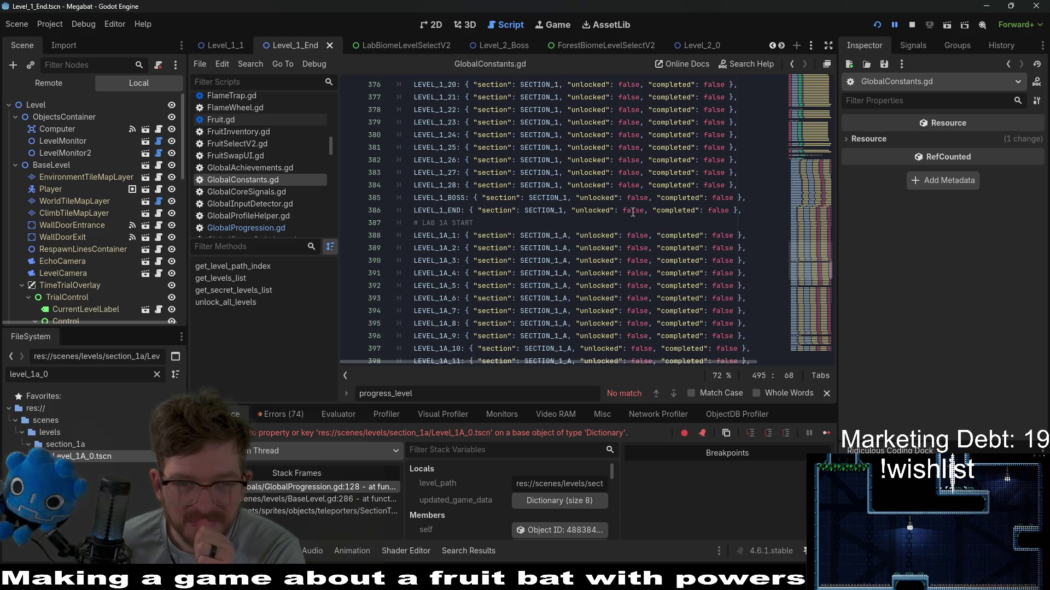
Step: Paste a copy of the LEVEL_1A_14 entry, rename it LEVEL_1A_END, and save GlobalConstants.gd
drag(760, 235, 532, 223)
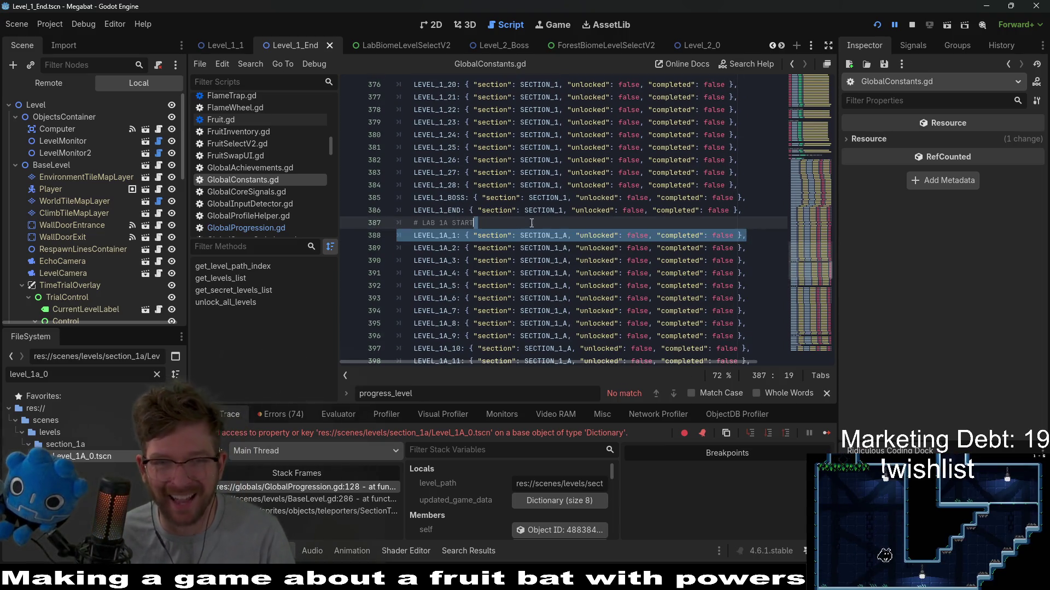
text(LEVEL_1A_1: { "section": SECTION_1_A, "unlocked": false, "completed": false },)
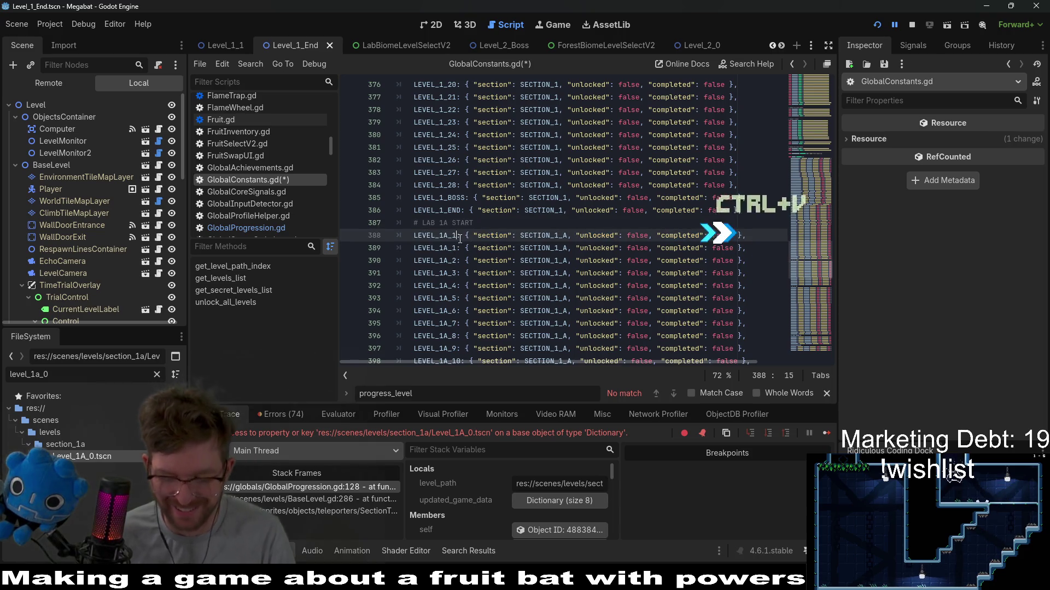
scroll(707, 260, down, 5)
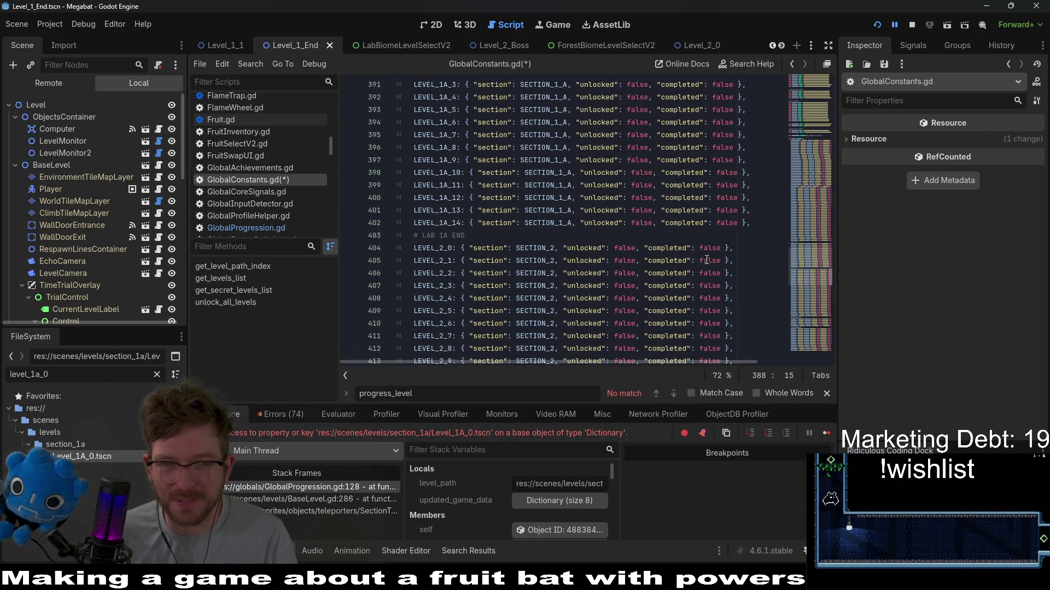
click(756, 222)
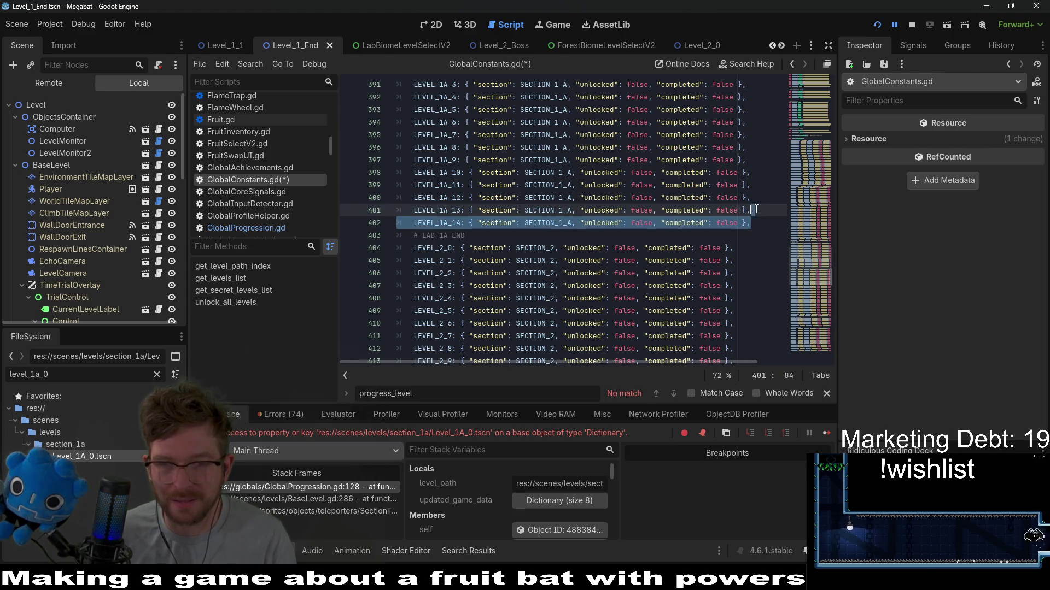
text(LEVEL_1A_14: { "section": SECTION_1_A, "unlocked": false, "completed": false },)
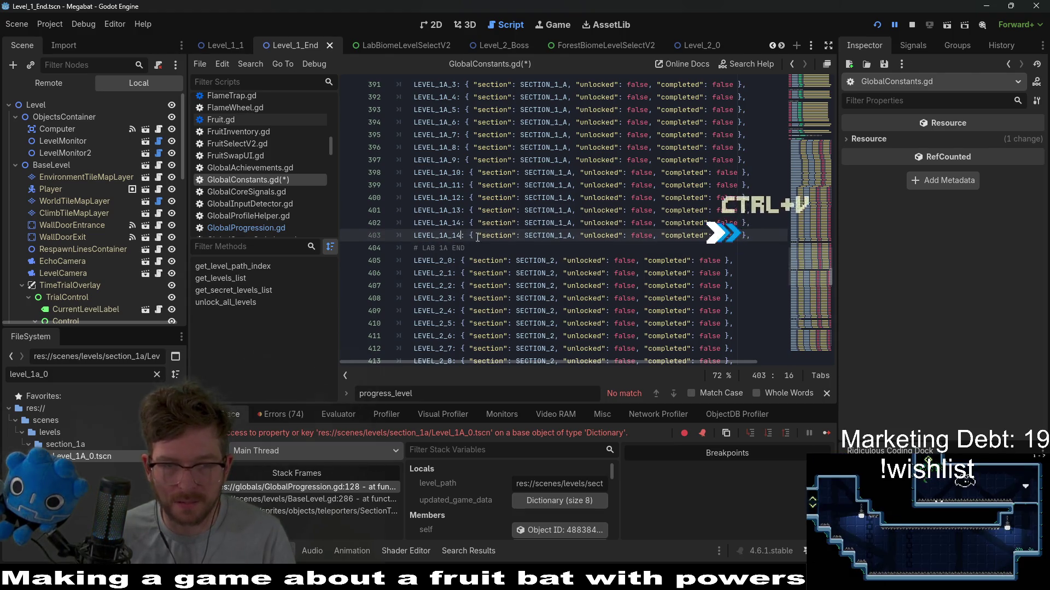
text(END)
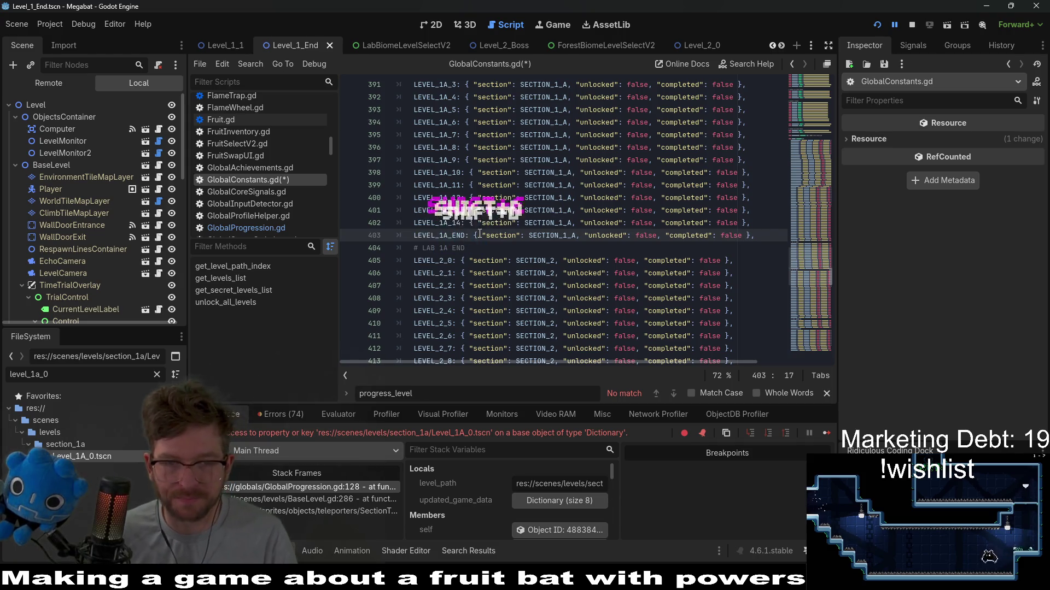
click(559, 223)
key(ctrl+s)
scroll(571, 189, up, 10)
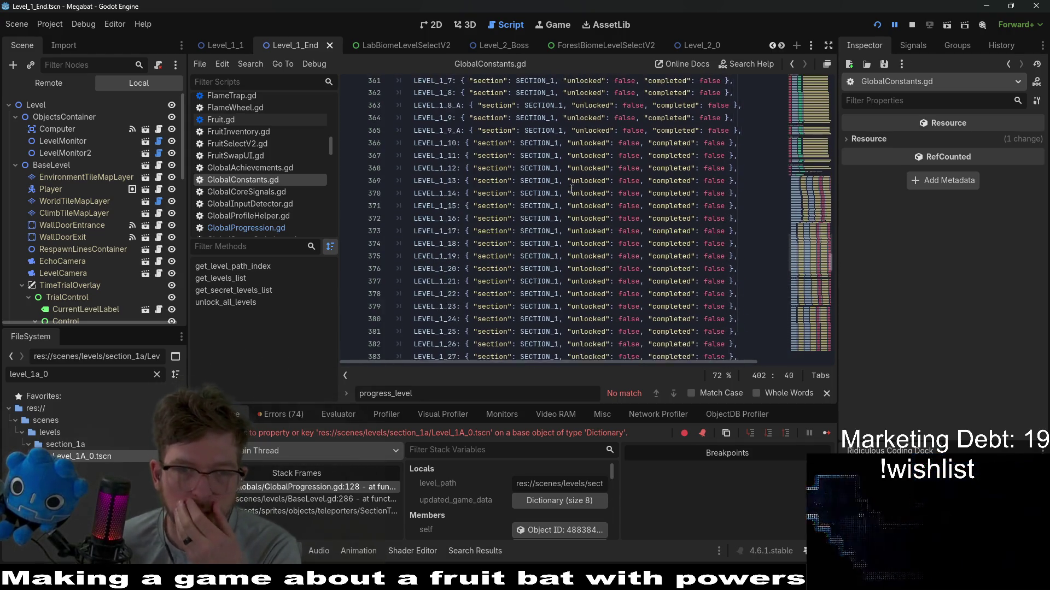
Step: Insert a new line after the tutorial entries and relabel the LAB 1A END comment as LAB
scroll(572, 189, up, 15)
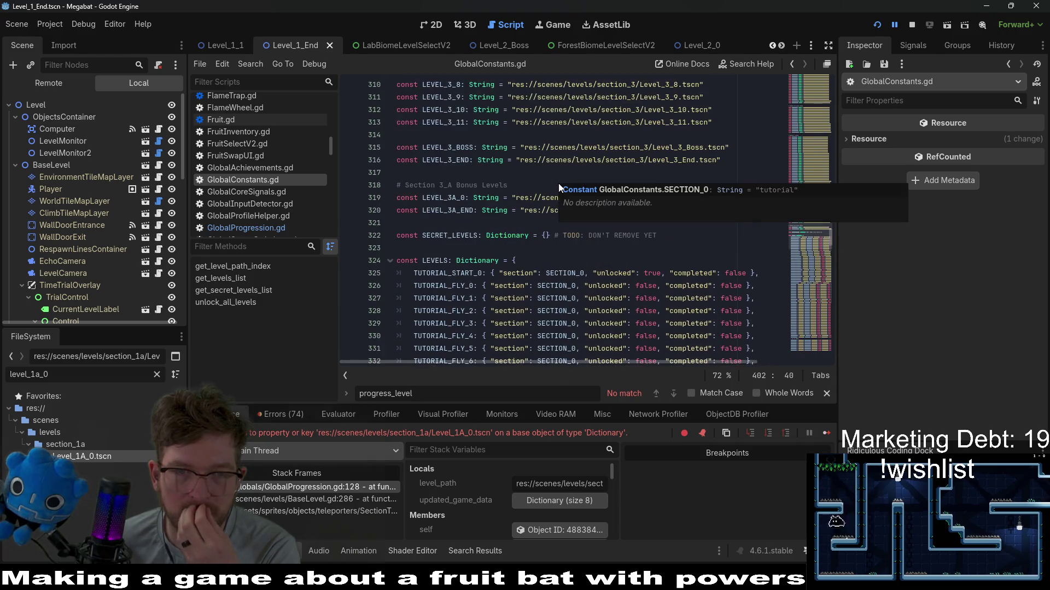
scroll(559, 187, down, 10)
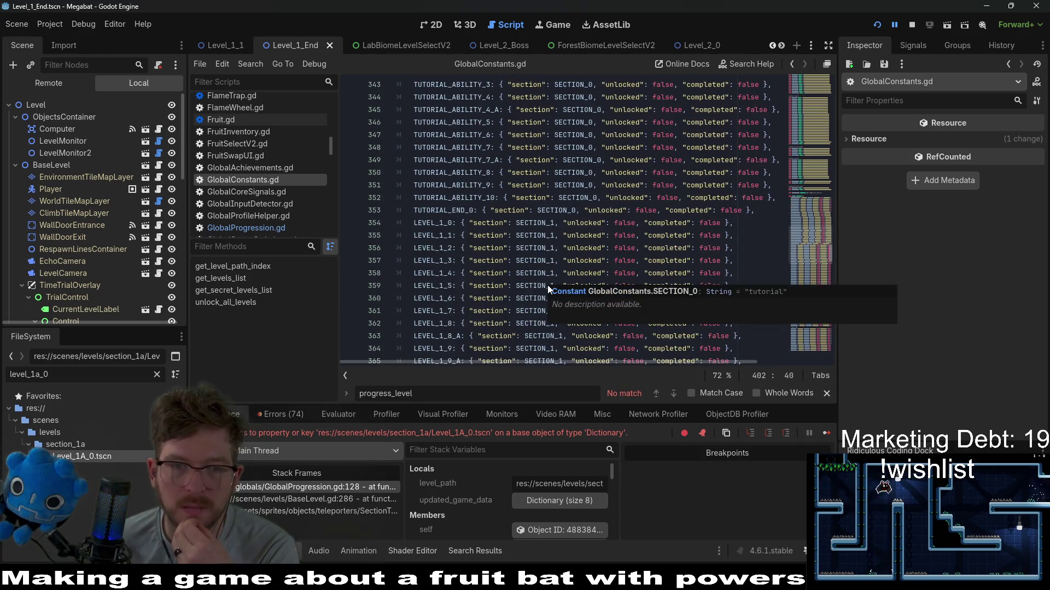
scroll(500, 295, down, 2)
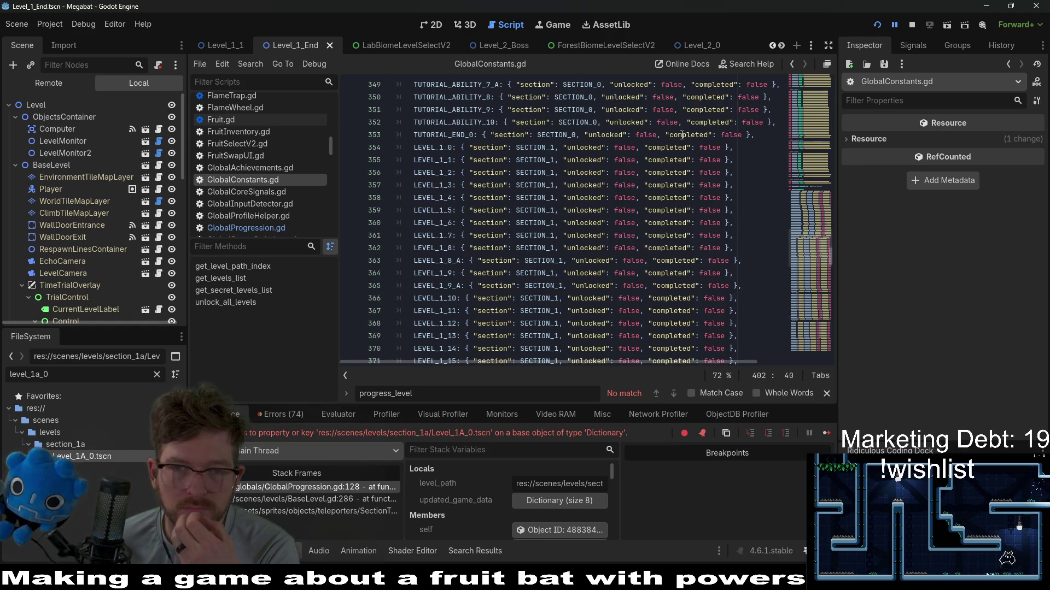
click(766, 134)
key(Return)
text(##)
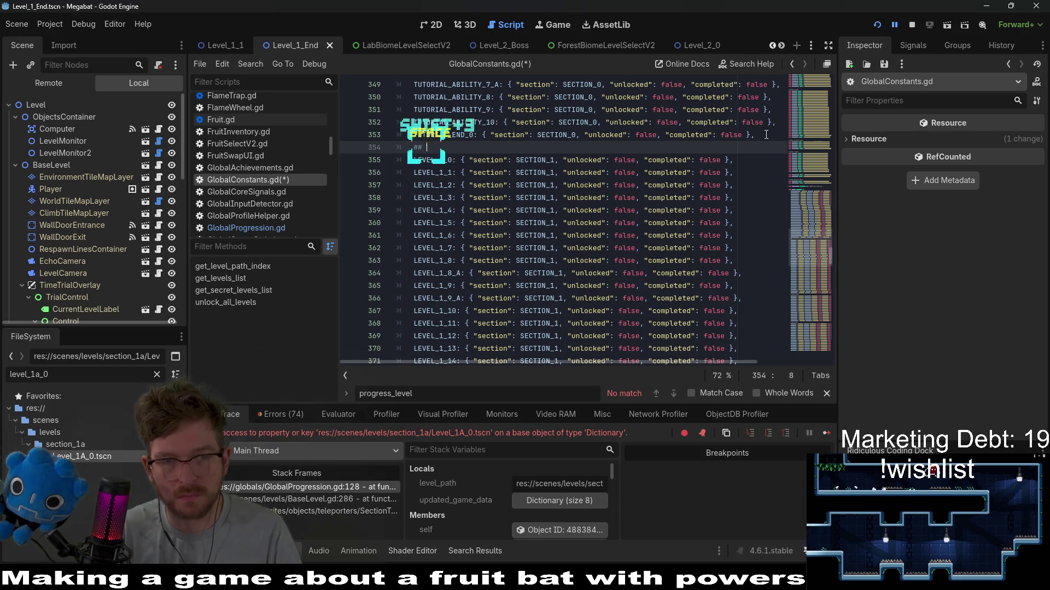
scroll(469, 245, down, 10)
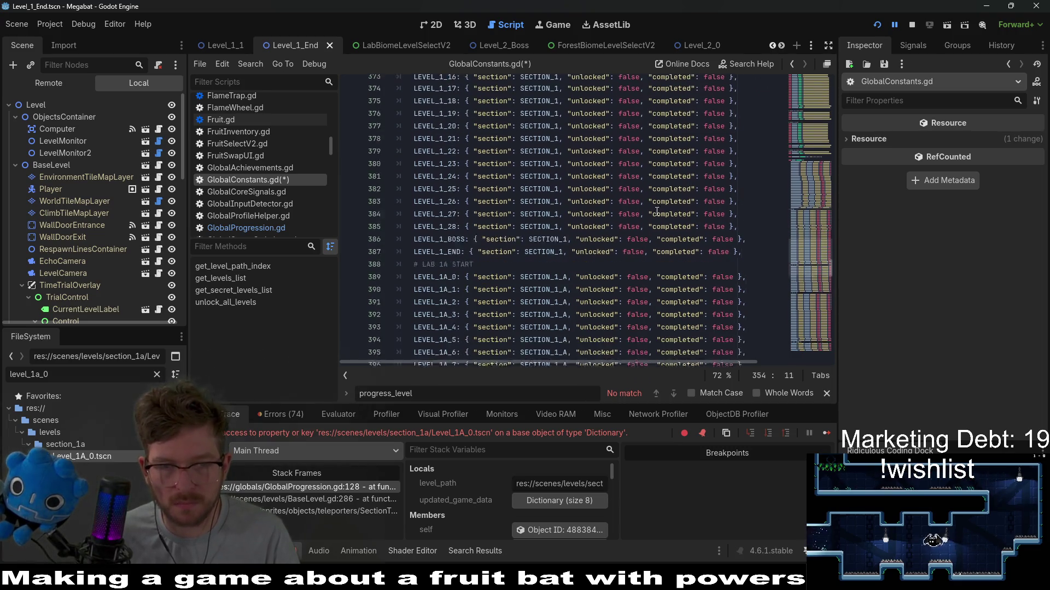
click(419, 197)
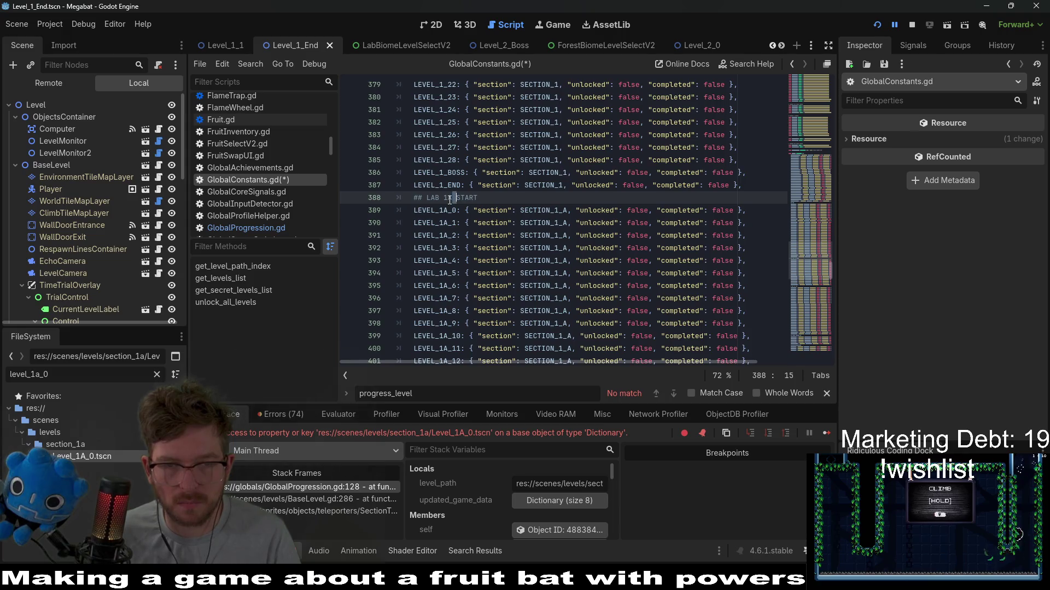
scroll(450, 200, down, 6)
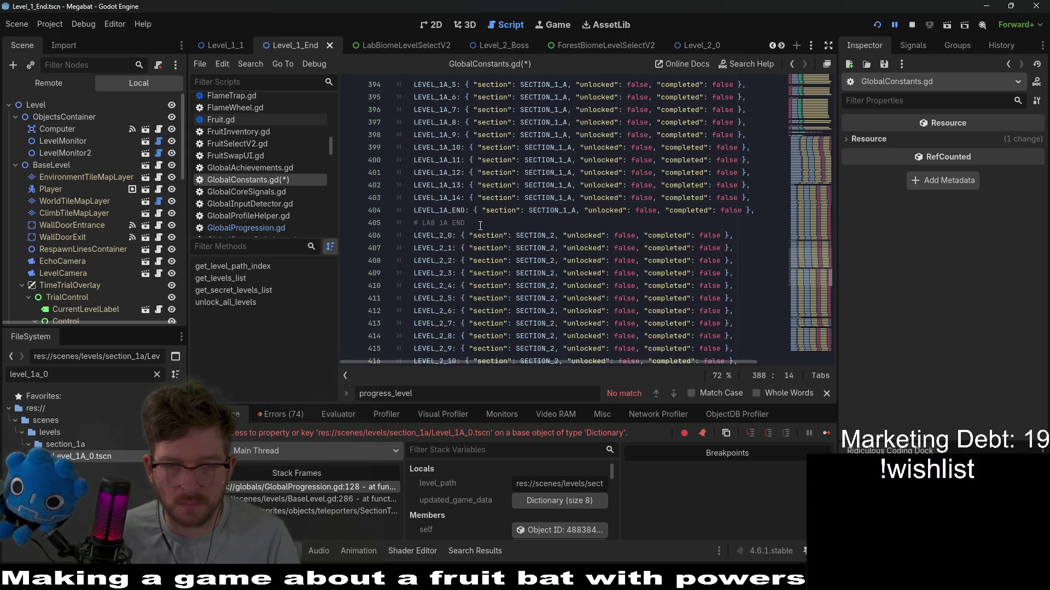
drag(479, 181, 428, 184)
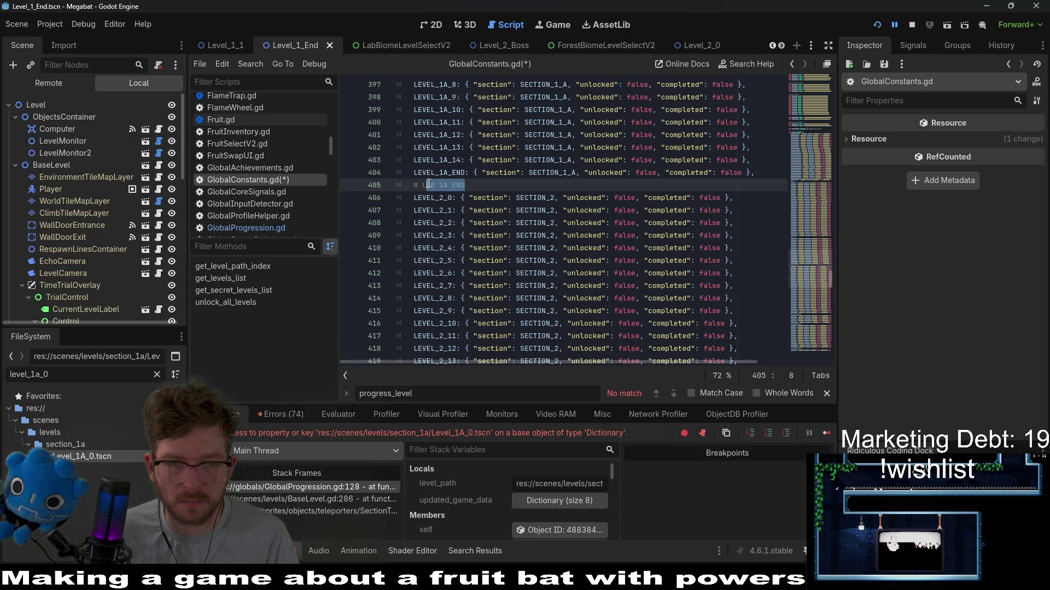
text(LAB)
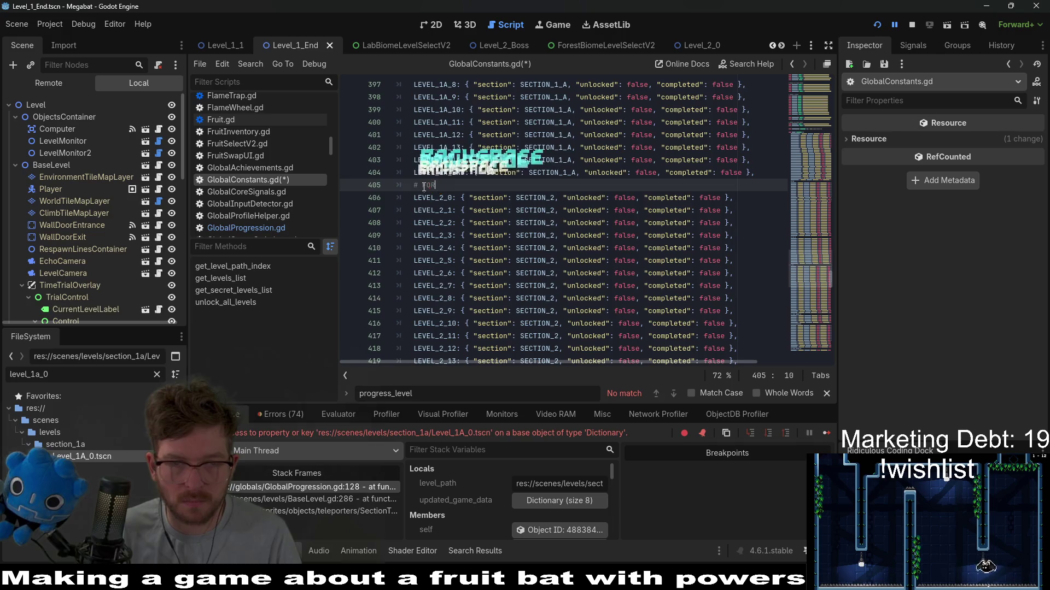
Step: Relabel the BONUS SECTION 2A comment as FOREST 1A and delete the hash divider characters
scroll(417, 156, down, 1)
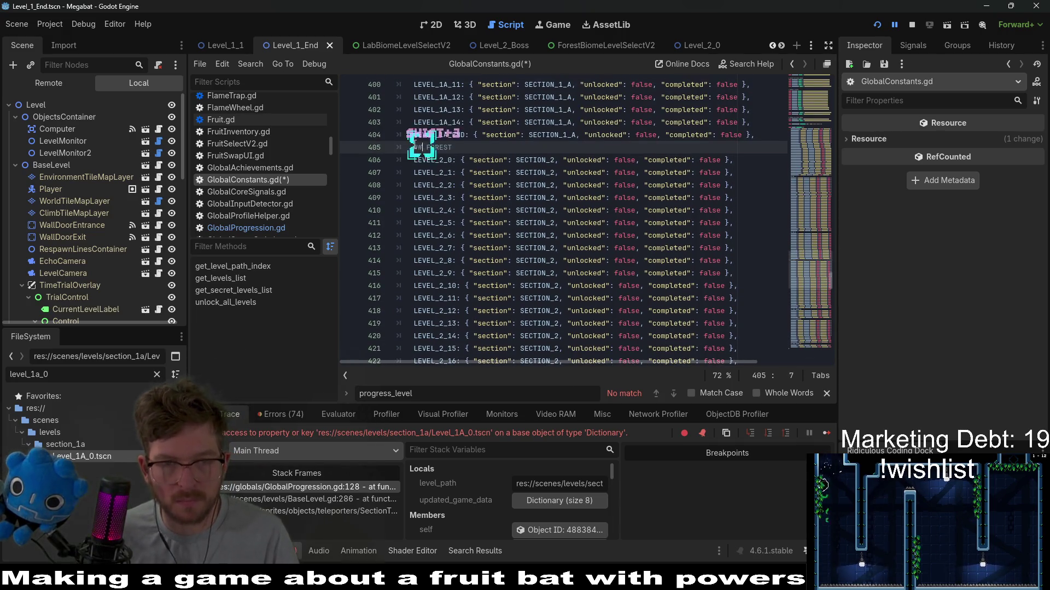
scroll(498, 201, down, 9)
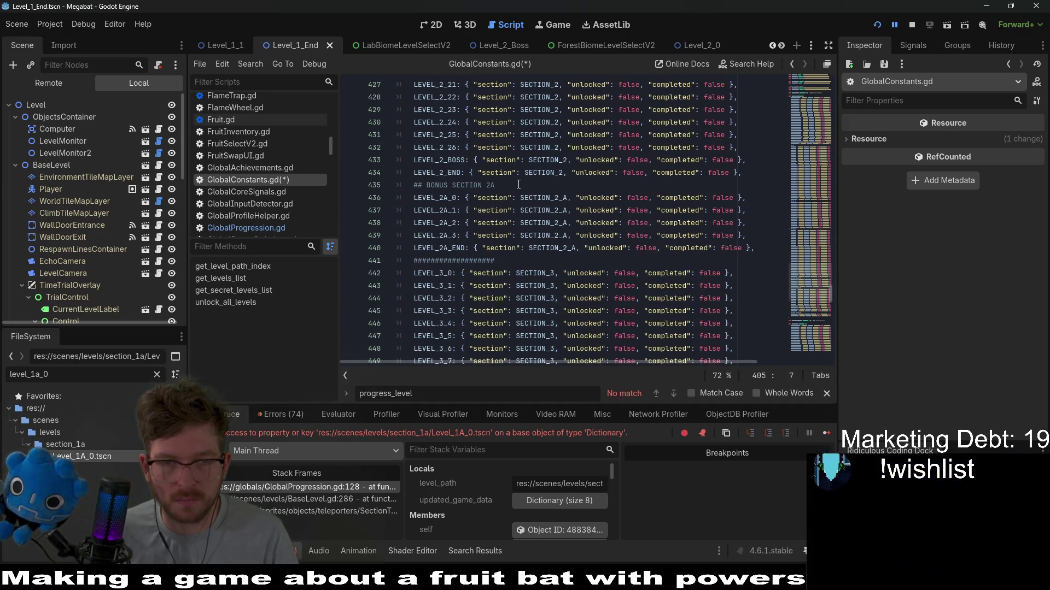
drag(518, 184, 438, 185)
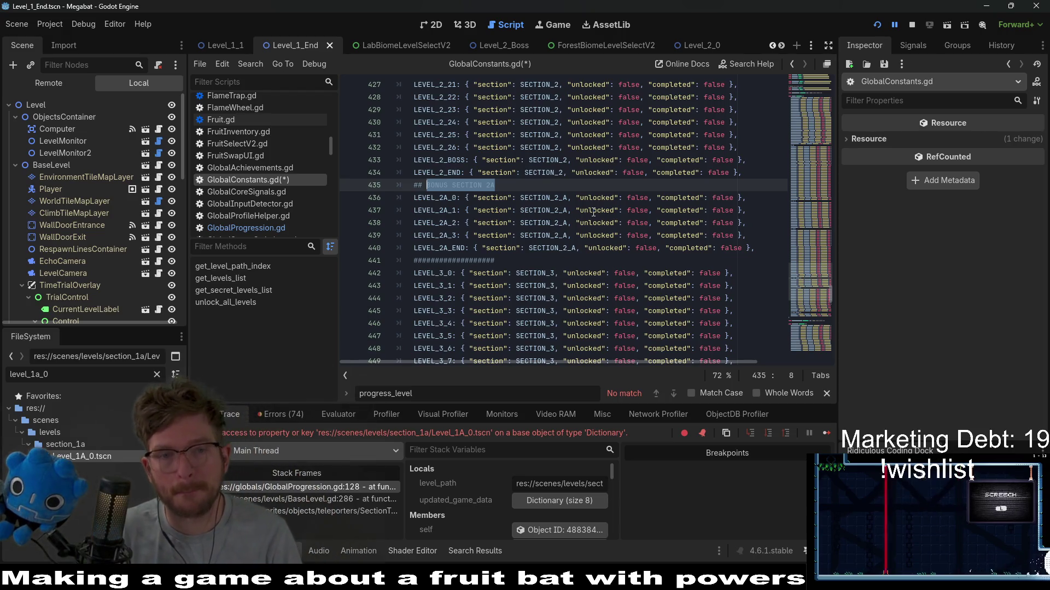
text(fo)
key(BackSpace)
key(BackSpace)
key(BackSpace)
text(FOREST 1A)
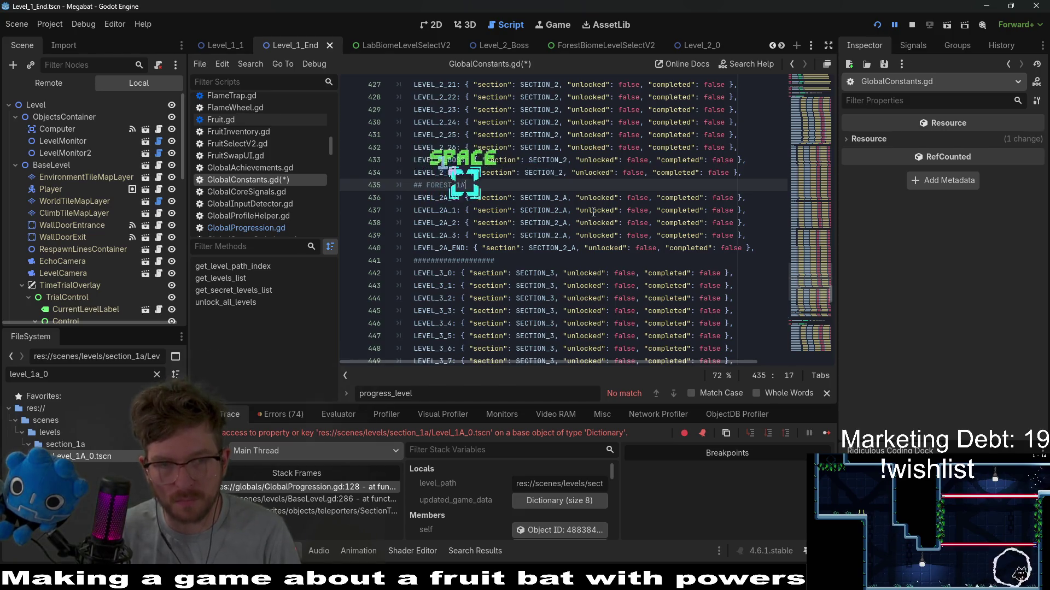
click(486, 262)
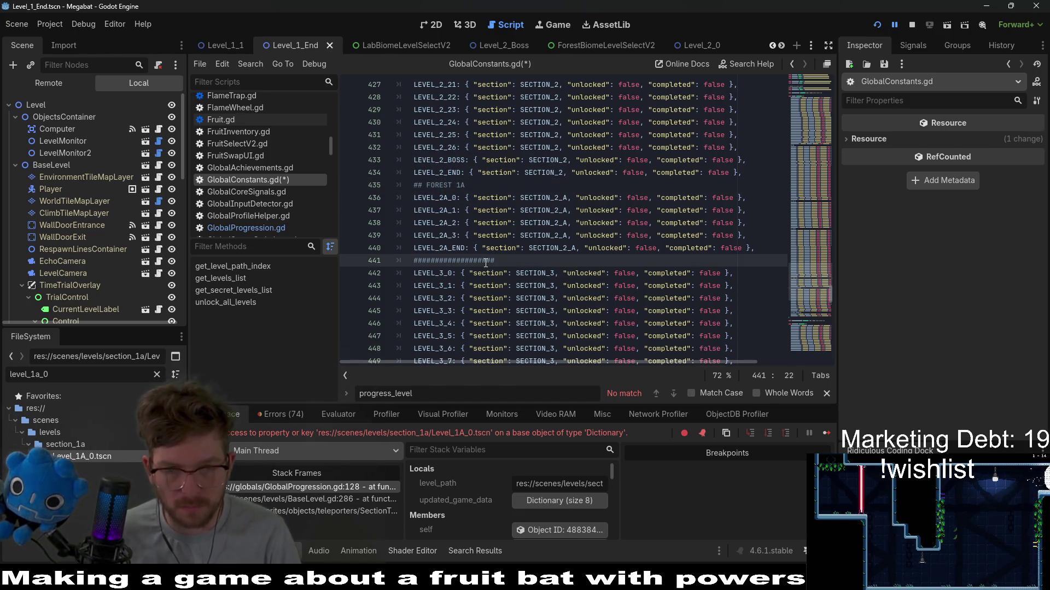
triple_click(486, 261)
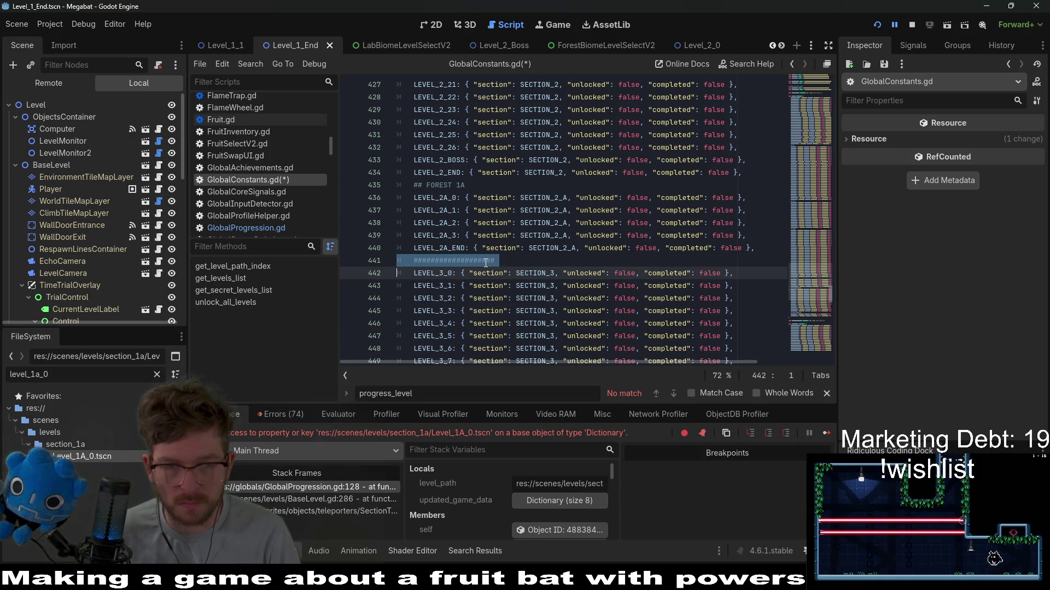
key(Up)
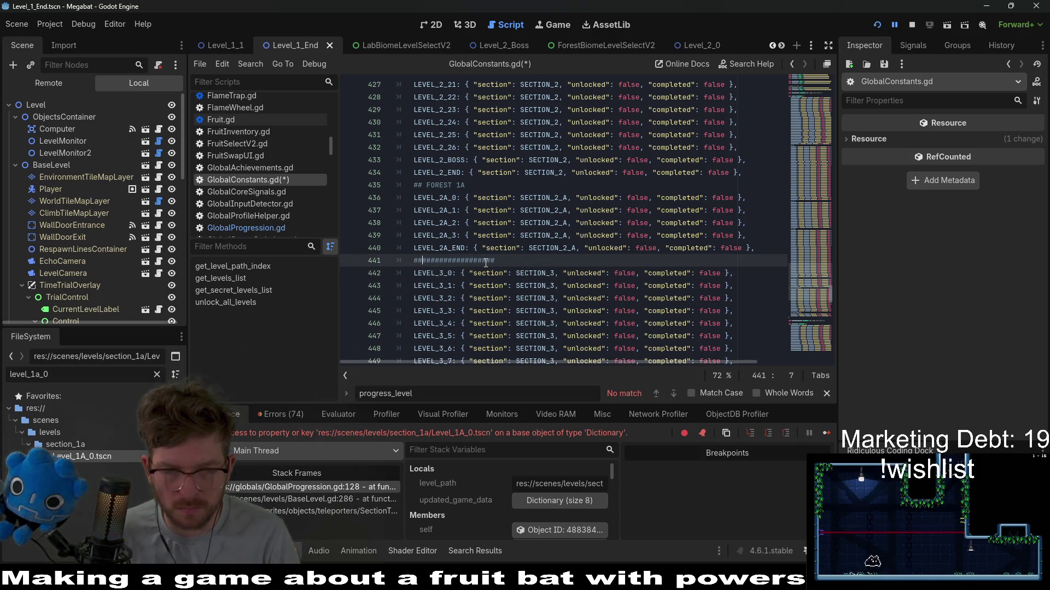
key(shift+Right)
key(shift+Right)
key(shift+Right)
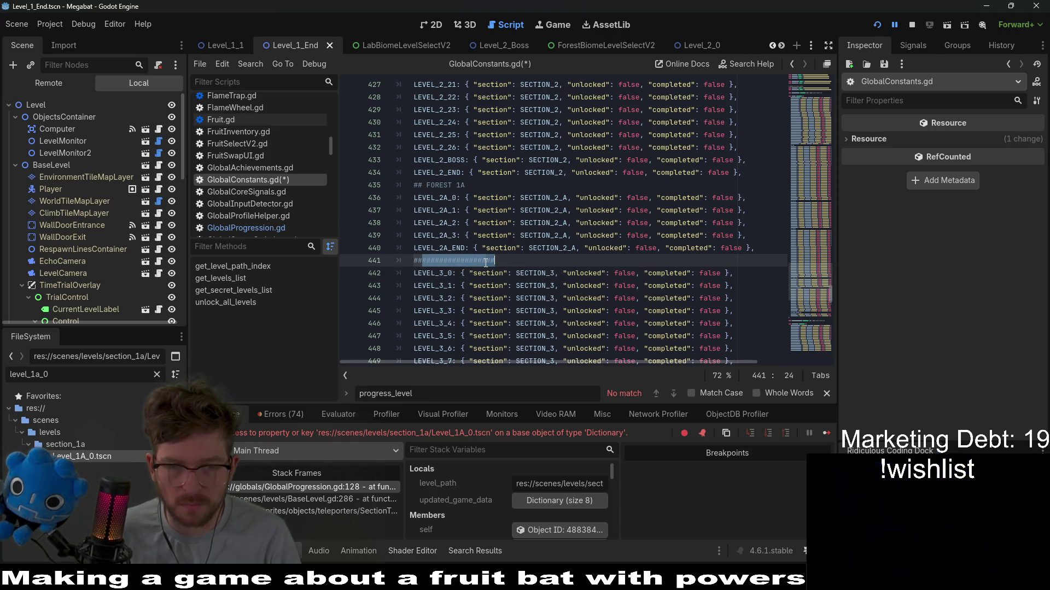
key(BackSpace)
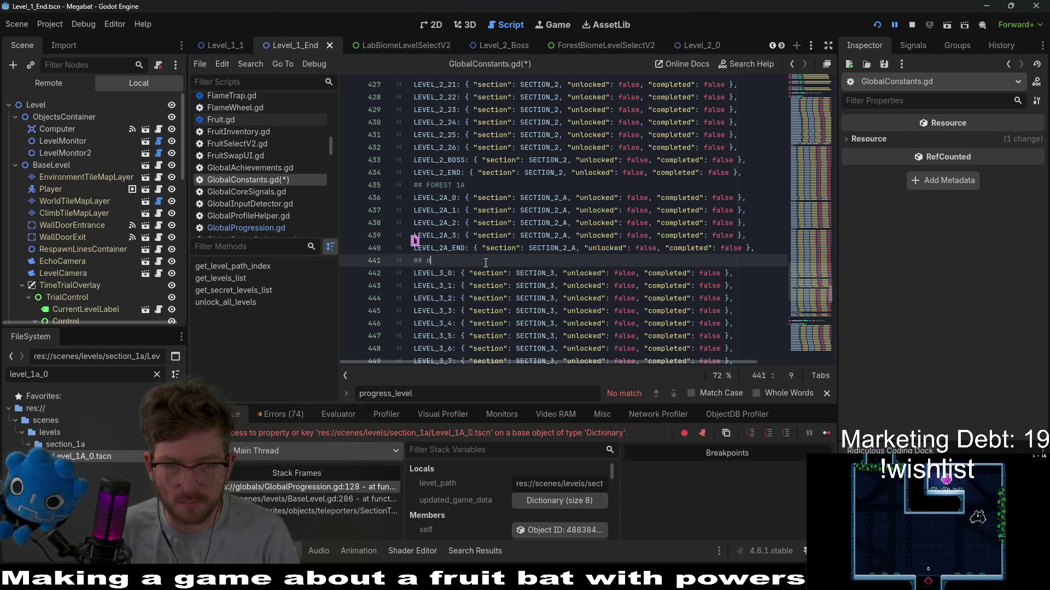
Step: Relabel the BONUS SECTION 3A comment as DESERT 1A, save the script and relaunch the game
scroll(486, 263, down, 7)
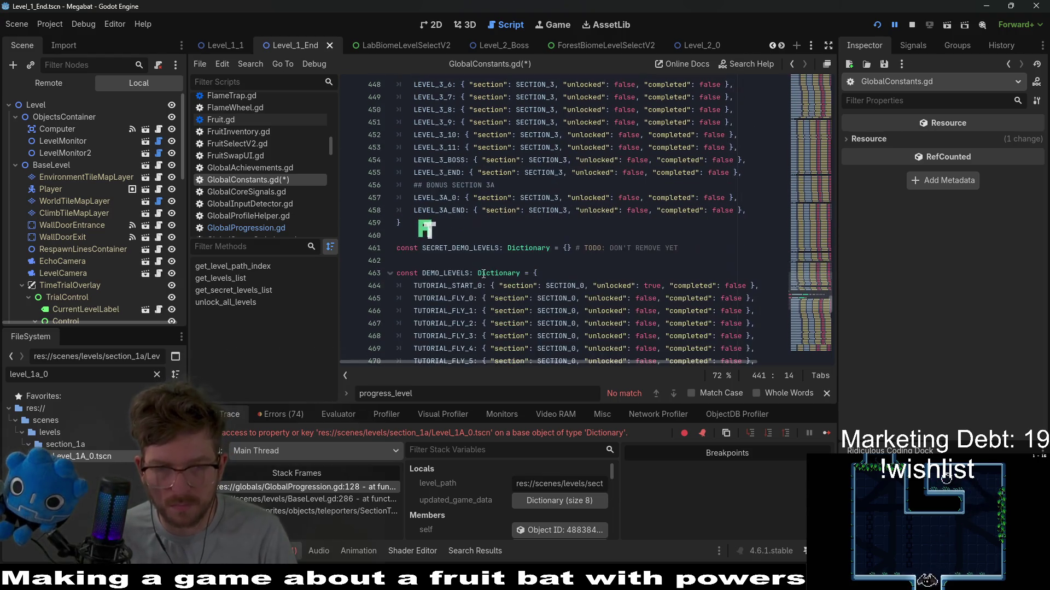
drag(500, 185, 429, 186)
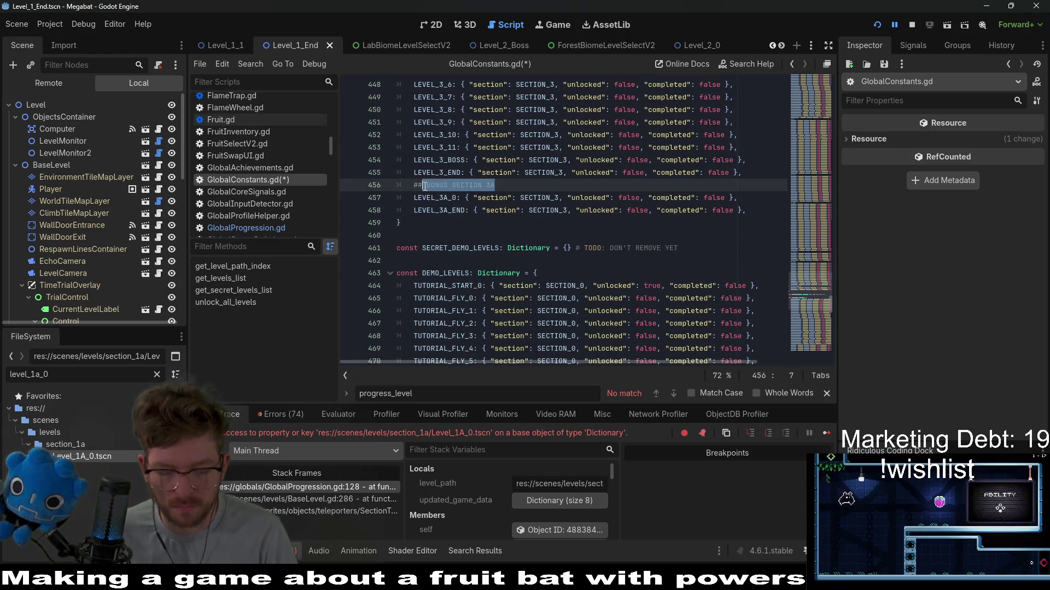
text(DESERT 1A)
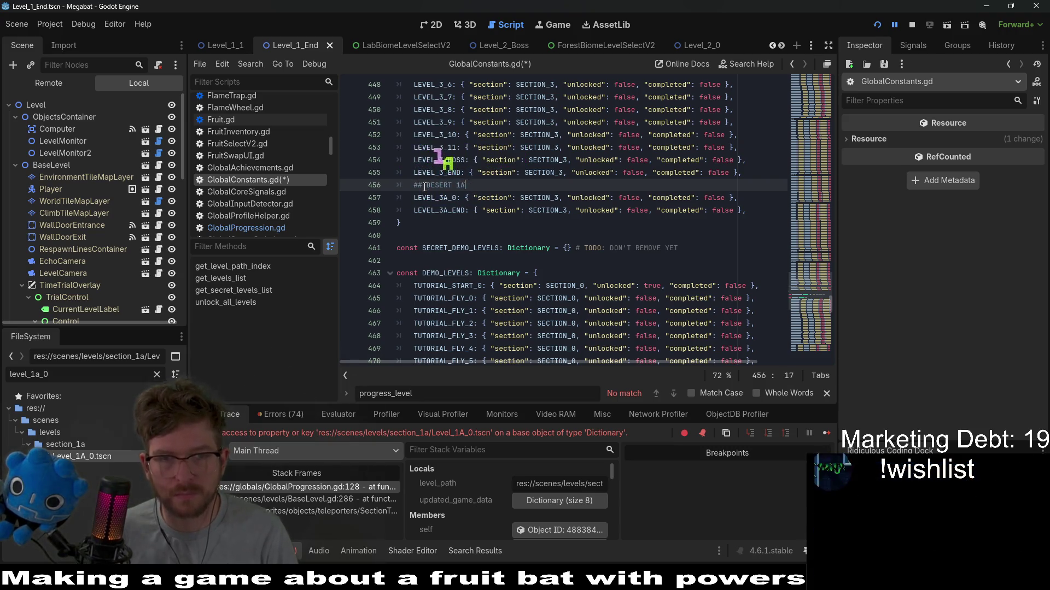
key(ctrl+s)
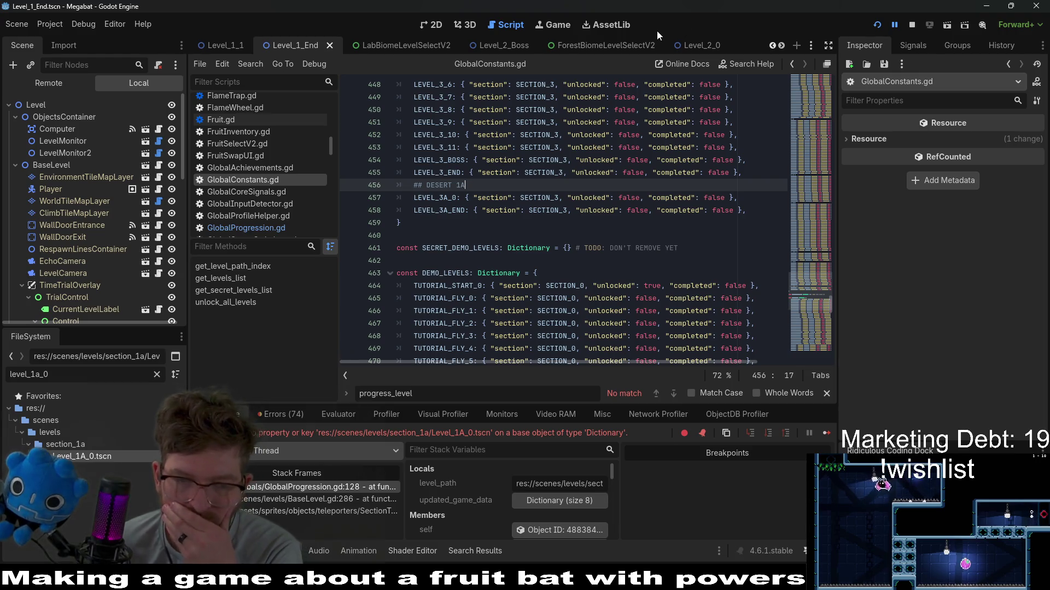
click(879, 28)
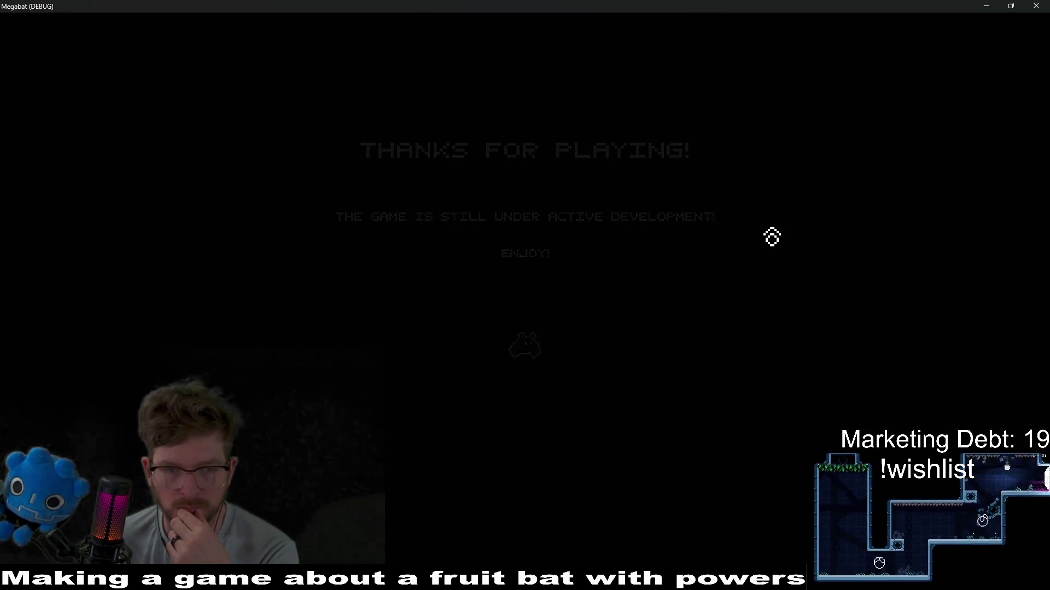
Step: Start level 1-33 from the title menu using the first save profile's forest level list
click(565, 279)
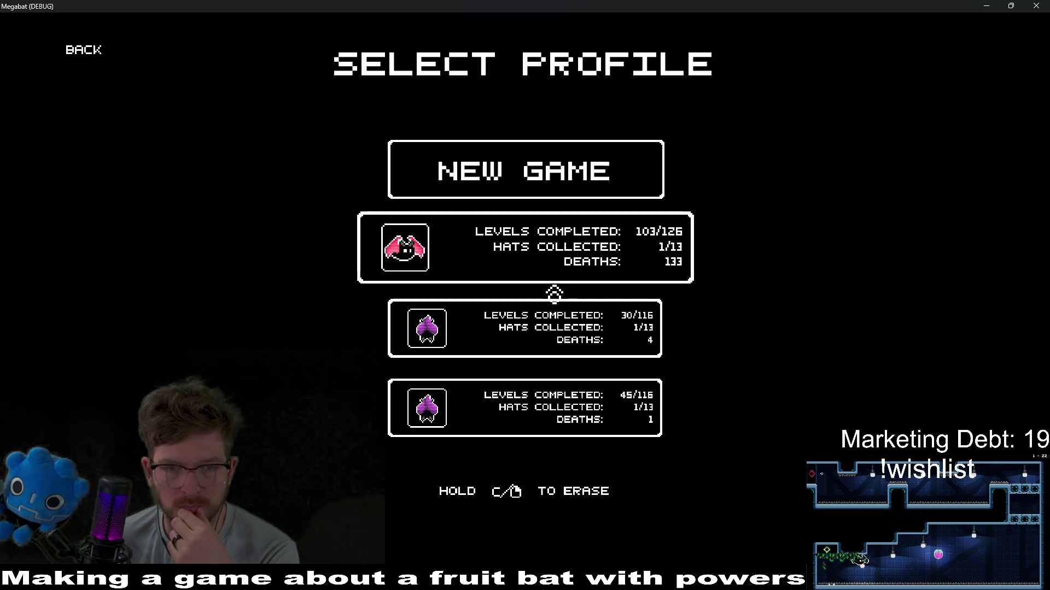
click(453, 256)
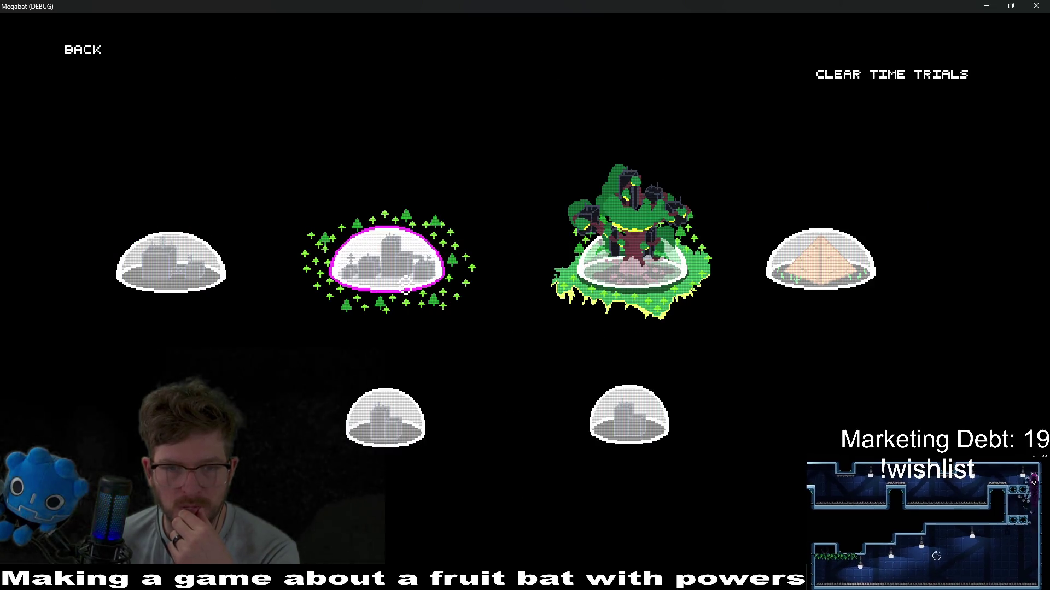
click(401, 278)
click(660, 259)
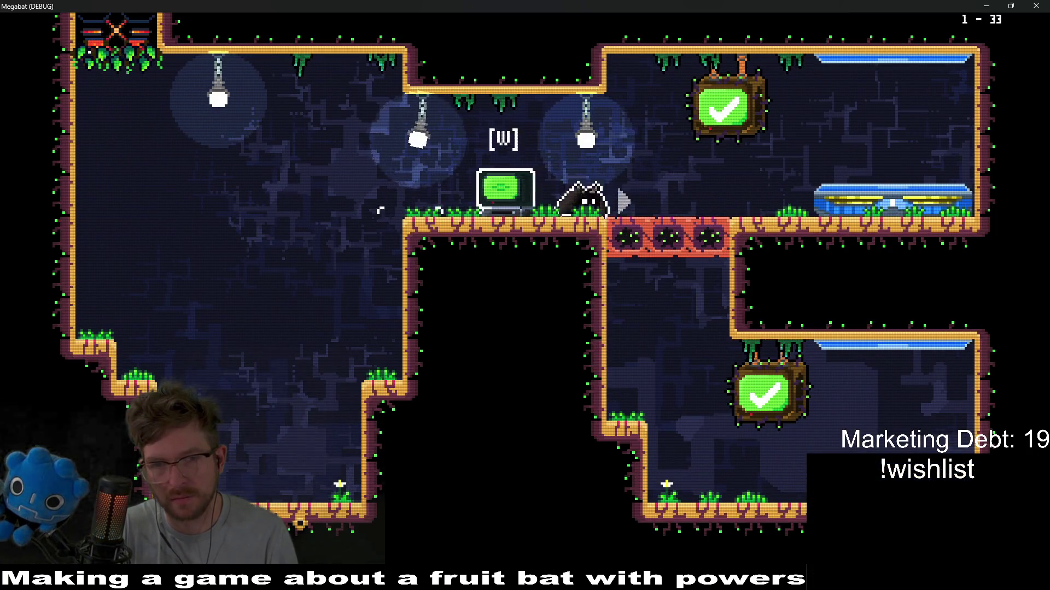
Step: Fly the bat out of the start room and into the next room toward the plum
key(a)
key(d)
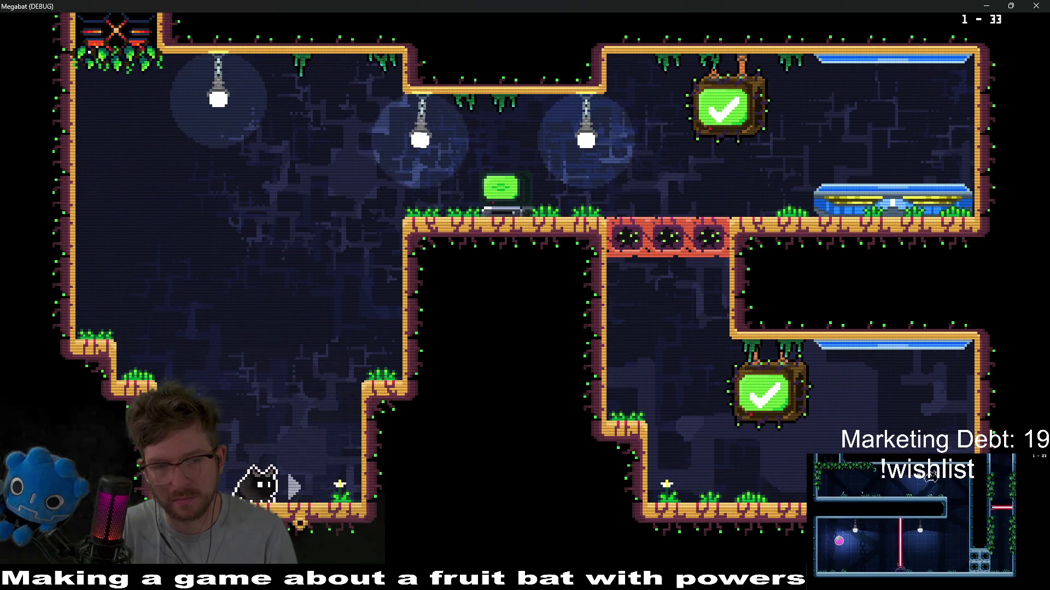
key(d)
key(a)
key(d)
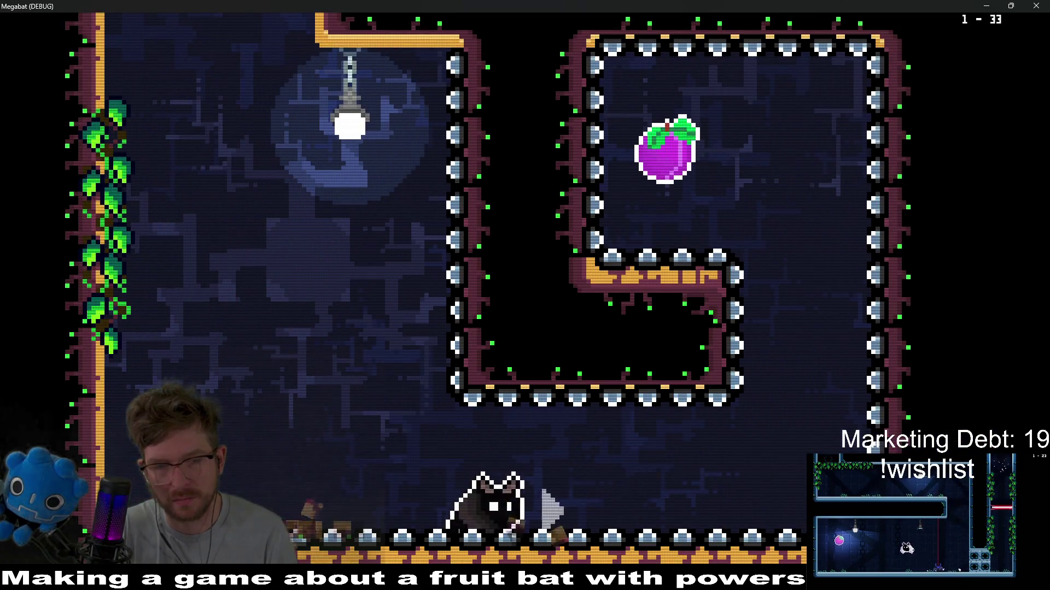
key(d)
key(a)
key(d)
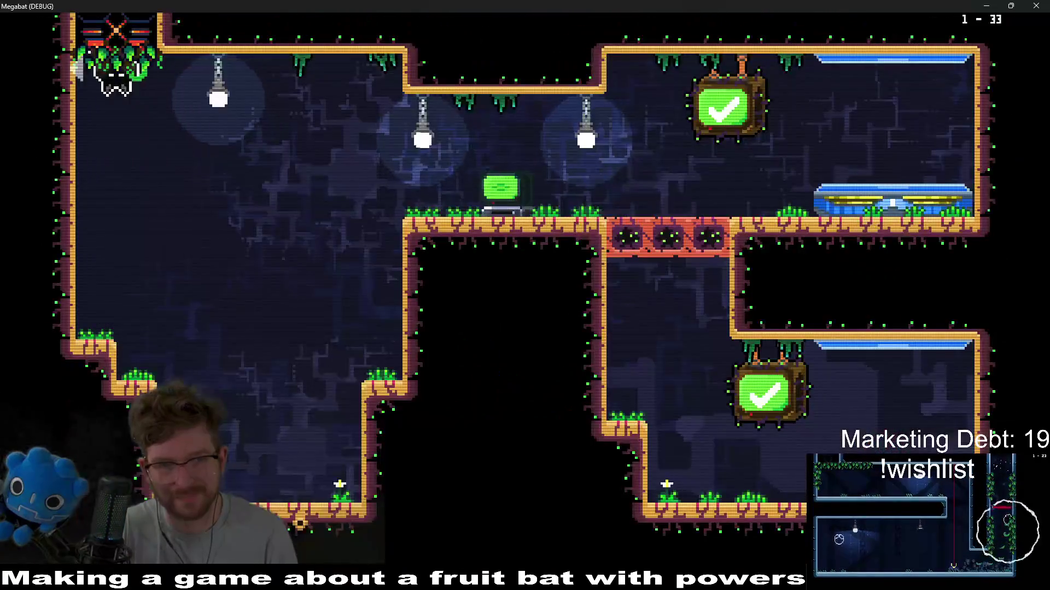
key(d)
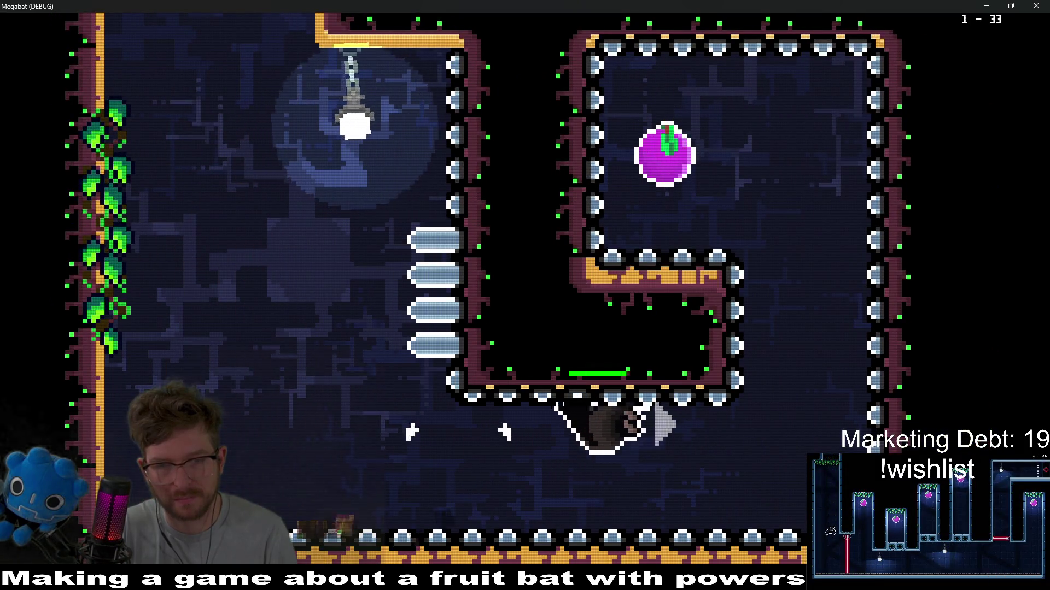
Step: Steer around the spiked block to grab the plum, then dive down the red block shaft
key(Left)
key(Right)
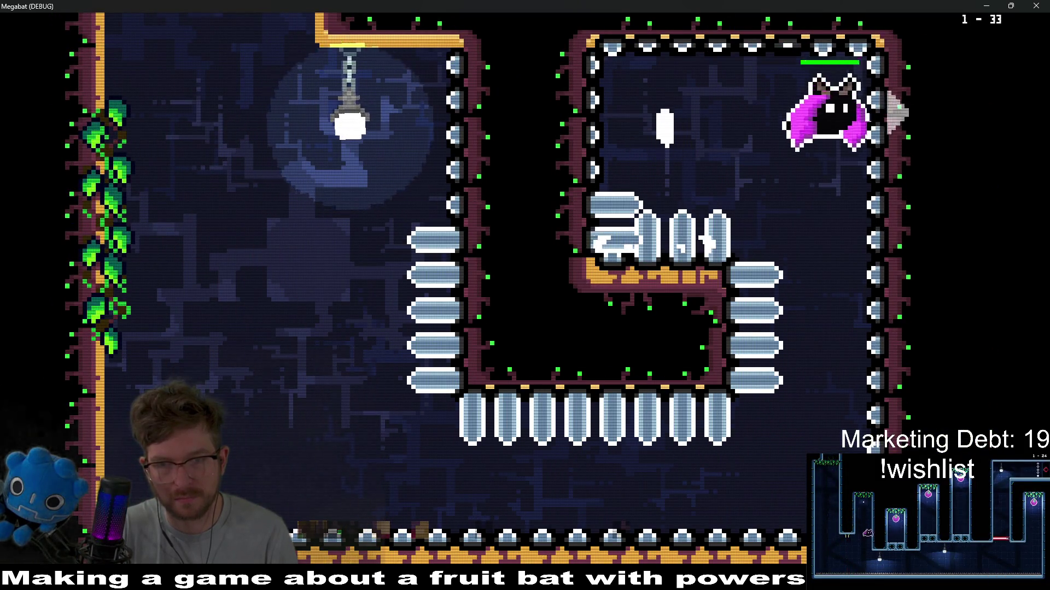
key(Down)
key(Left)
key(Up)
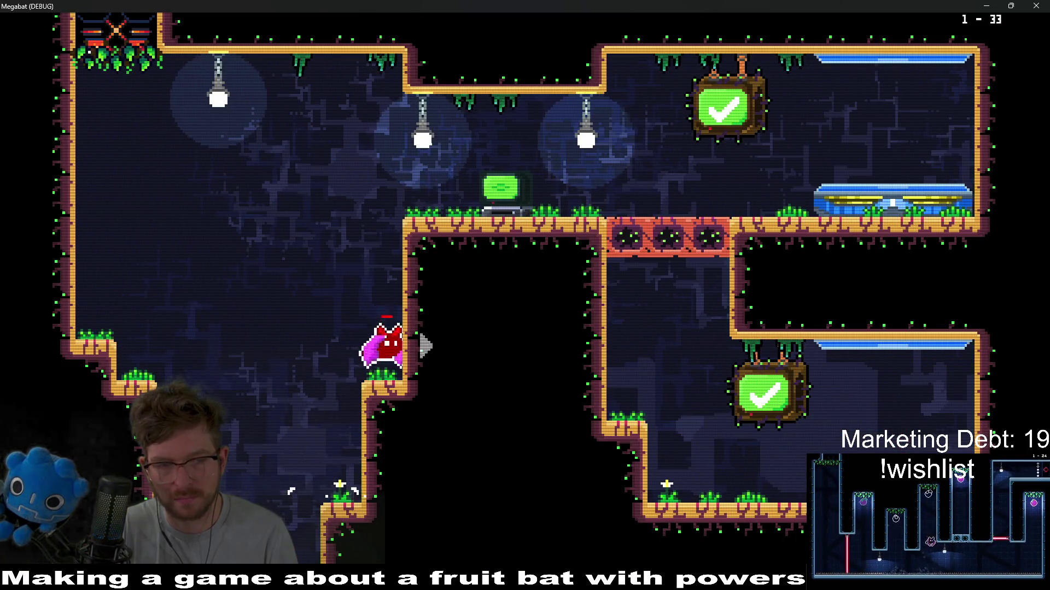
key(Down)
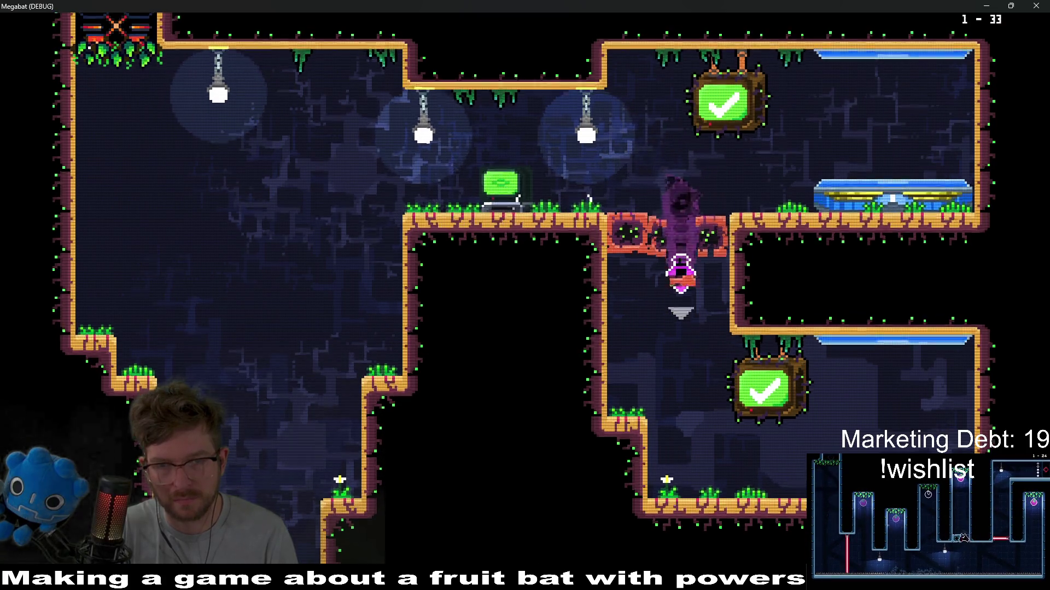
key(Right)
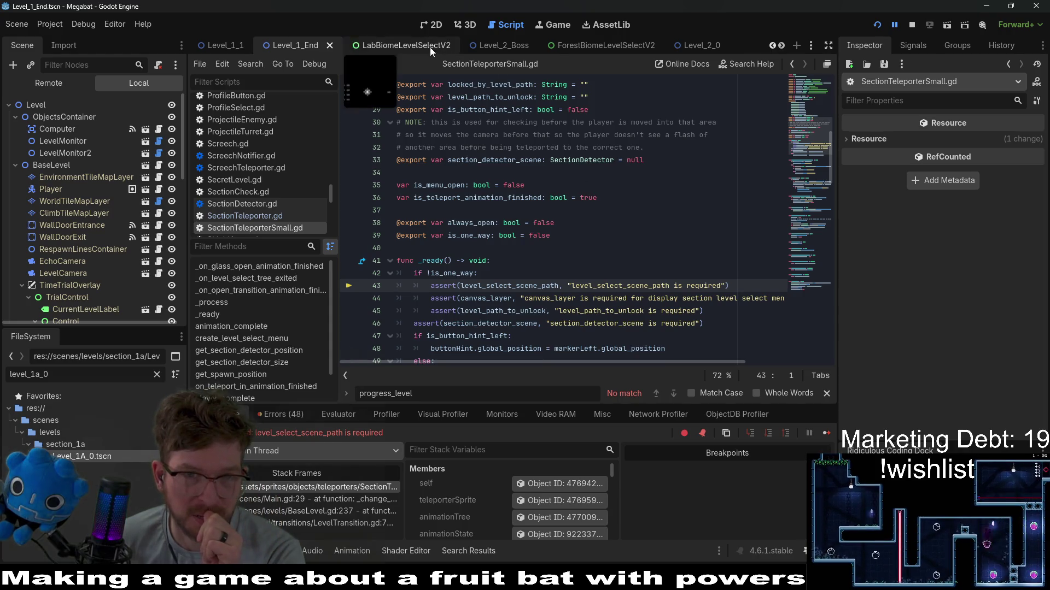
Step: Switch to the 2D view and Quick Open Level_1A_0.tscn by searching level_1a_
click(430, 28)
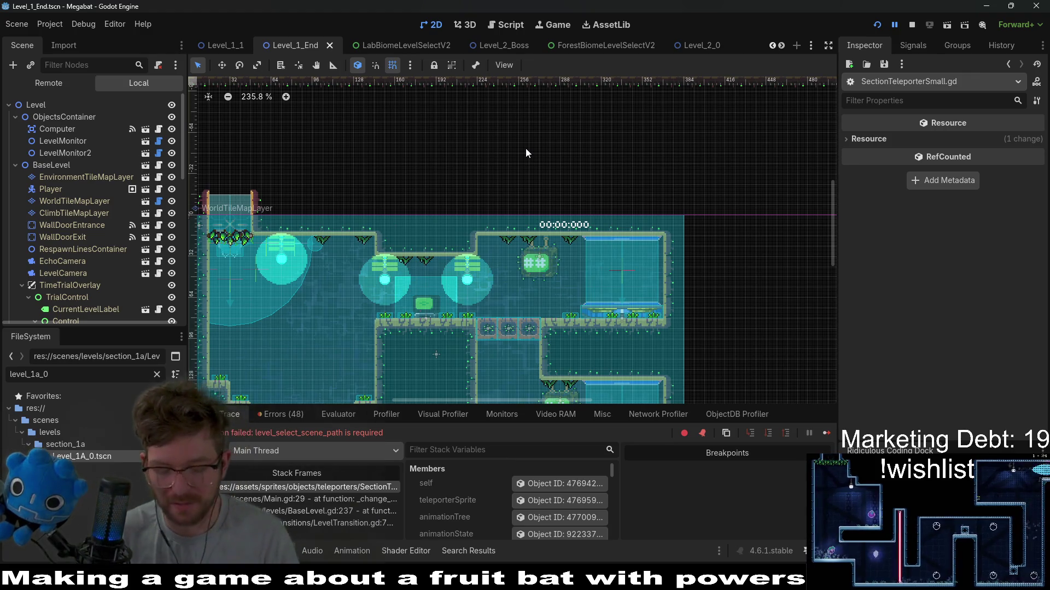
key(alt+shift+o)
text(LEVEL)
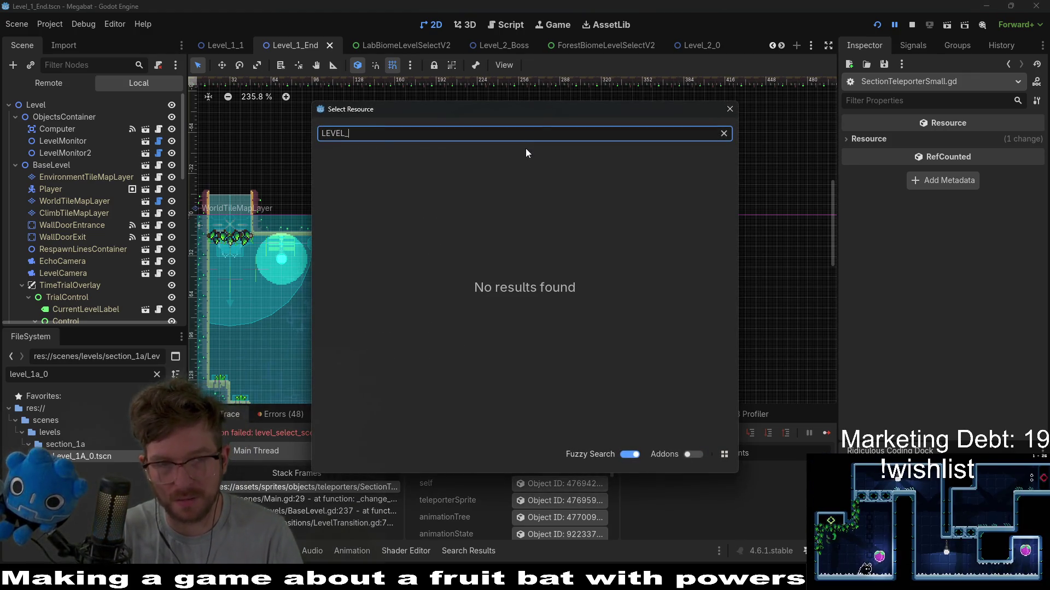
text(_0)
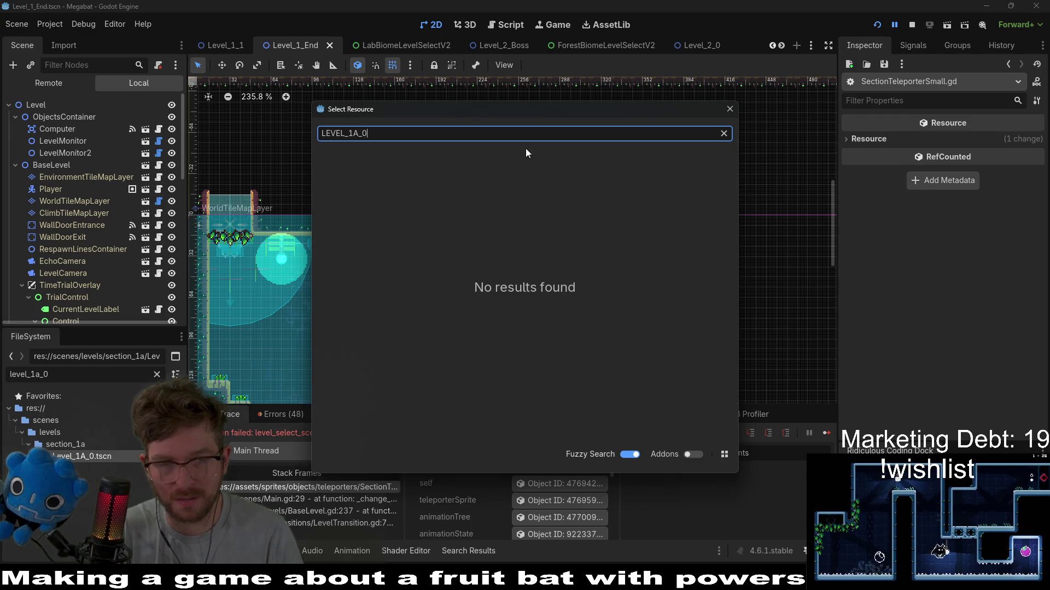
key(BackSpace)
key(ctrl+a)
key(BackSpace)
key(Escape)
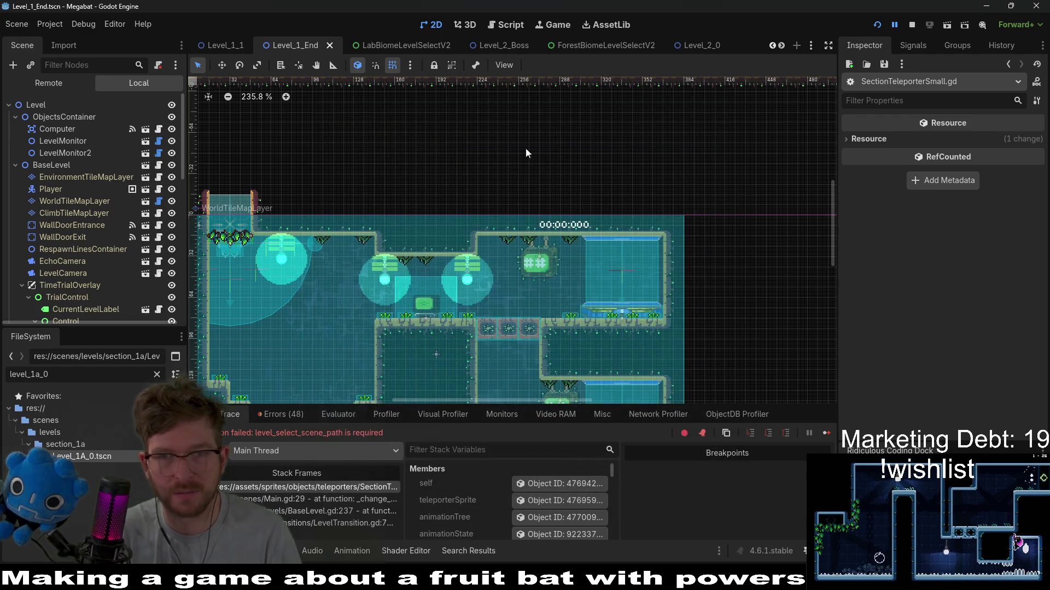
key(ctrl+shift+o)
text(level_1)
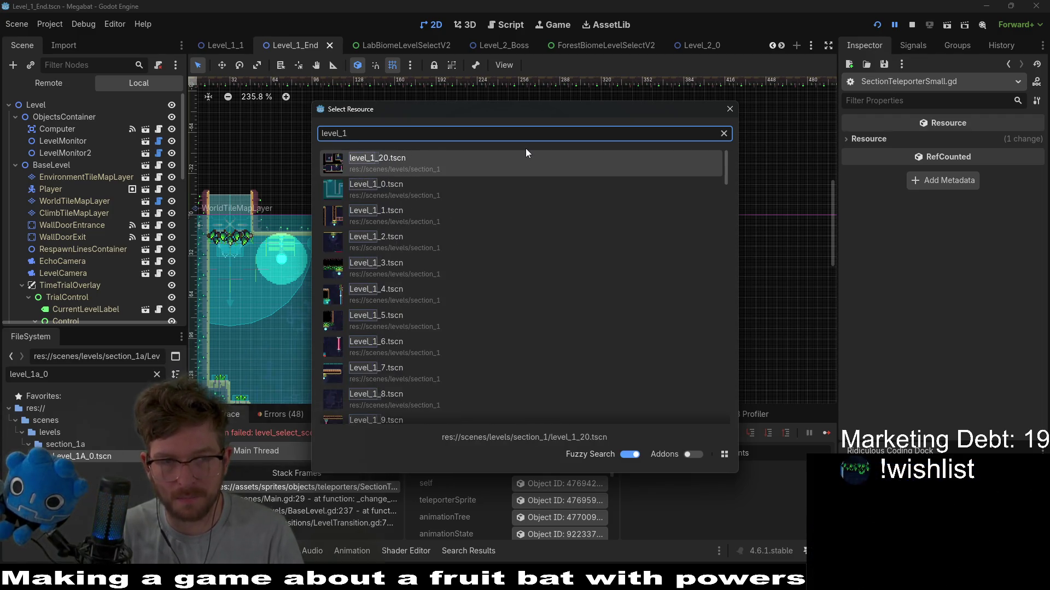
text(a_)
key(Return)
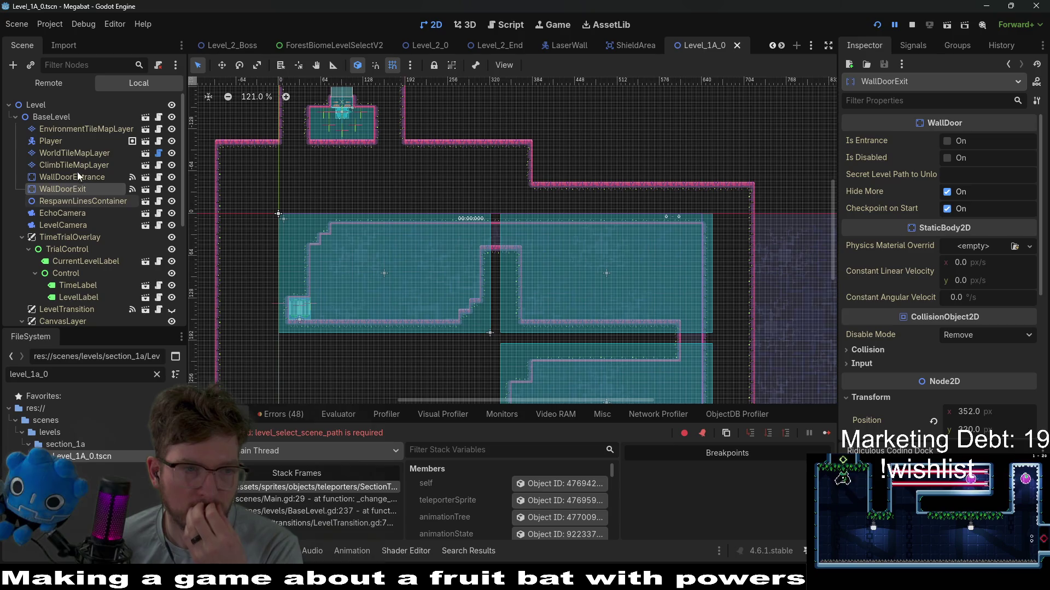
Step: Select SectionTeleporterSmall, stop the running game, and set its Section to lab_a
scroll(76, 202, down, 5)
scroll(75, 198, down, 1)
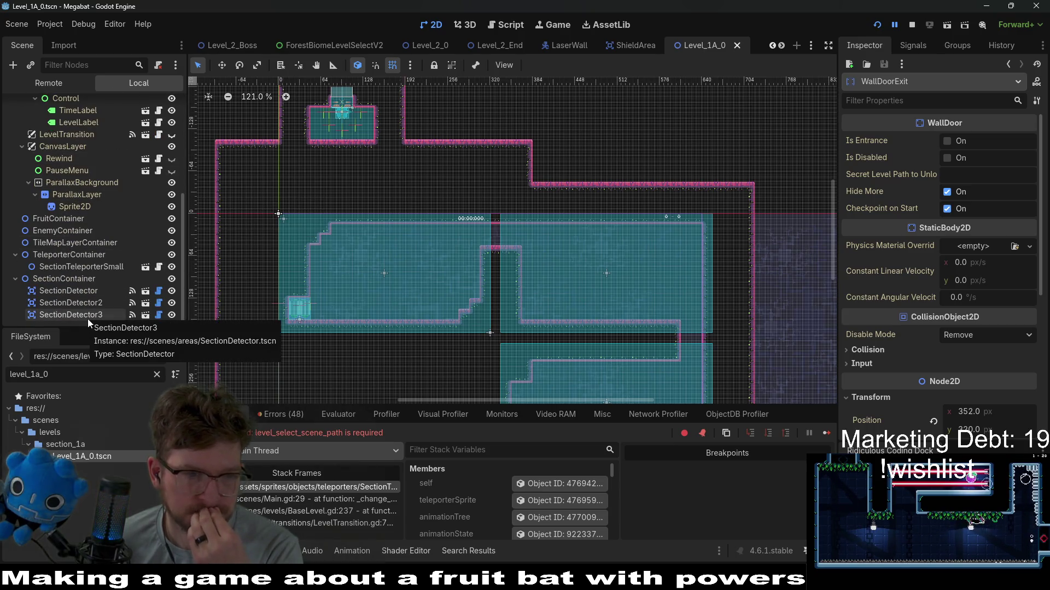
click(94, 270)
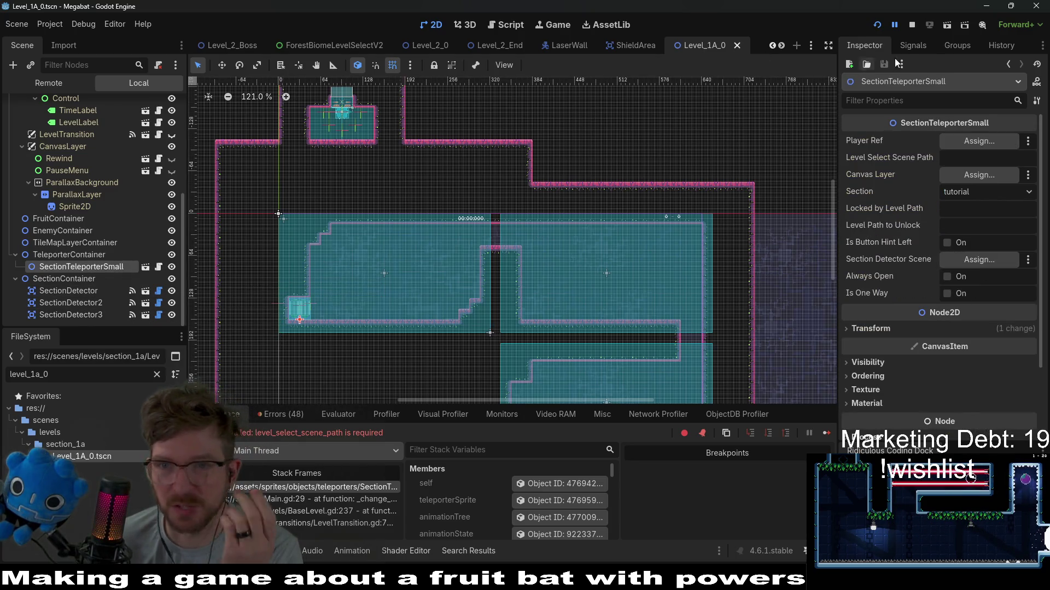
key(F8)
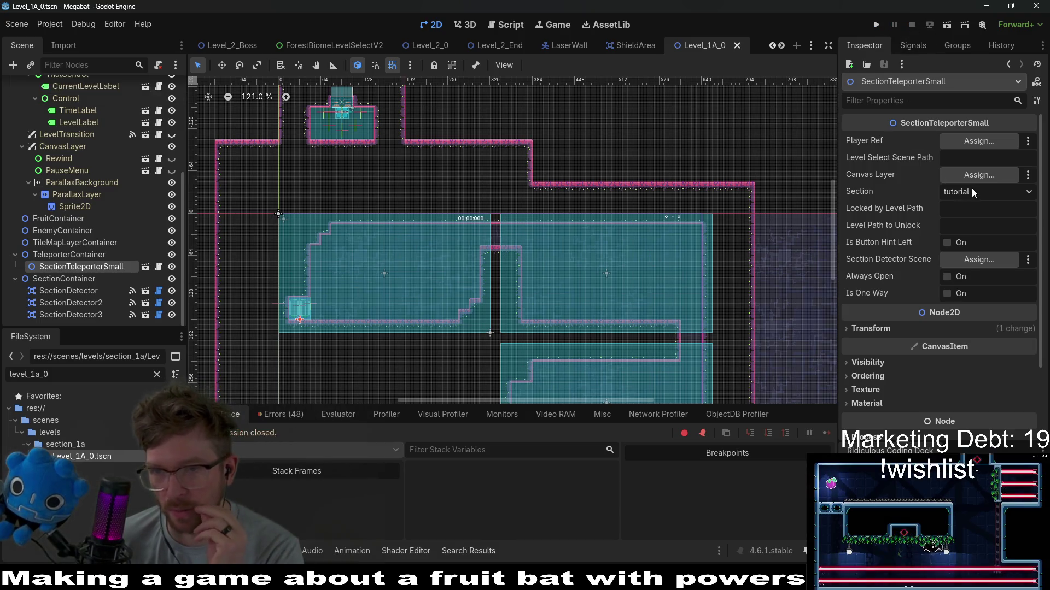
click(972, 191)
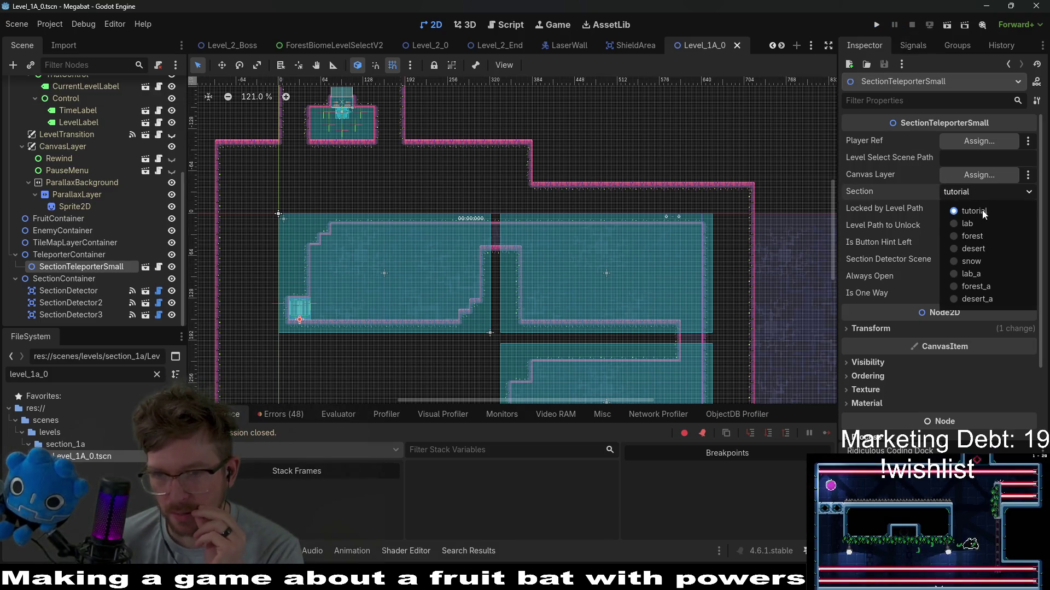
click(984, 273)
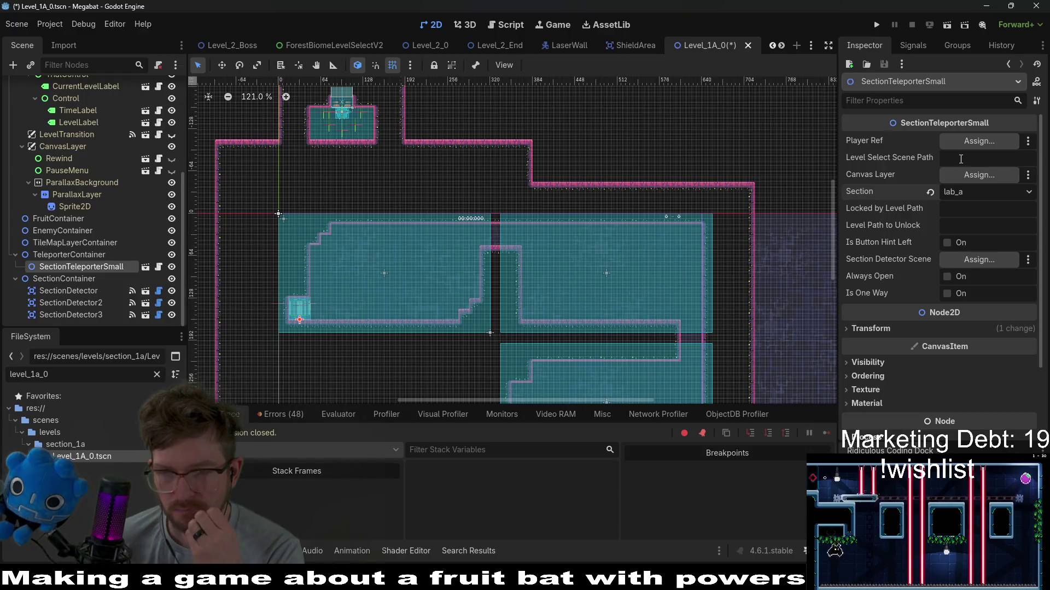
Step: Assign the Player, CanvasLayer and SectionDetector nodes to the teleporter and save the scene
click(979, 140)
double_click(507, 185)
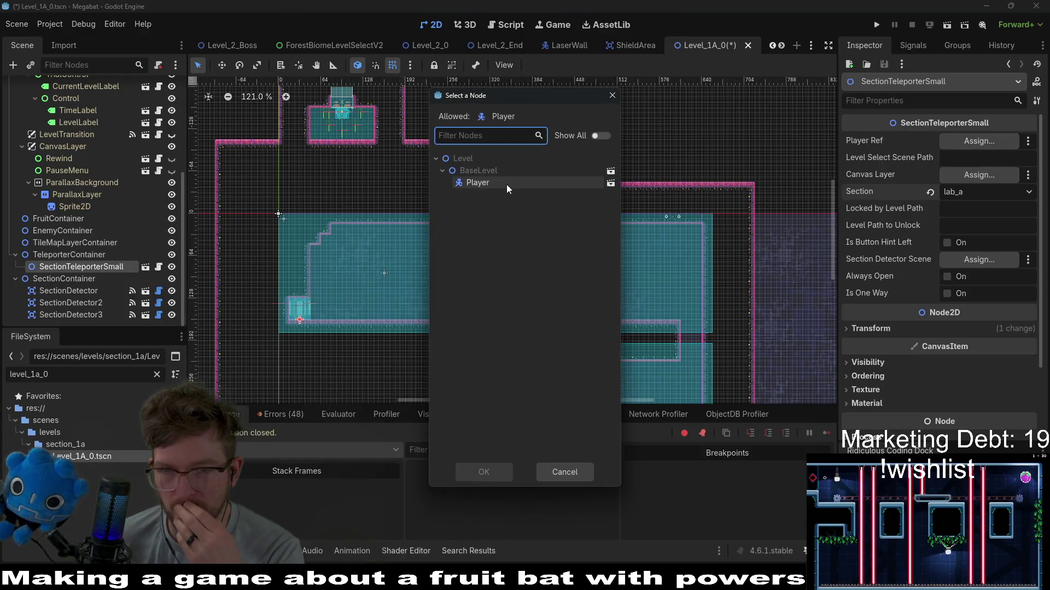
click(954, 173)
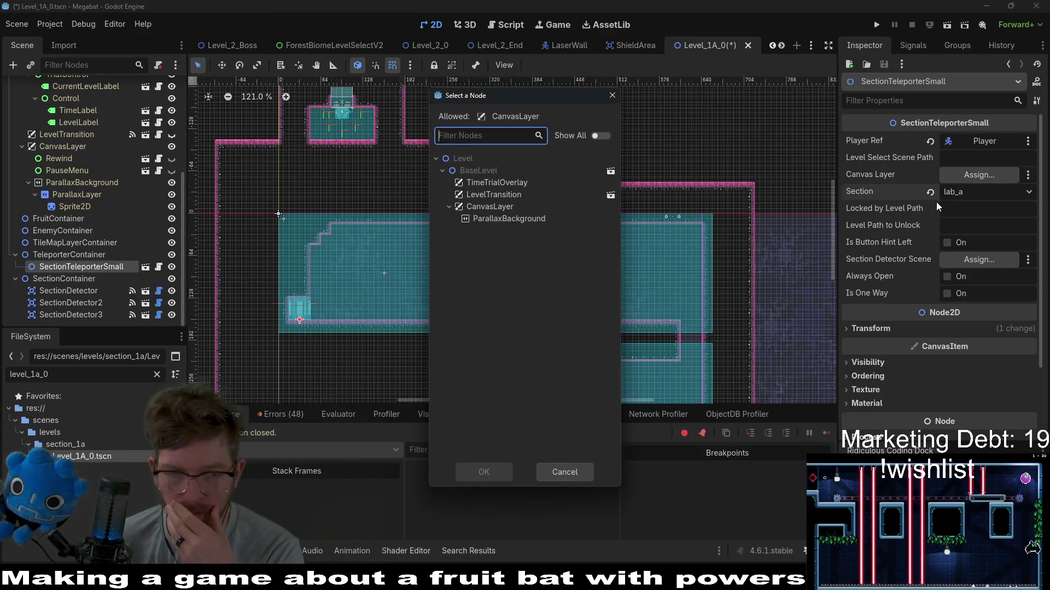
double_click(463, 206)
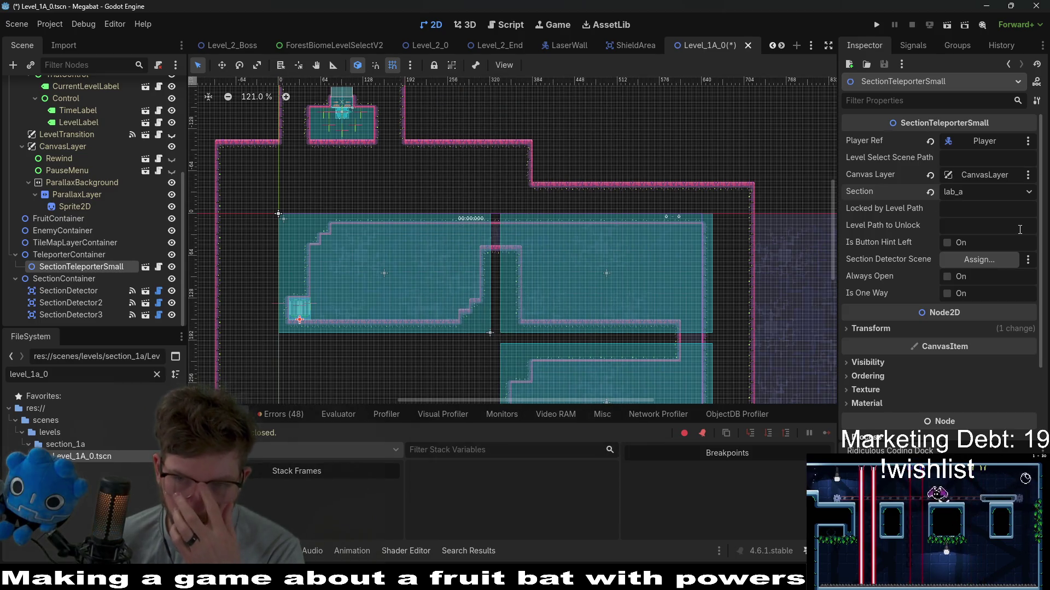
click(978, 259)
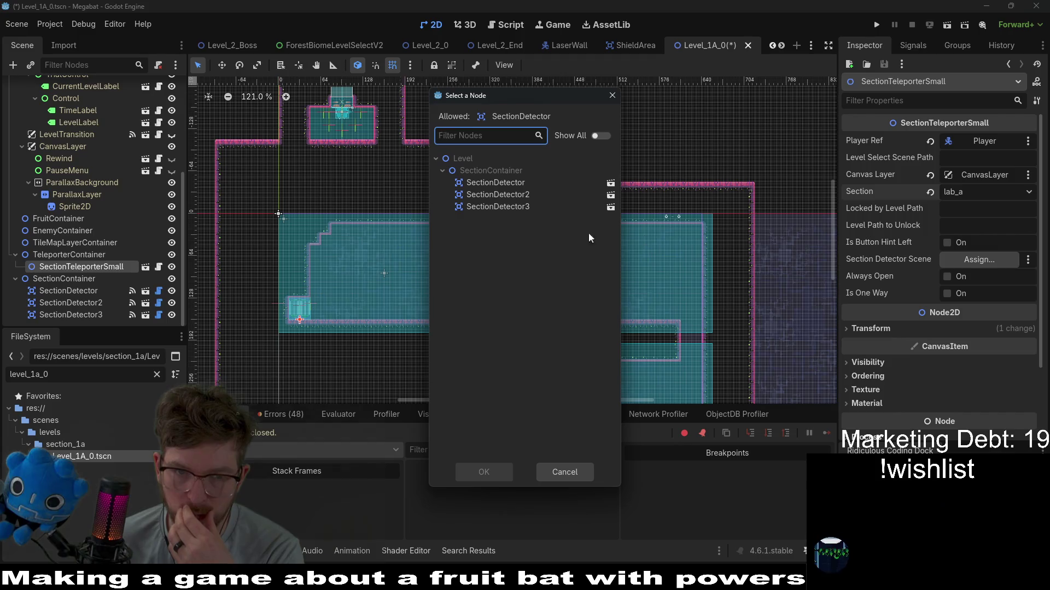
double_click(526, 184)
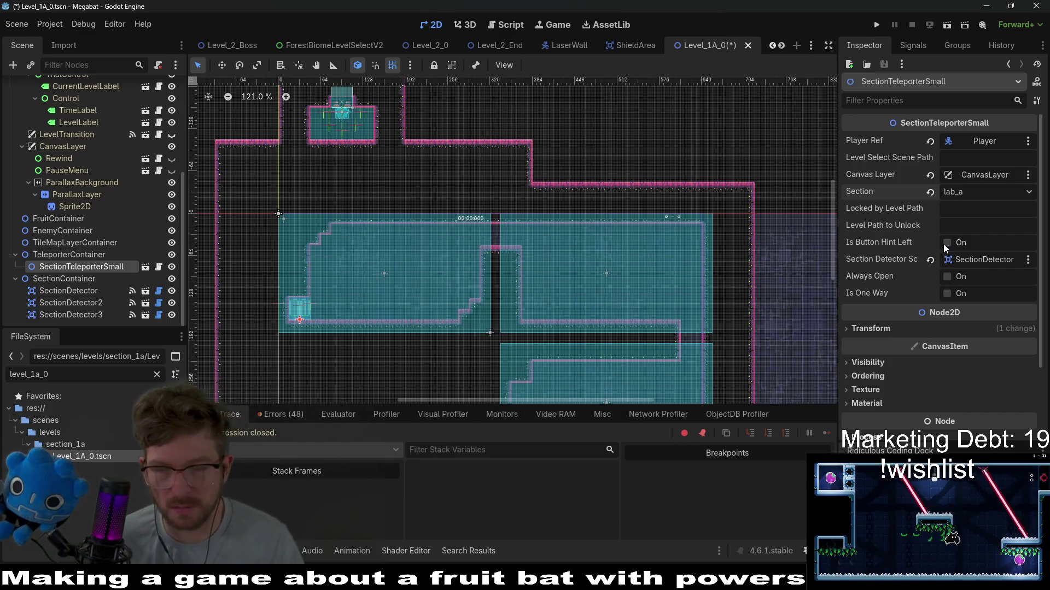
key(ctrl+s)
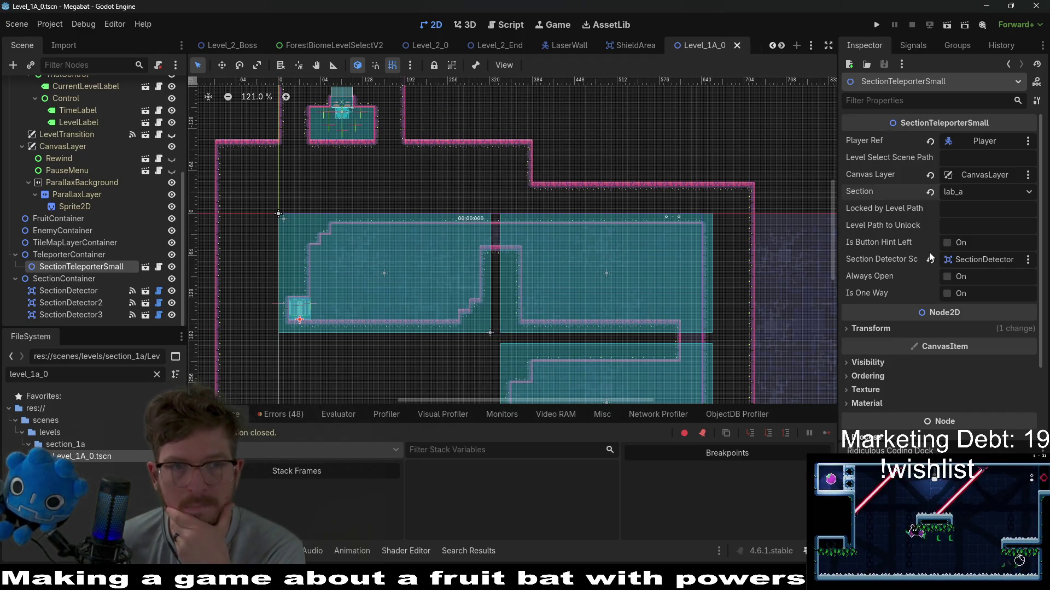
Step: Select SectionDetector, SectionDetector2 and SectionDetector3 in the Scene dock to inspect them
scroll(424, 215, down, 2)
scroll(454, 216, up, 5)
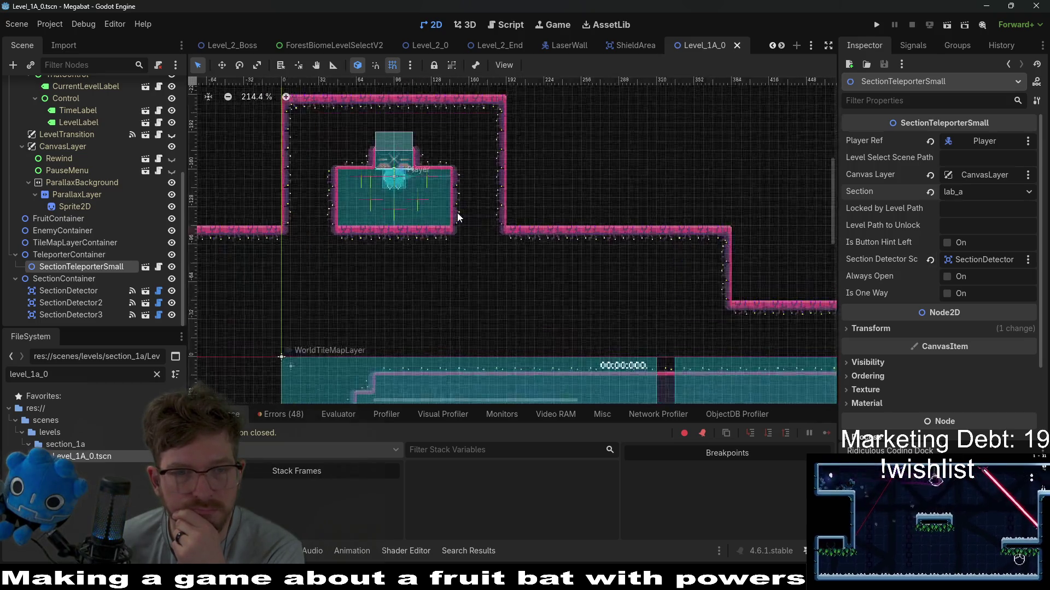
scroll(458, 218, down, 3)
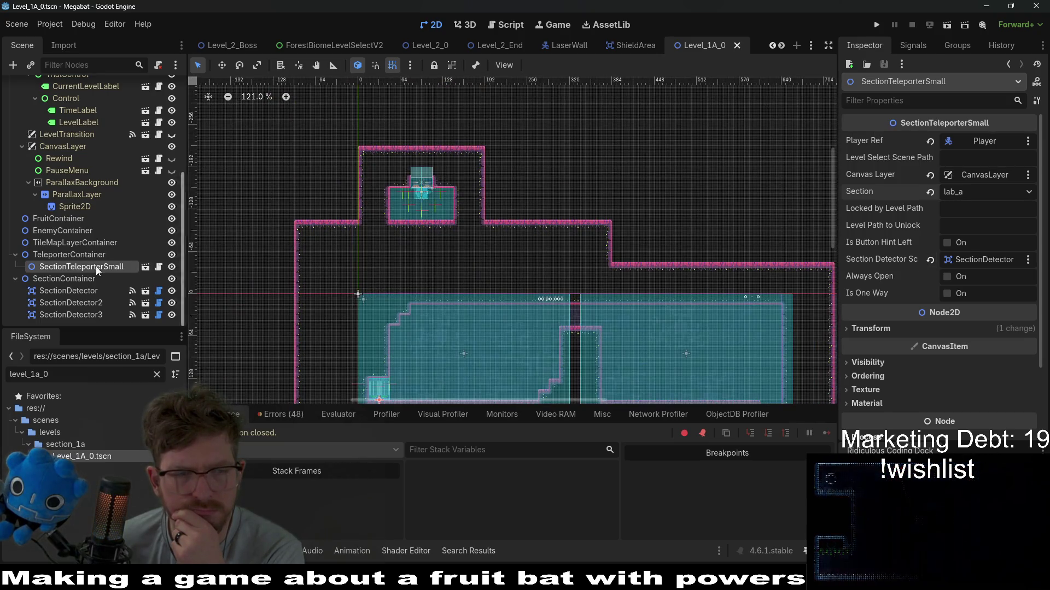
click(83, 291)
click(70, 303)
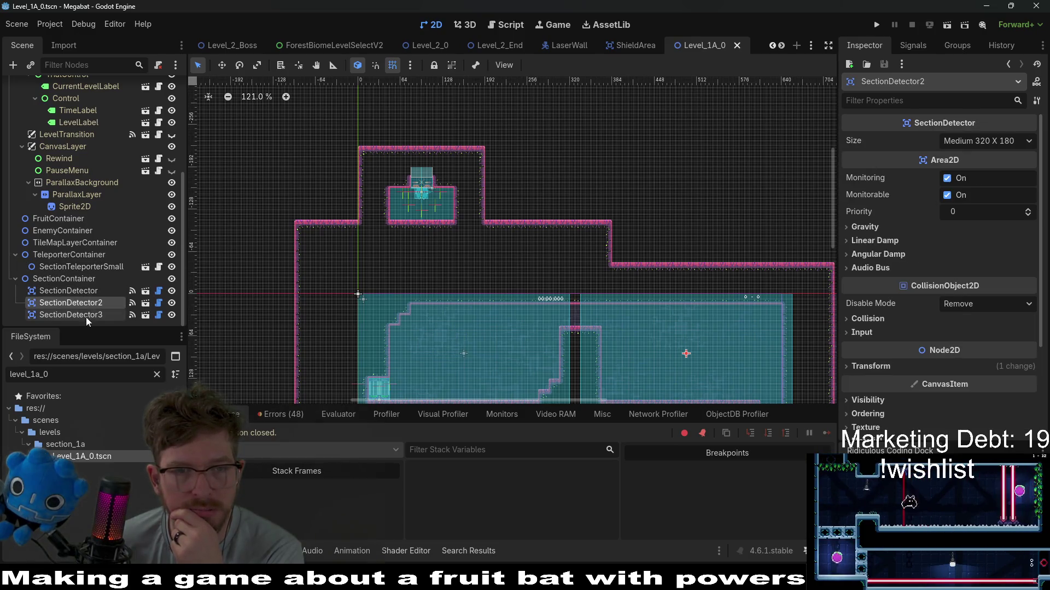
click(71, 315)
Step: Open SectionDetector.gd from SectionDetector3's script icon, then reselect SectionTeleporterSmall
scroll(401, 196, up, 3)
scroll(401, 196, down, 4)
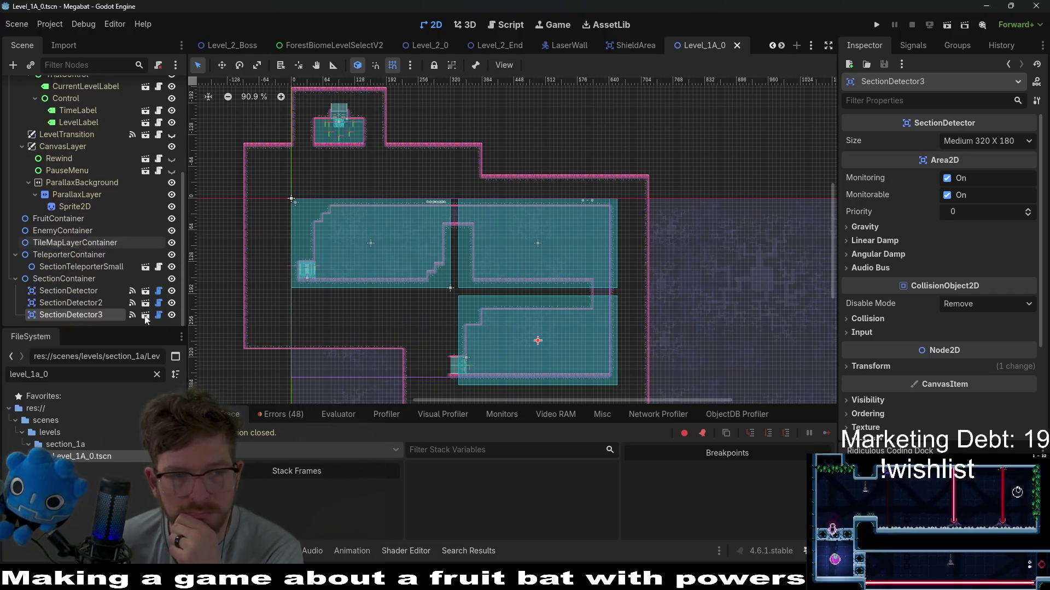
click(158, 315)
scroll(485, 261, up, 3)
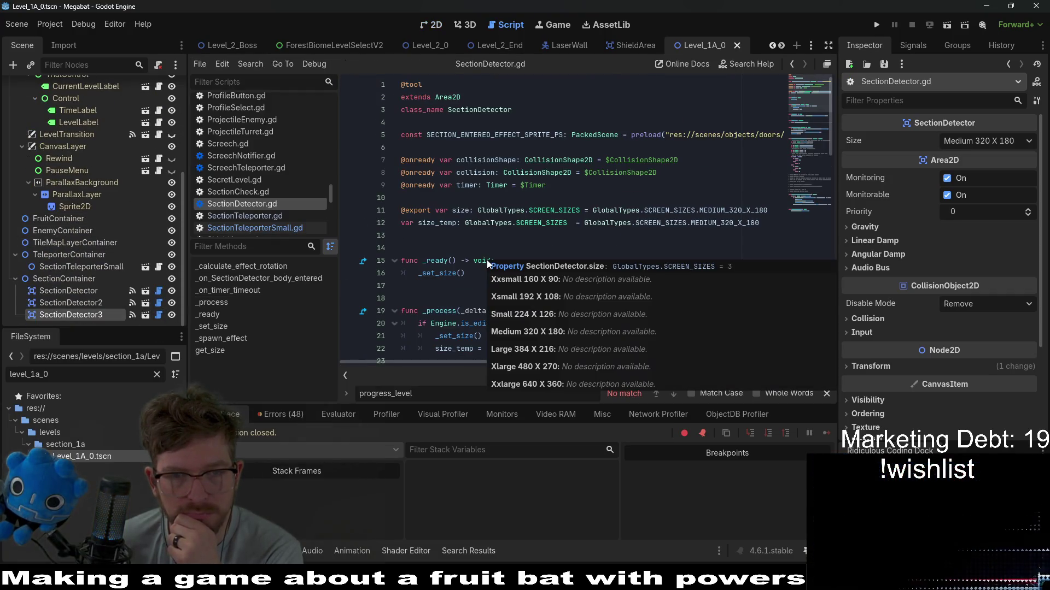
scroll(481, 230, down, 10)
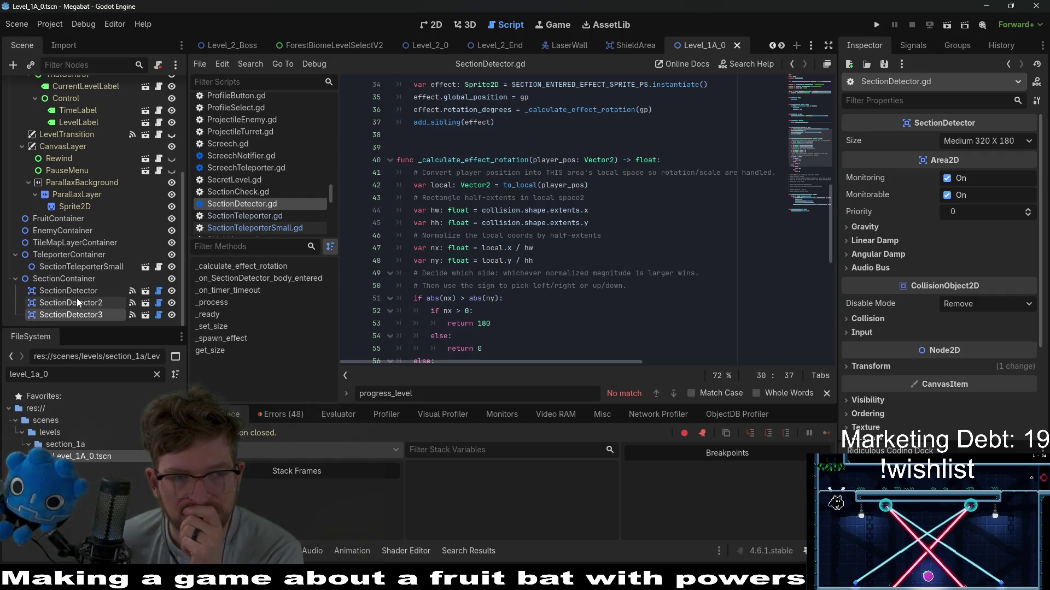
click(82, 266)
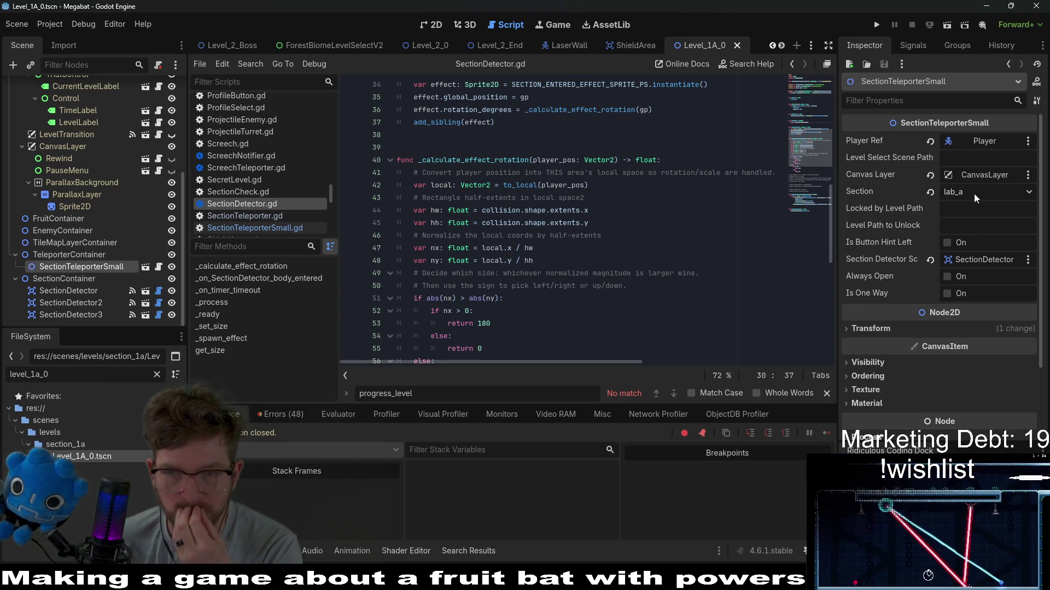
Step: Set the teleporter's Section to lab and save the level
click(976, 194)
click(971, 228)
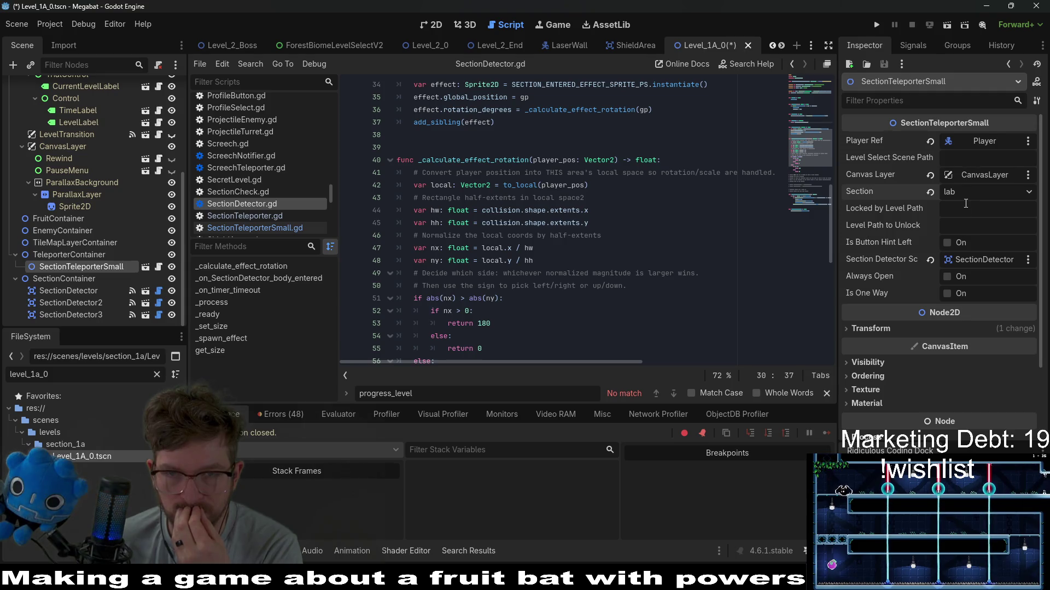
key(ctrl+s)
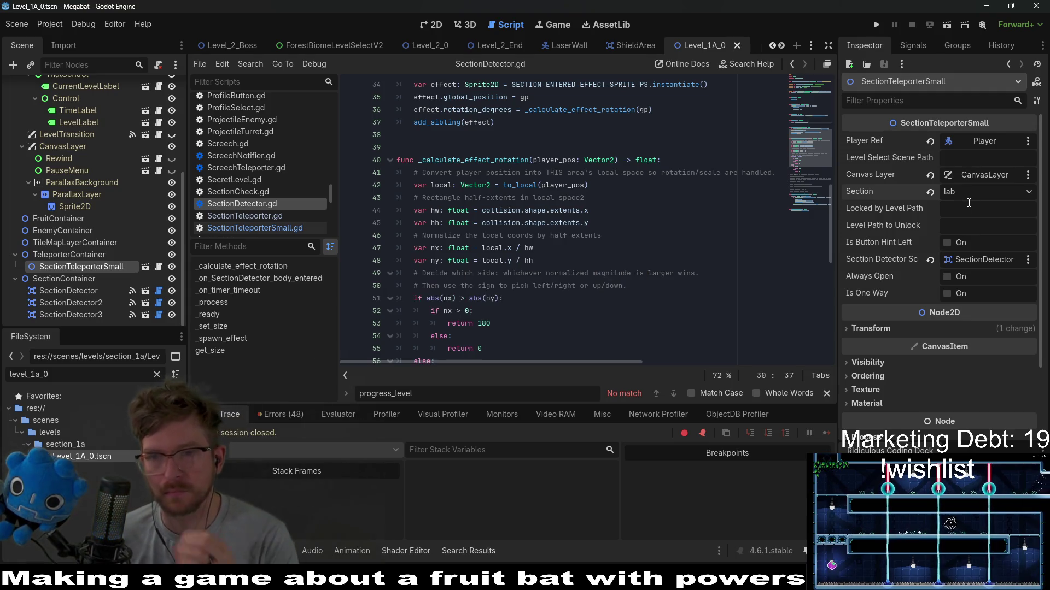
Step: Enable Always Open, save, playtest the scene, then return to the 2D view
click(968, 215)
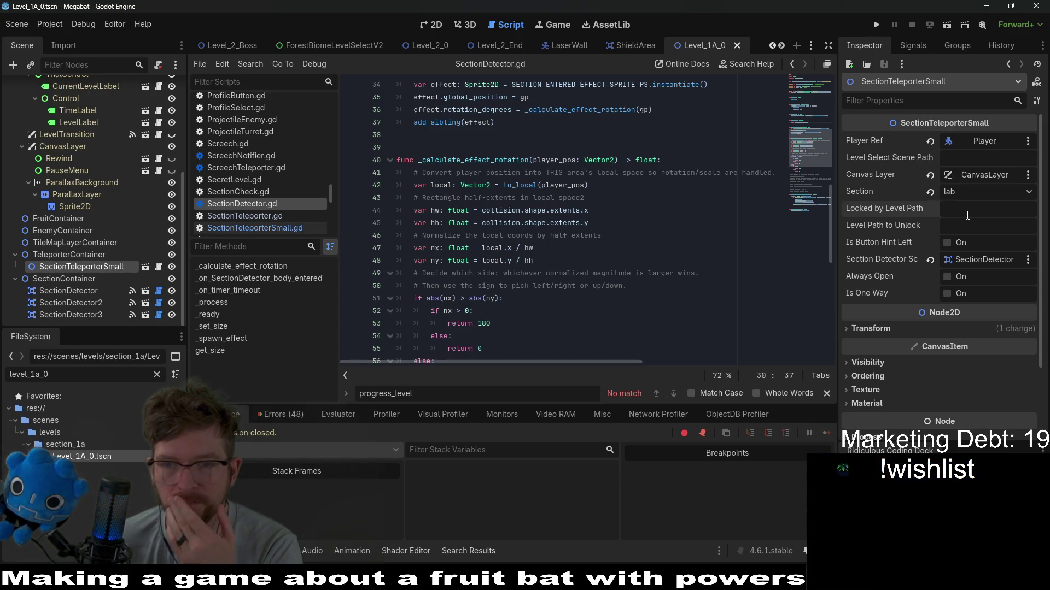
click(950, 276)
key(ctrl+s)
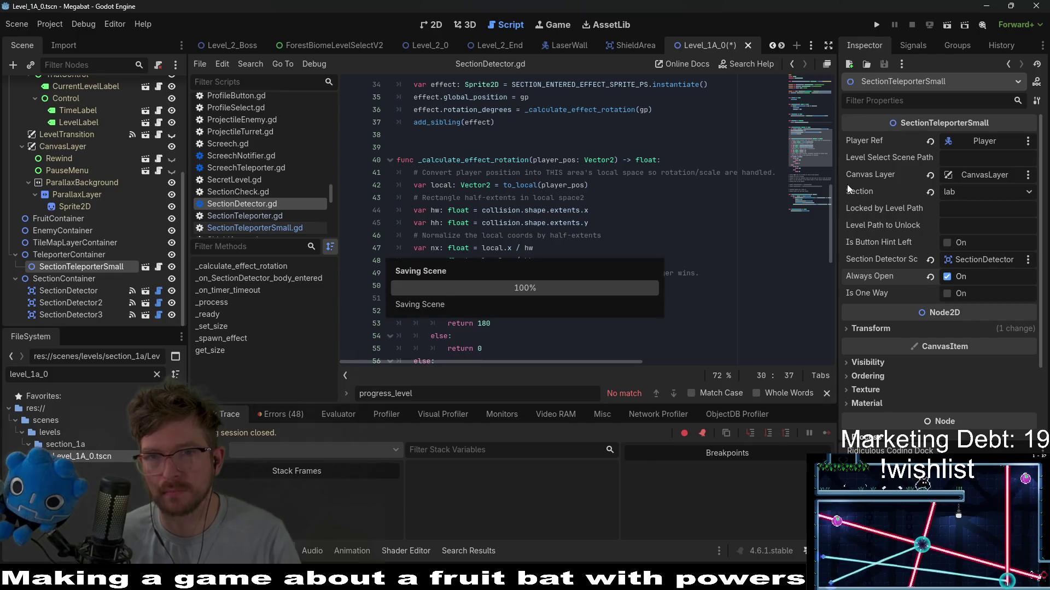
click(947, 28)
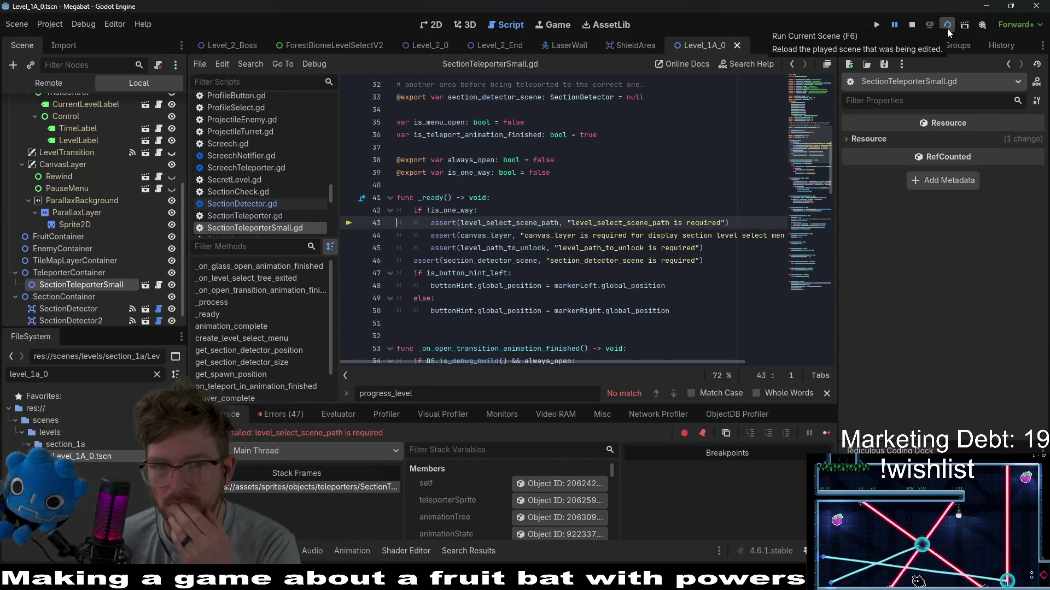
click(912, 26)
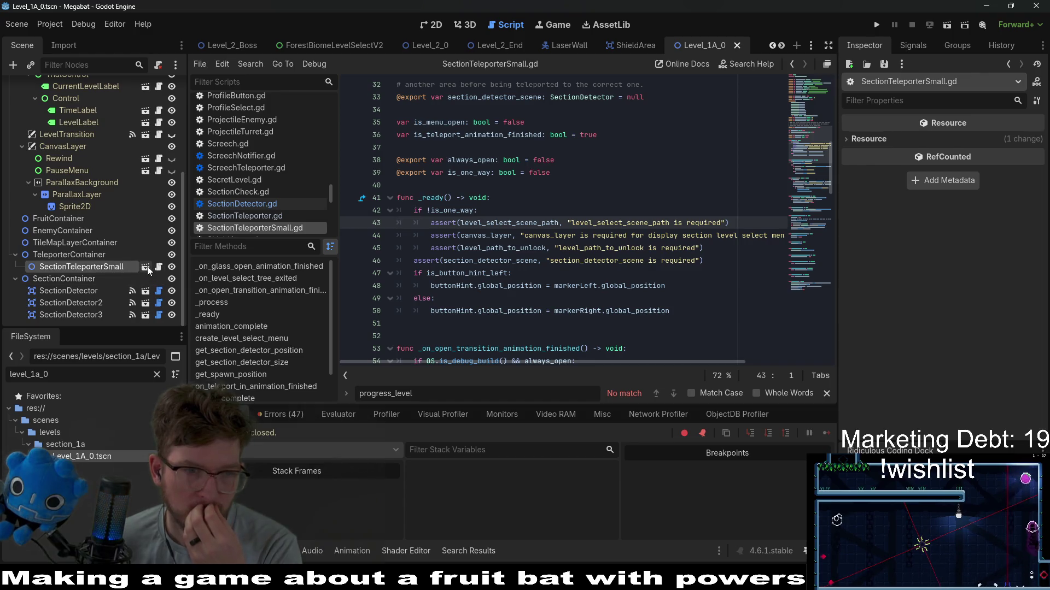
click(428, 27)
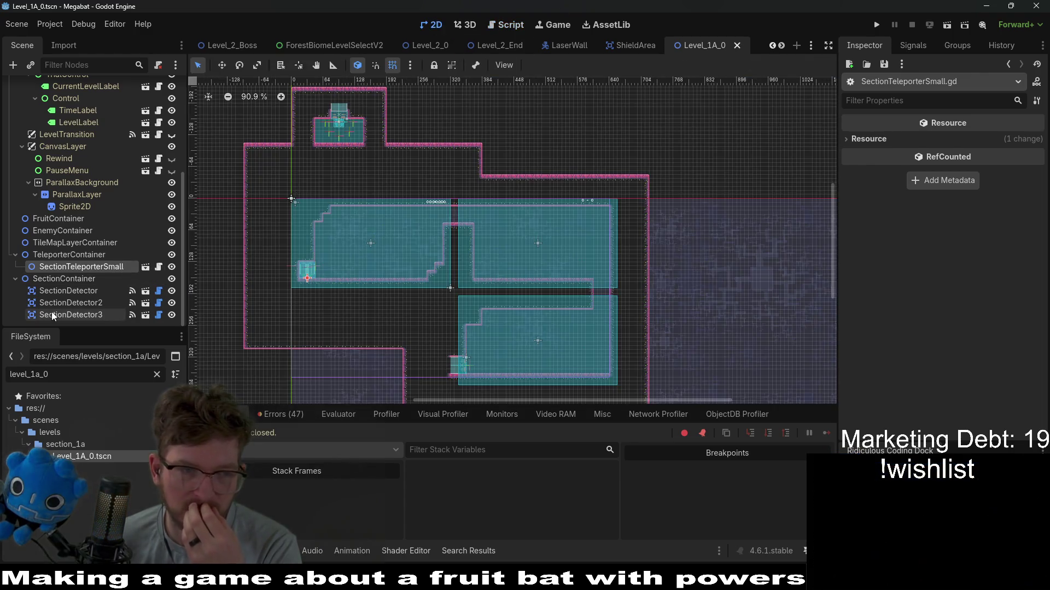
Step: Select SectionTeleporterSmall and filter the FileSystem dock for 'labbiome'
click(82, 267)
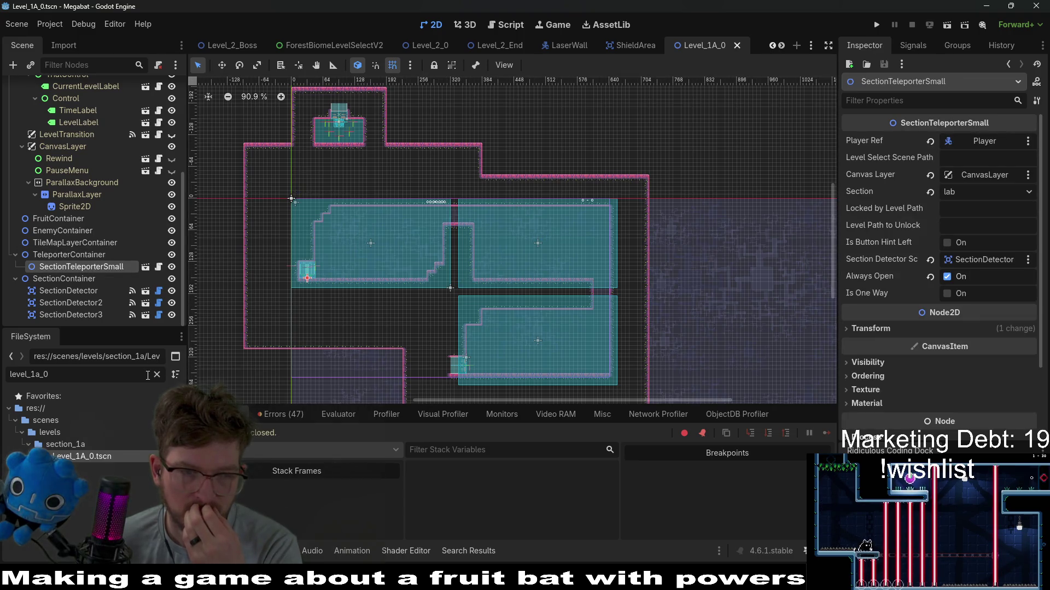
click(156, 375)
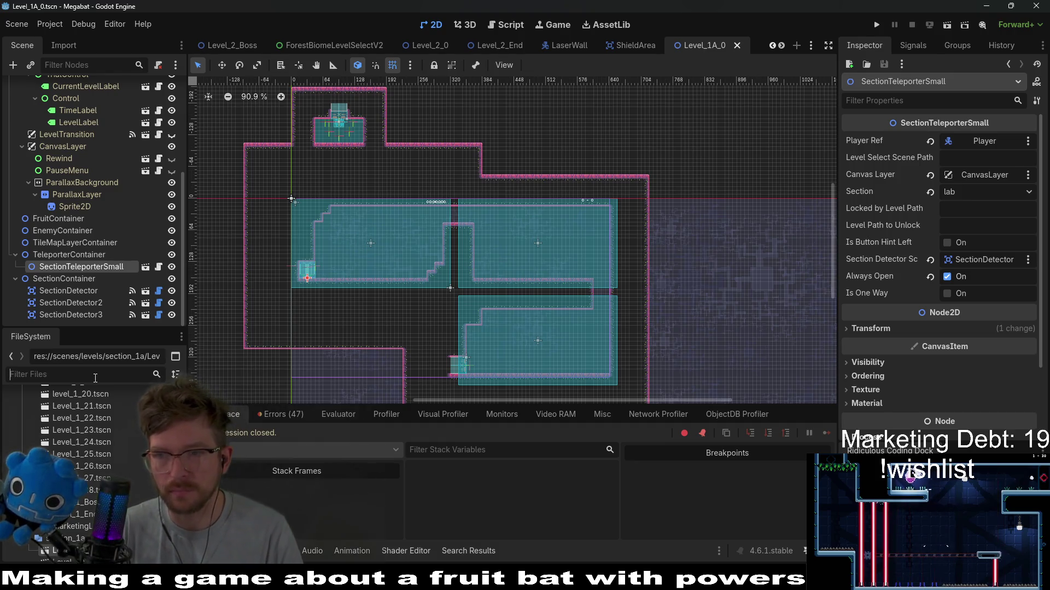
text(level_)
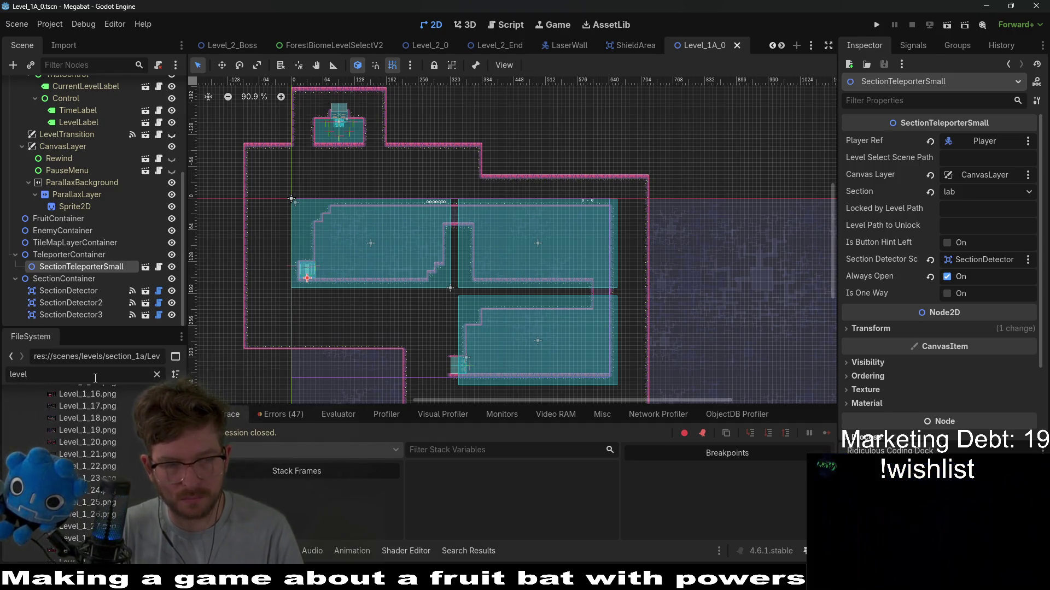
key(BackSpace)
key(BackSpace)
key(BackSpace)
text(labs)
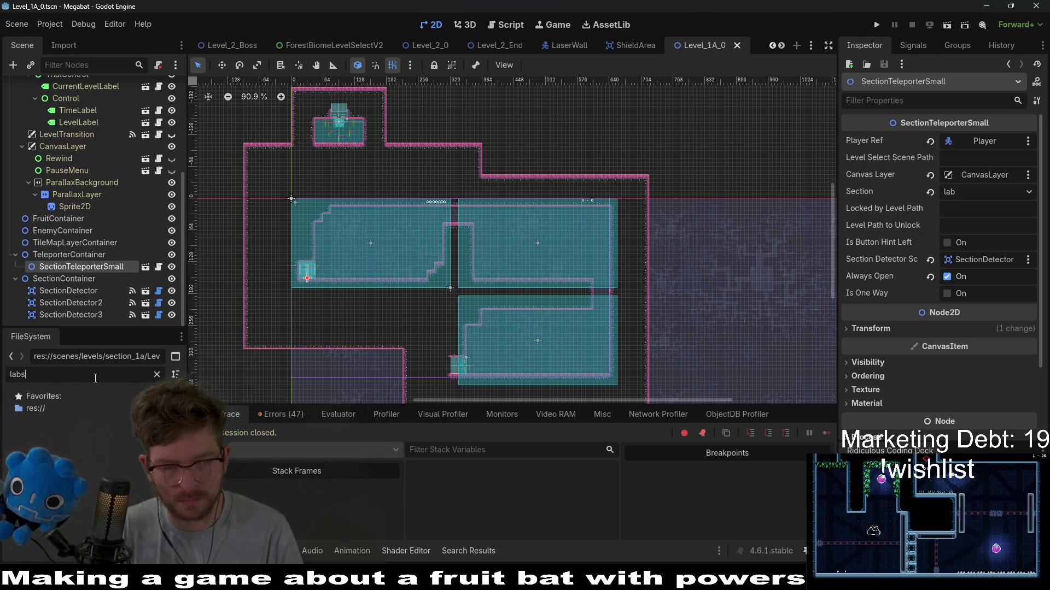
key(BackSpace)
key(BackSpace)
key(BackSpace)
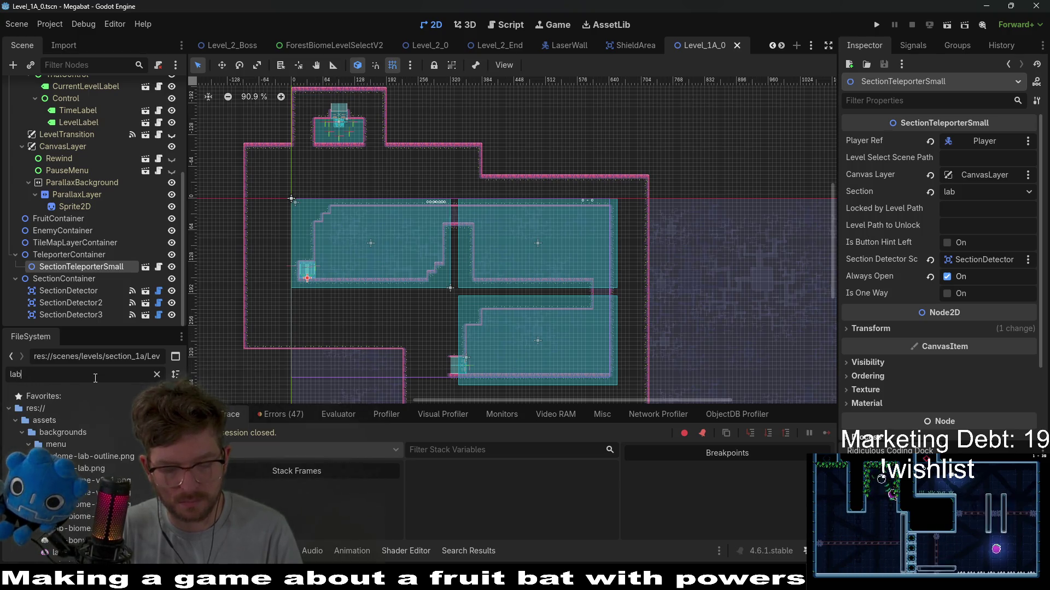
text(biome)
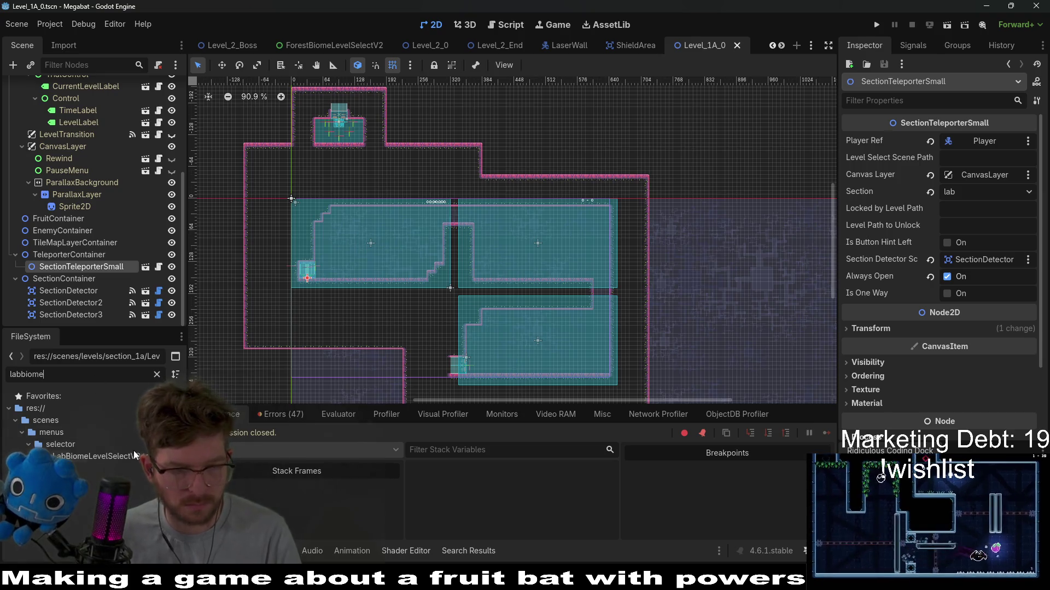
Step: Paste the LabBiomeLevelSelectV2.tscn path into Level Select Scene Path and run the scene
right_click(136, 461)
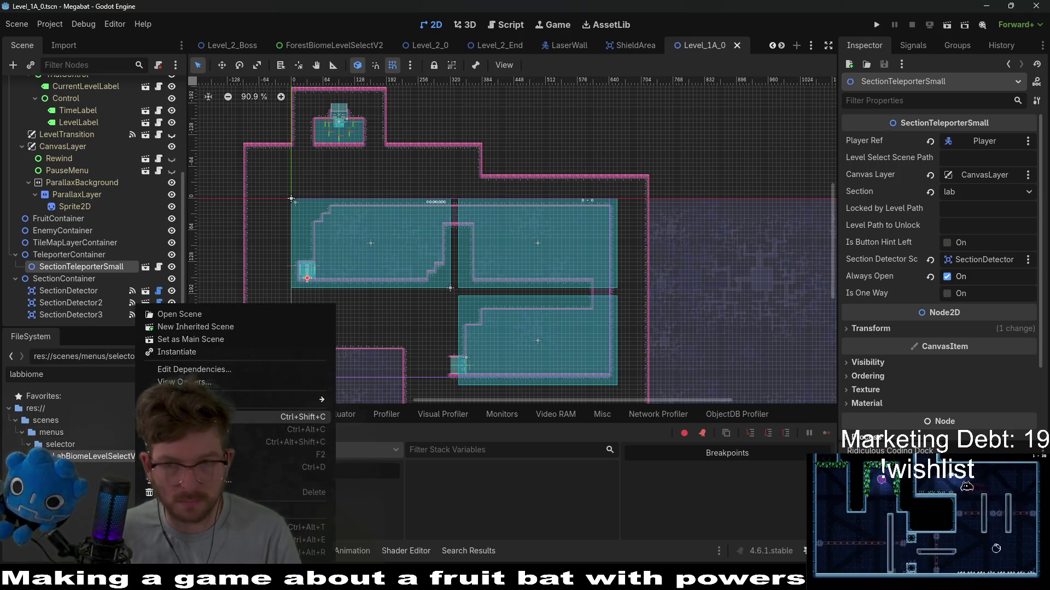
key(Escape)
click(990, 160)
text(res://scenes/menus/selector/LabBiomeLevelSelectV2.tscn)
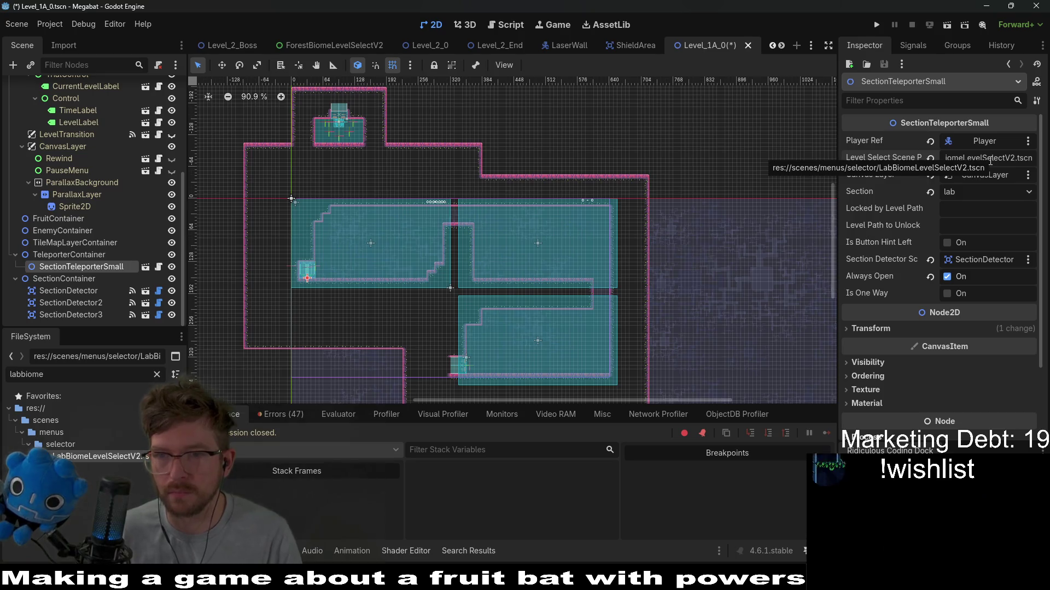
click(948, 26)
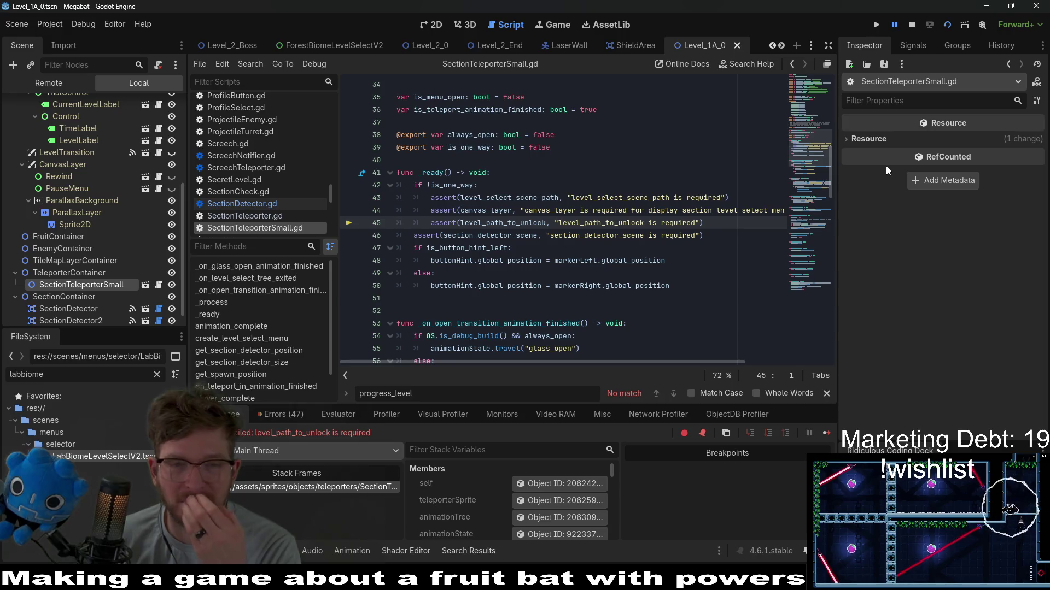
Step: Stop the failed run, turn on Is One Way for SectionTeleporterSmall, and rerun the scene
click(911, 24)
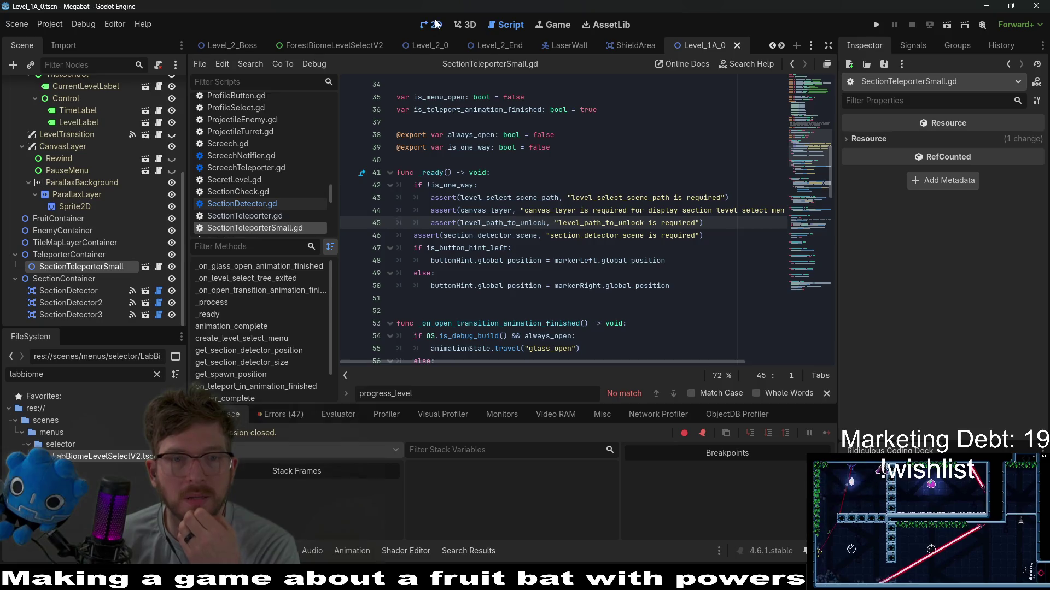
click(432, 24)
click(51, 266)
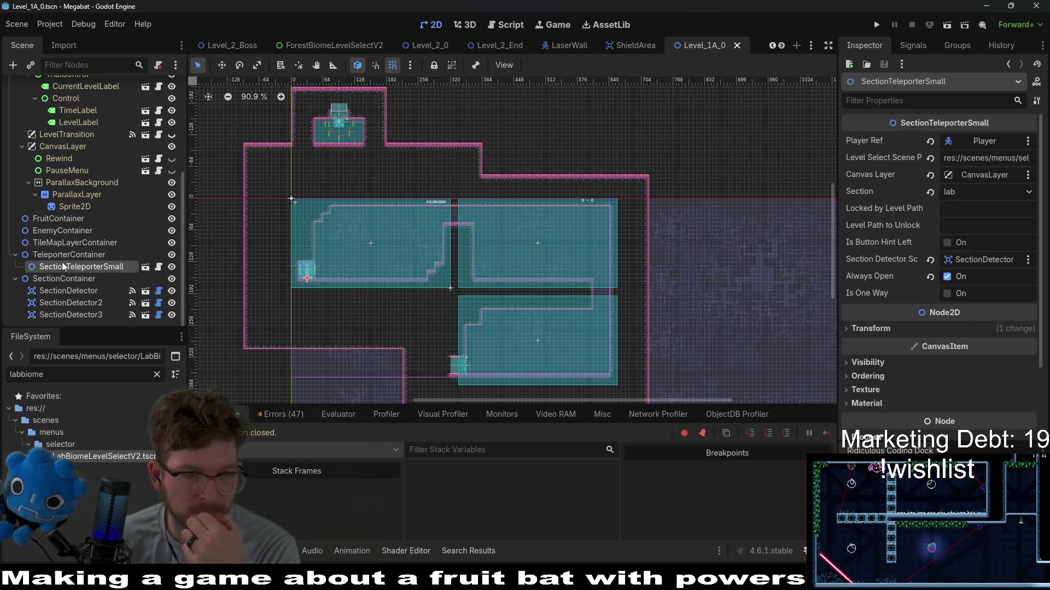
click(66, 254)
click(77, 266)
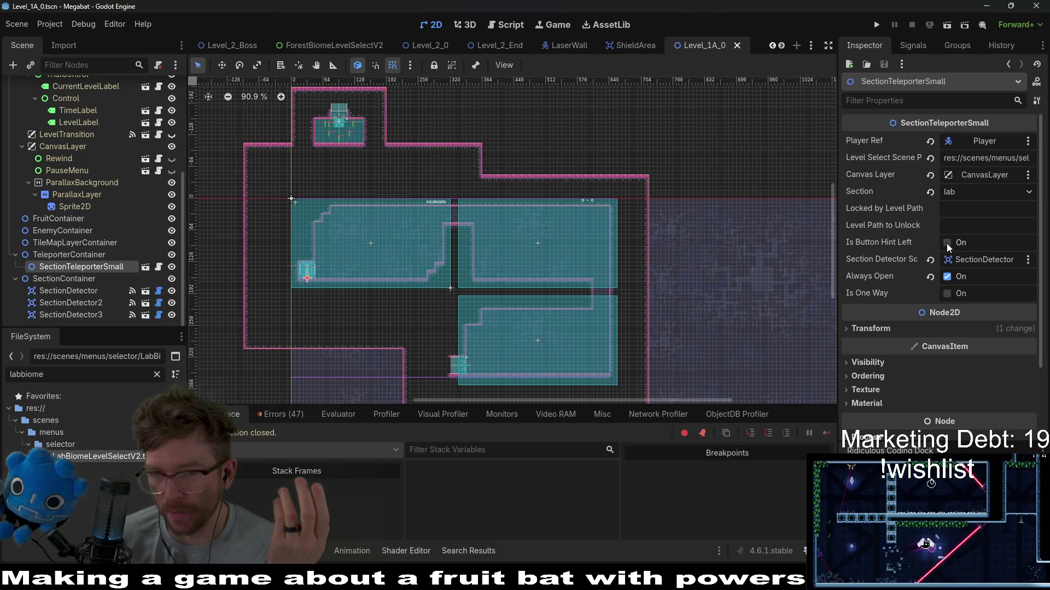
click(946, 294)
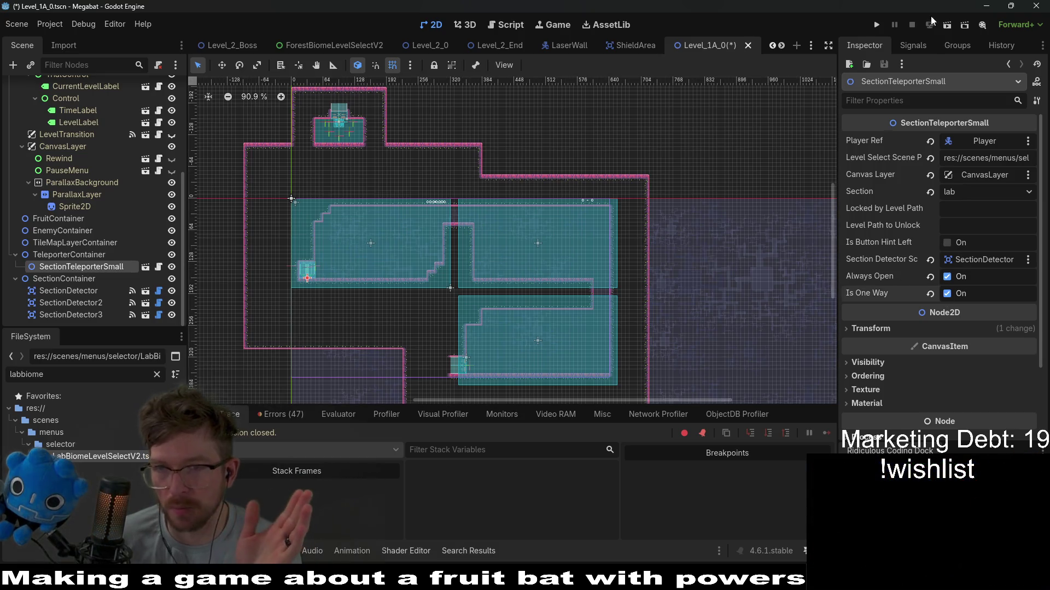
click(946, 25)
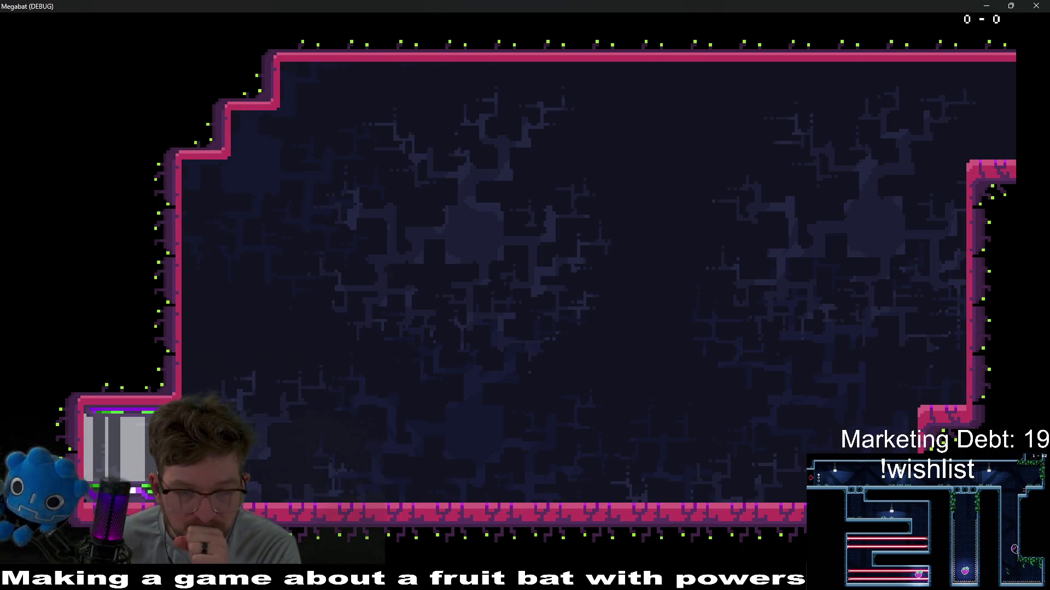
Step: Close the Megabat (DEBUG) game window to return to the Level_1A_0 editor
click(1036, 6)
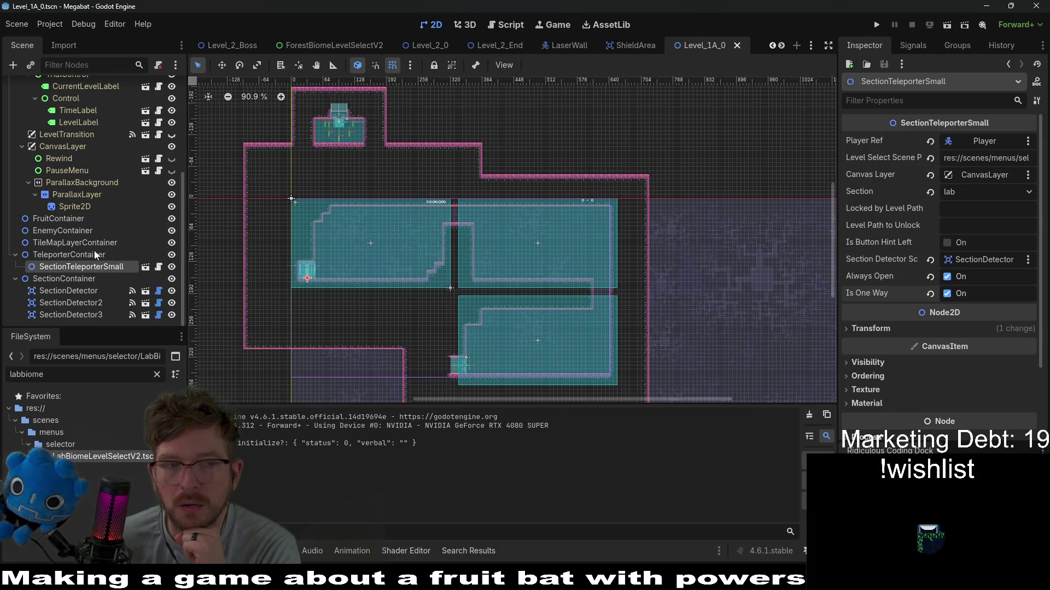
scroll(90, 219, up, 5)
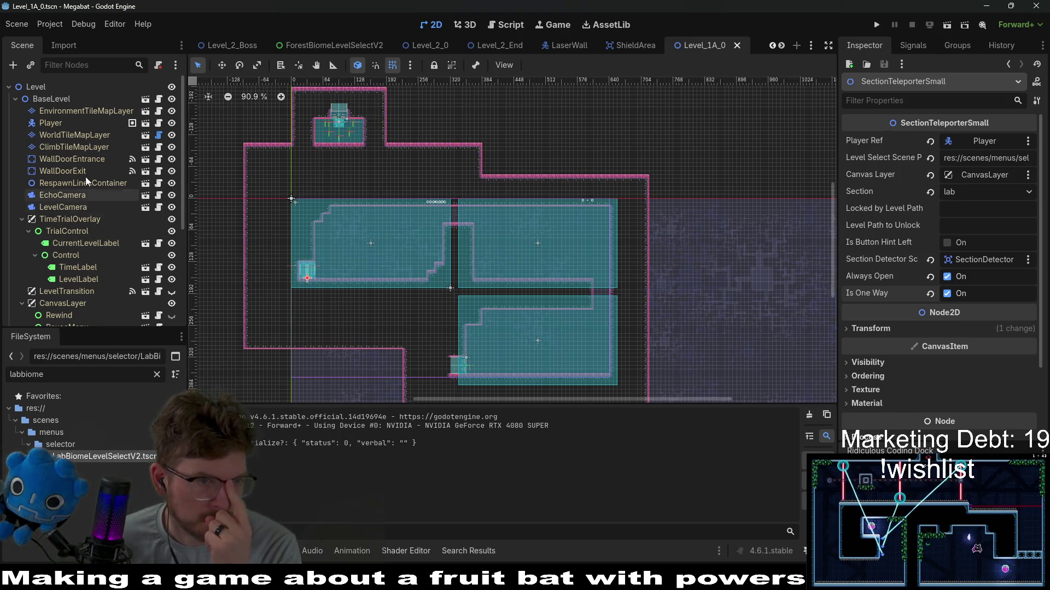
Step: Turn off Is Disabled on WallDoorEntrance, playtest Level_1A_0, then switch to the Level_2_0 scene
click(67, 159)
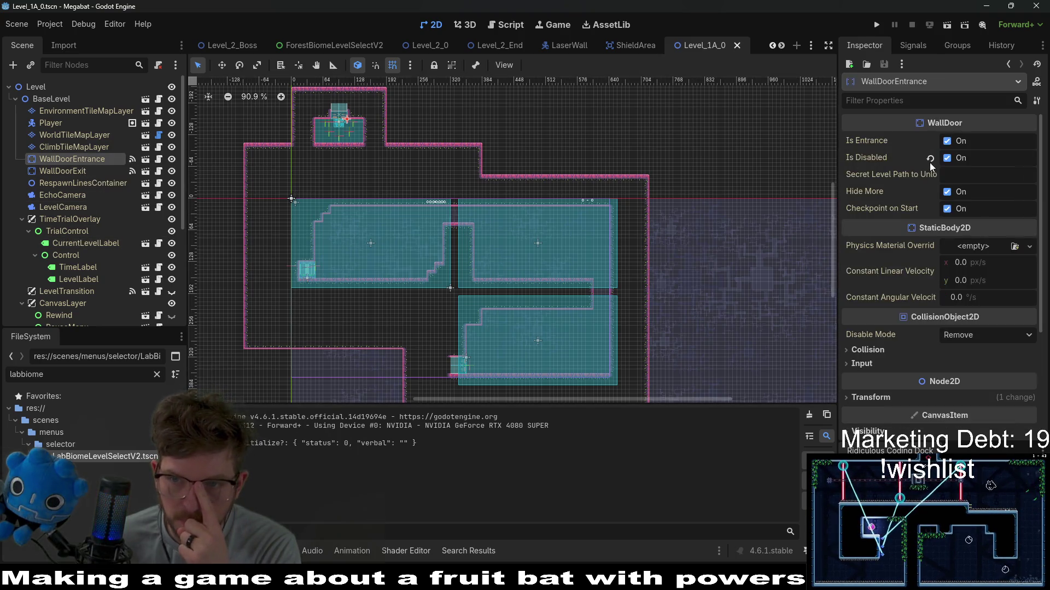
click(946, 158)
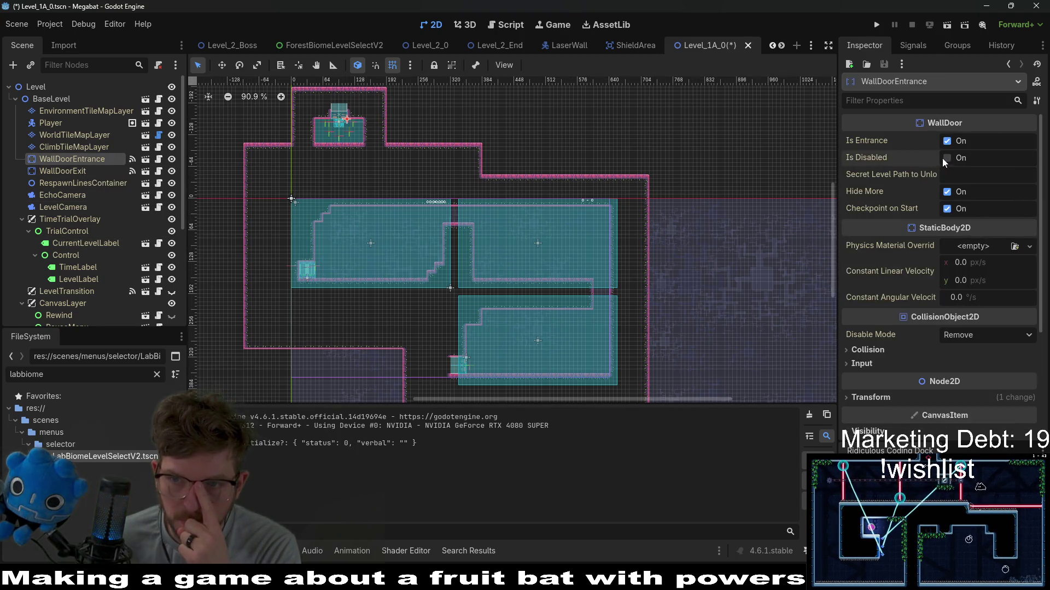
click(947, 24)
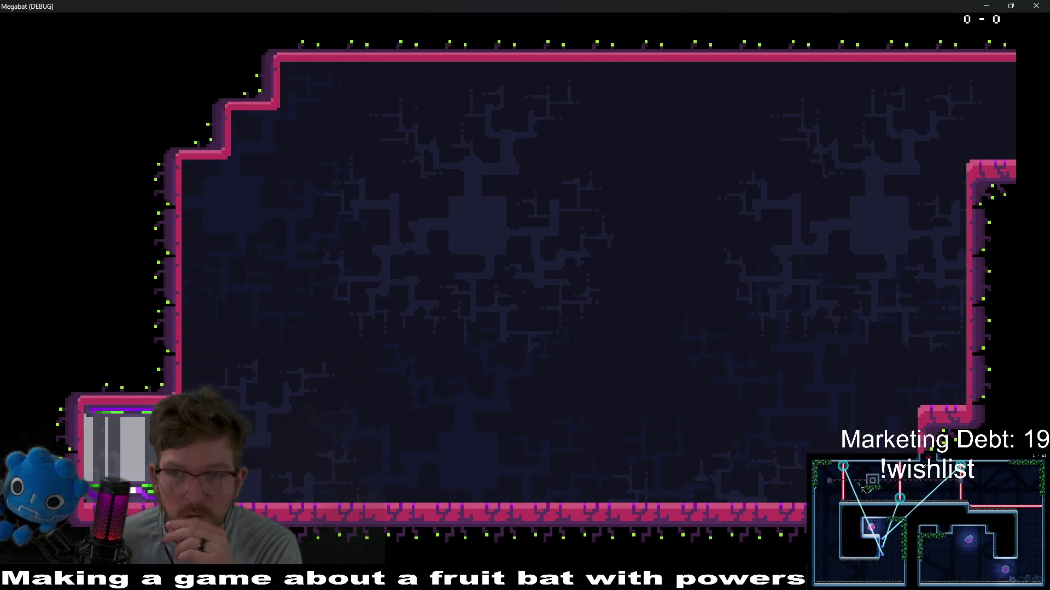
click(1036, 7)
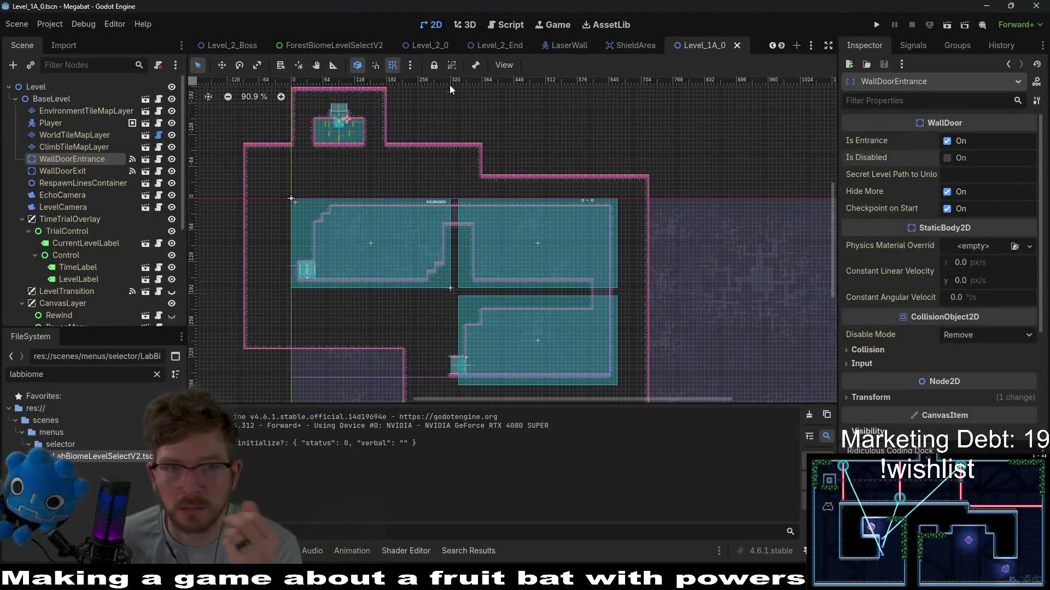
mouse_move(483, 46)
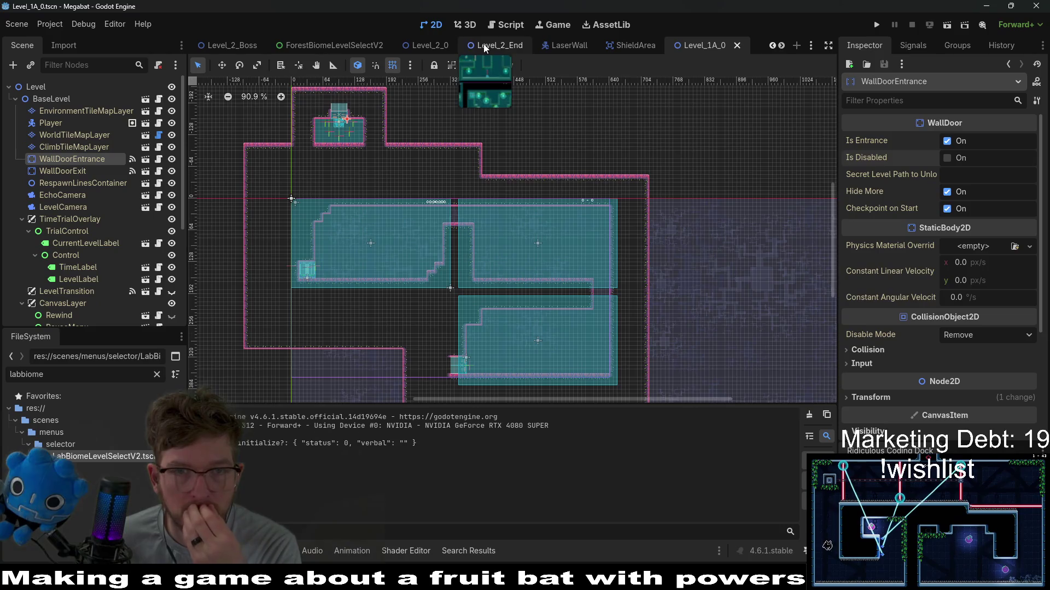
click(429, 46)
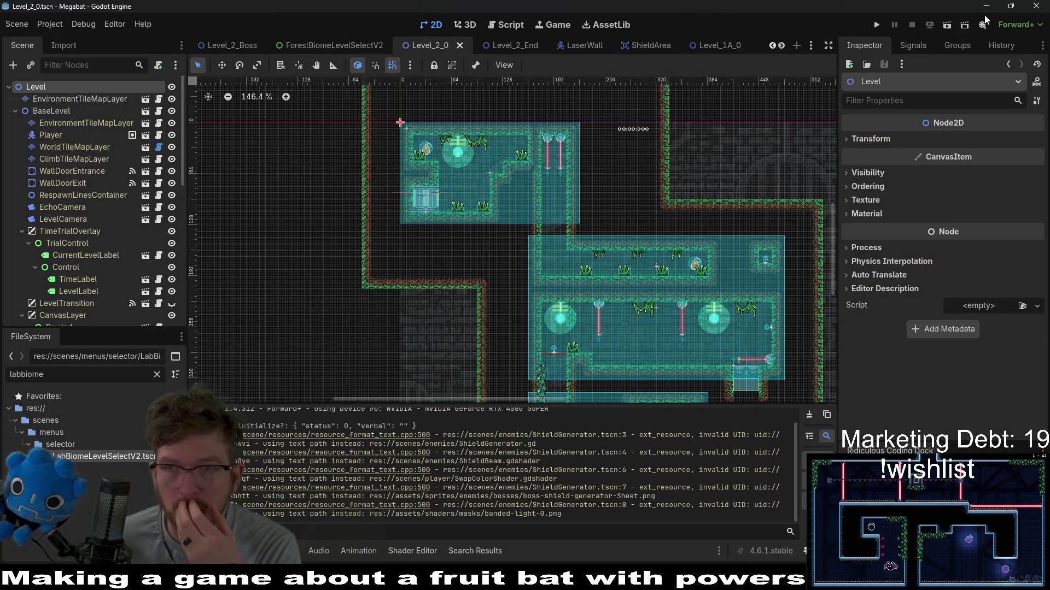
Step: Playtest Level_2_0, quit the game, and inspect its SectionTeleporterSmall node
click(946, 26)
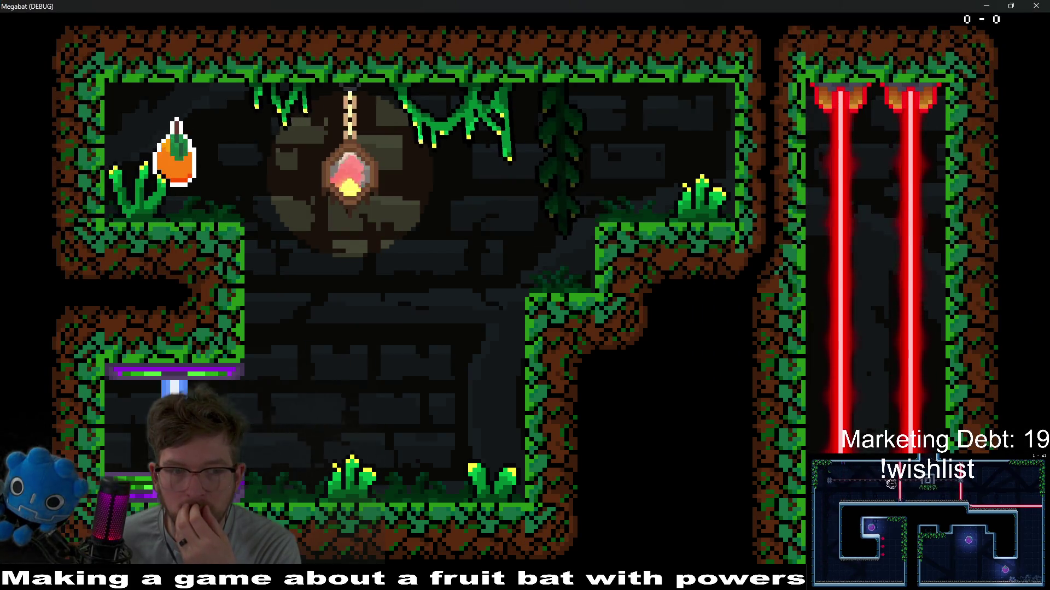
key(alt+F4)
scroll(76, 256, down, 10)
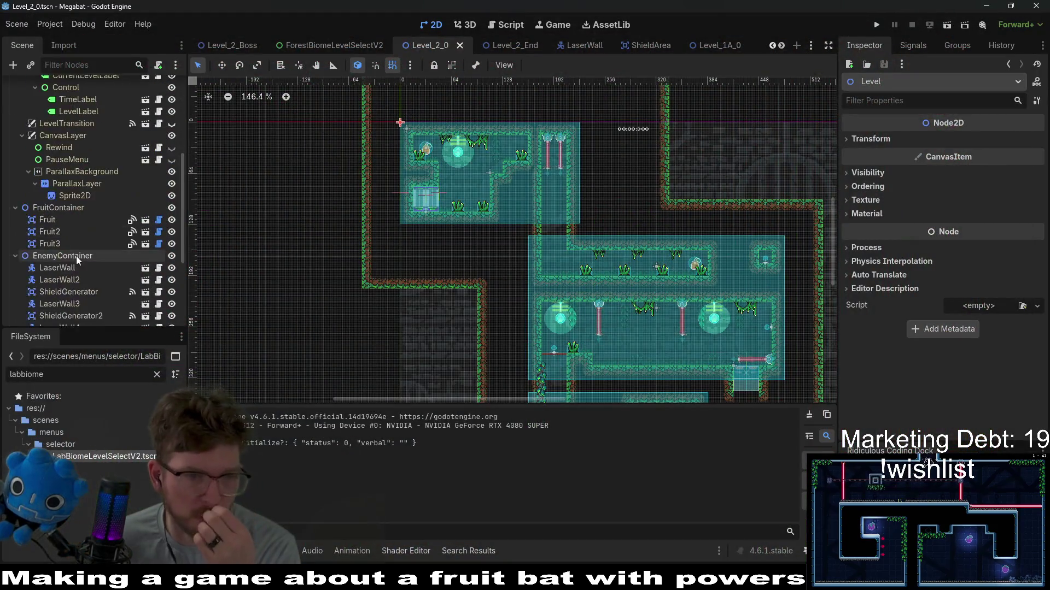
click(89, 279)
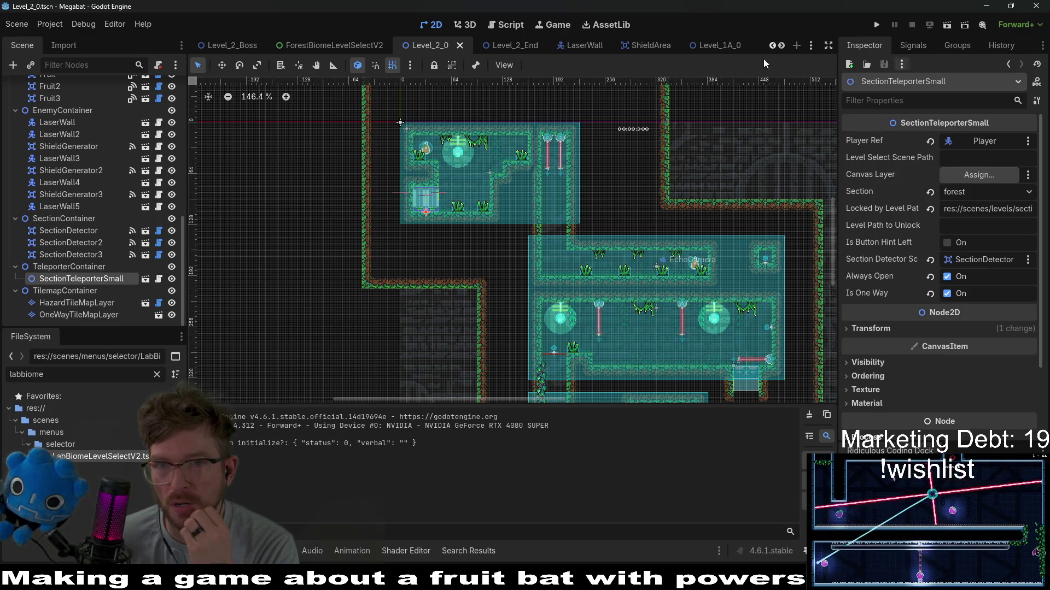
Step: In Level_1A_0, untick Is Disabled on WallDoorEntrance and review SectionDetector3 and SectionTeleporterSmall
click(721, 46)
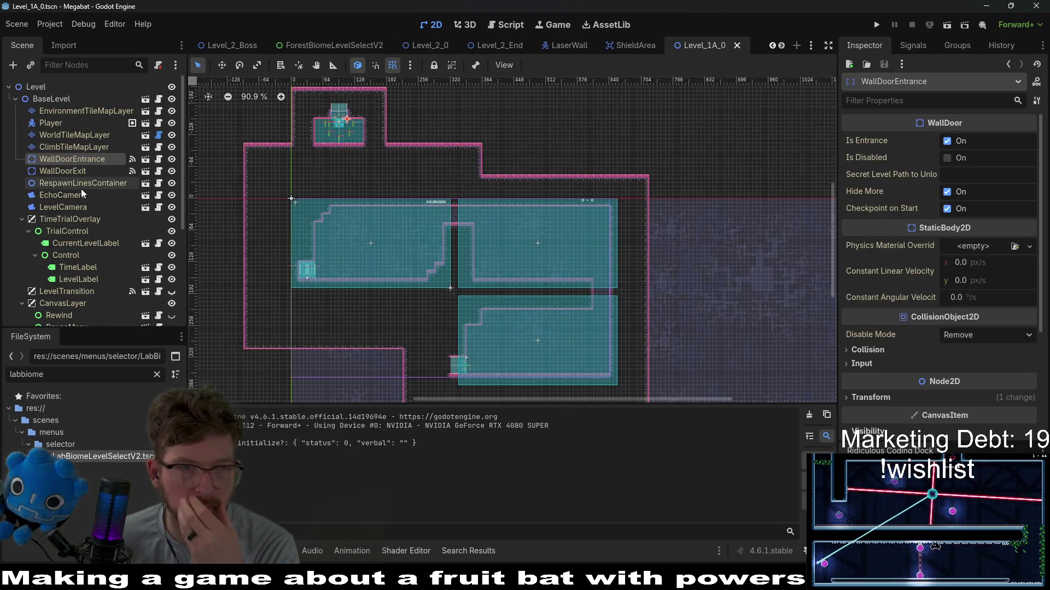
scroll(81, 189, down, 5)
scroll(68, 167, up, 5)
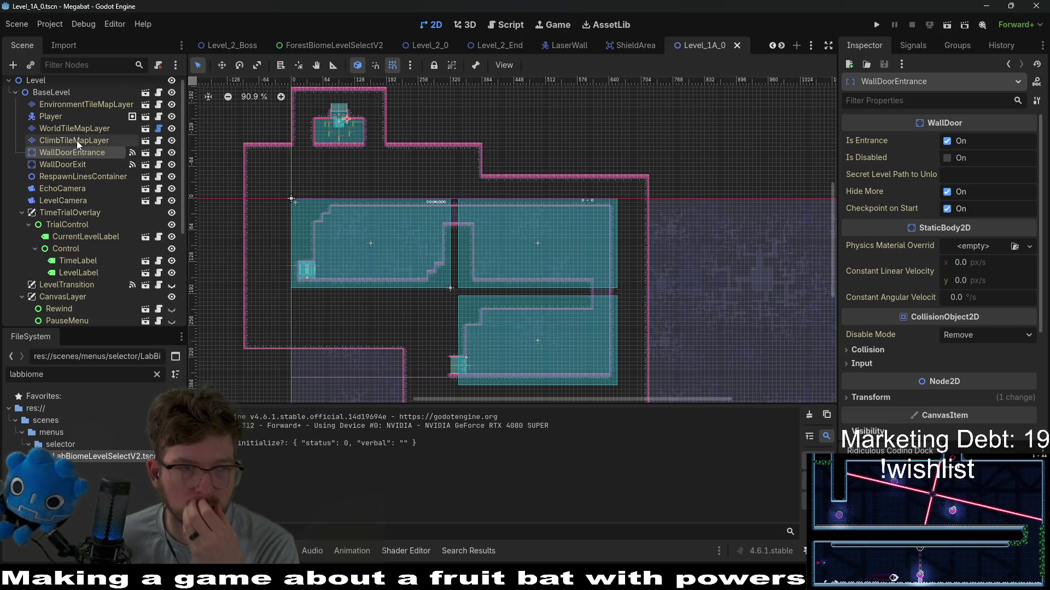
click(947, 158)
scroll(109, 254, down, 5)
click(77, 319)
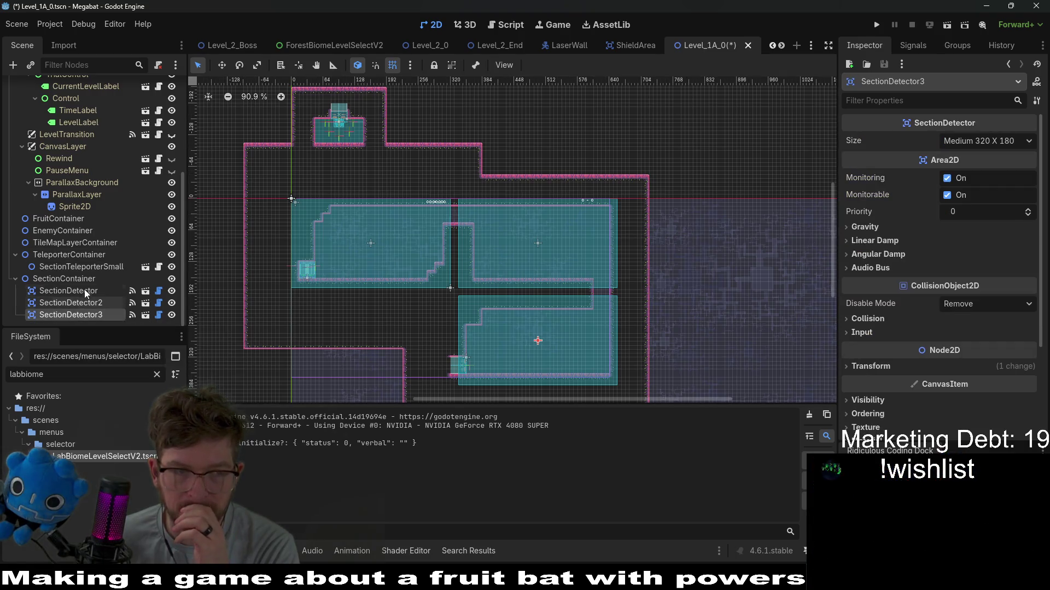
click(78, 268)
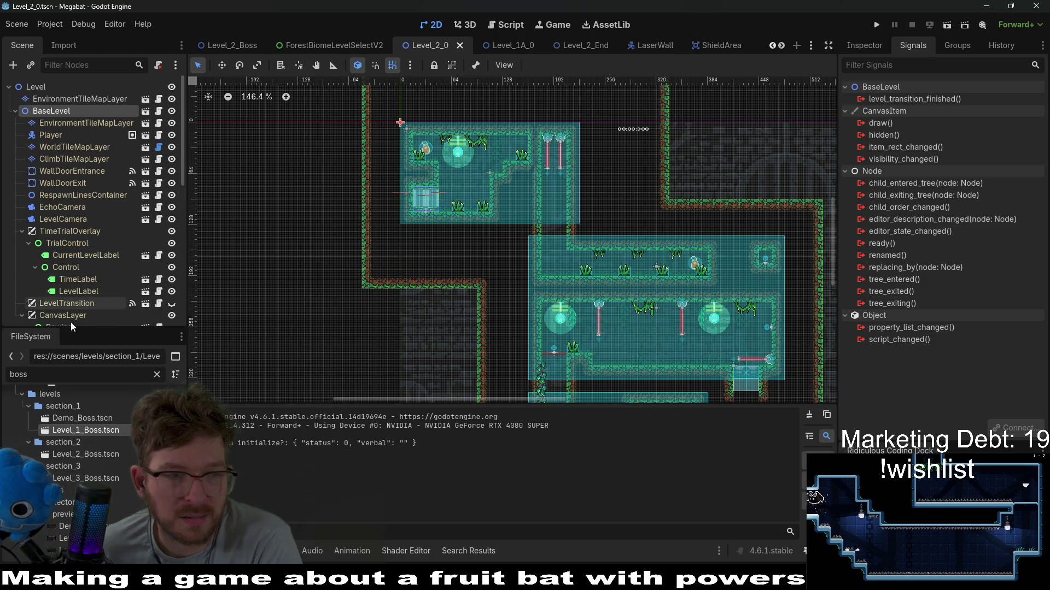
Step: Review LevelTransition's signal connections in Level_2_0, then go back to Level_1A_0
click(87, 302)
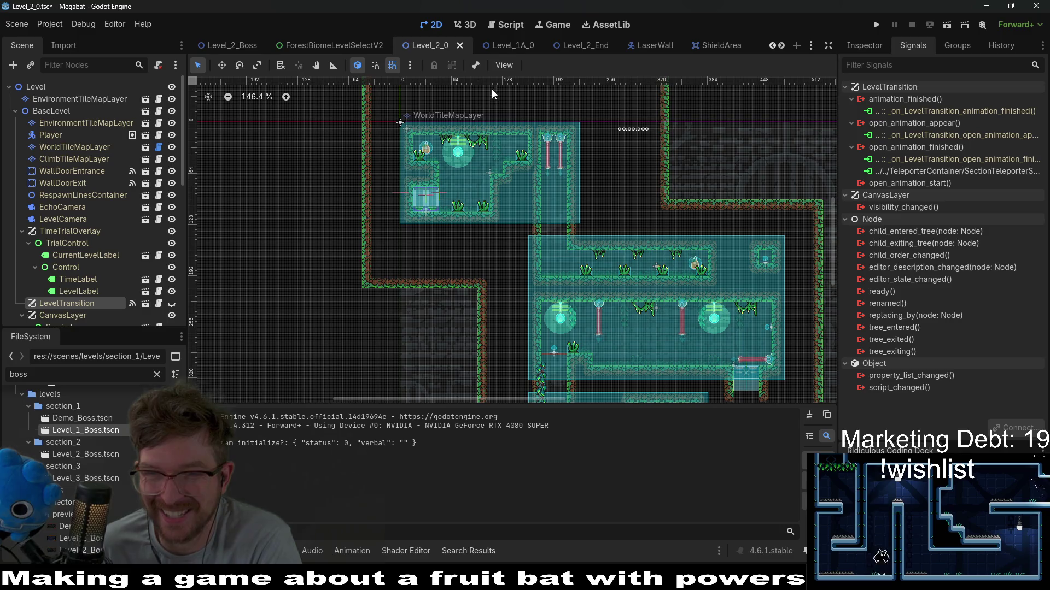
click(507, 44)
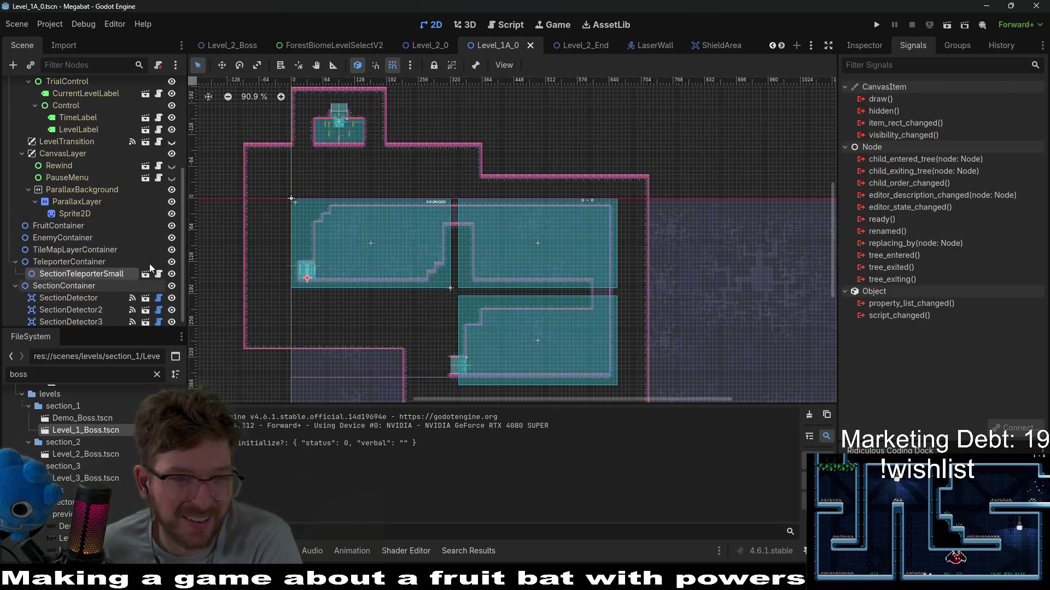
scroll(97, 269, up, 5)
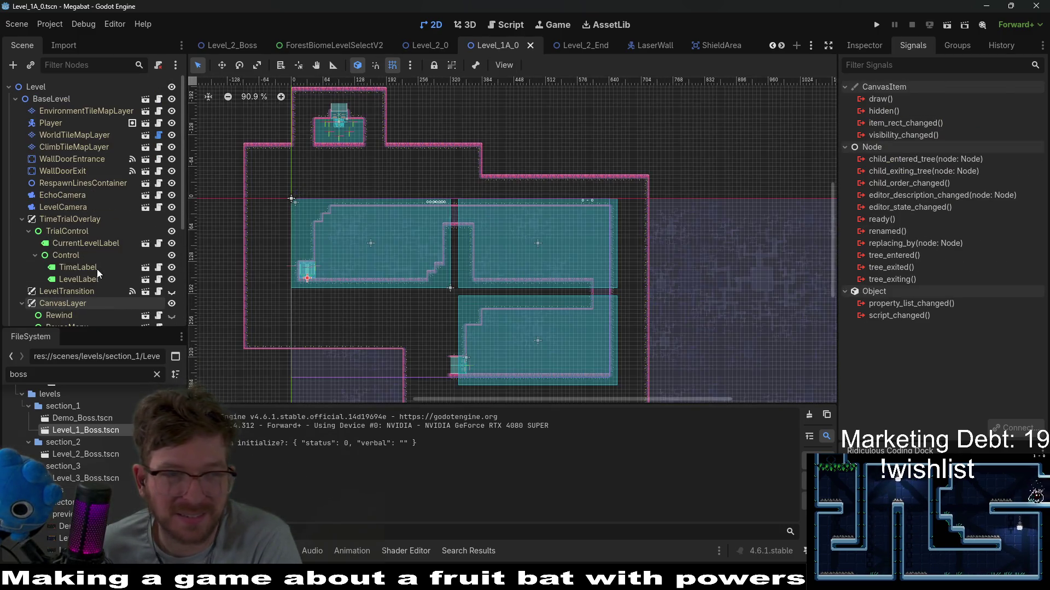
scroll(97, 269, down, 4)
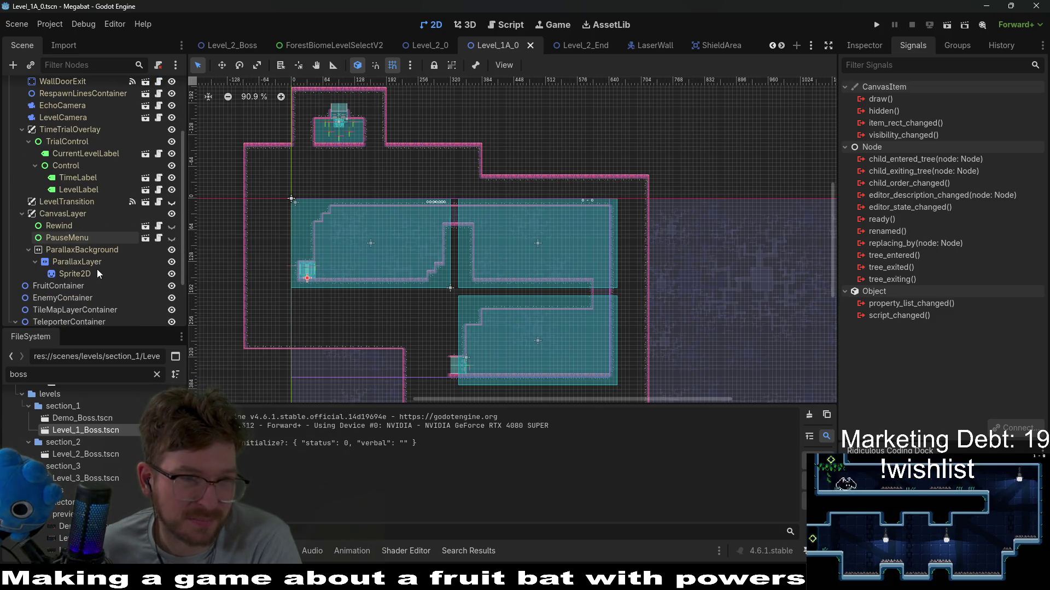
scroll(97, 274, down, 3)
scroll(100, 255, up, 7)
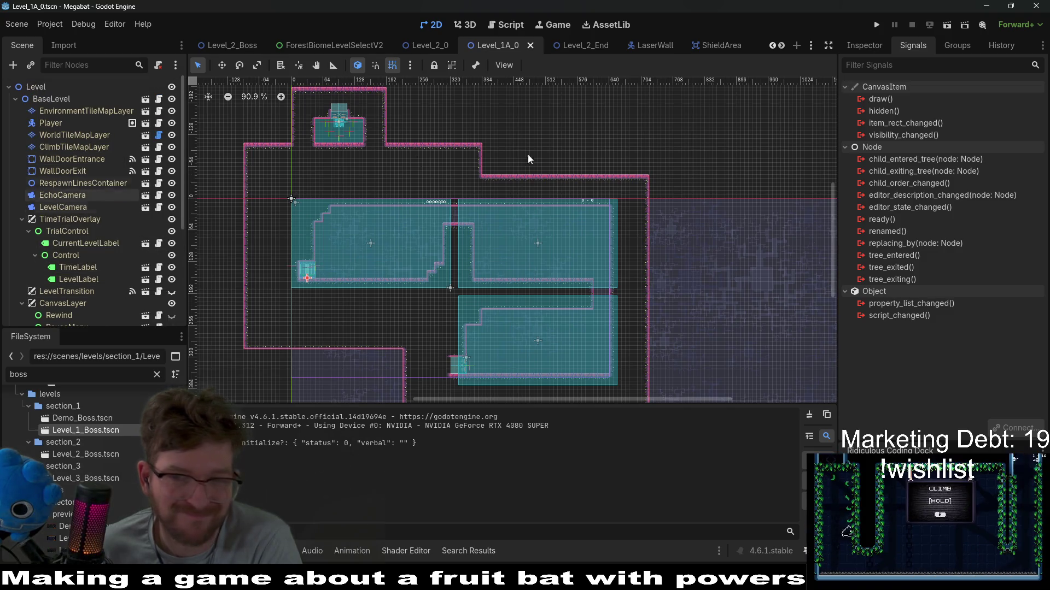
Step: Select LevelTransition in Level_1A_0 and bring up options for its open_animation_finished signal
click(864, 44)
scroll(140, 257, down, 7)
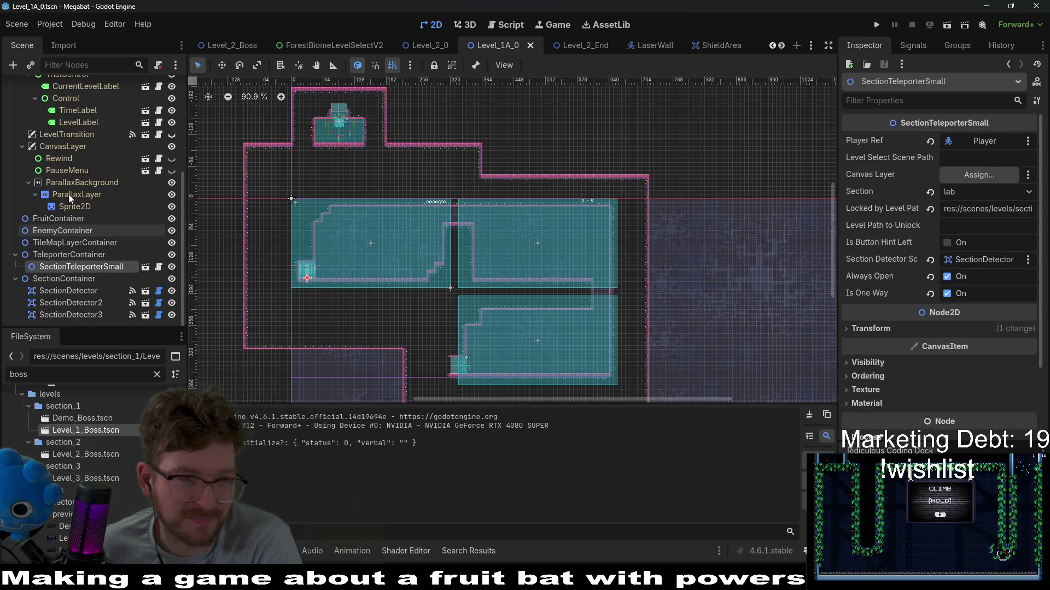
click(67, 148)
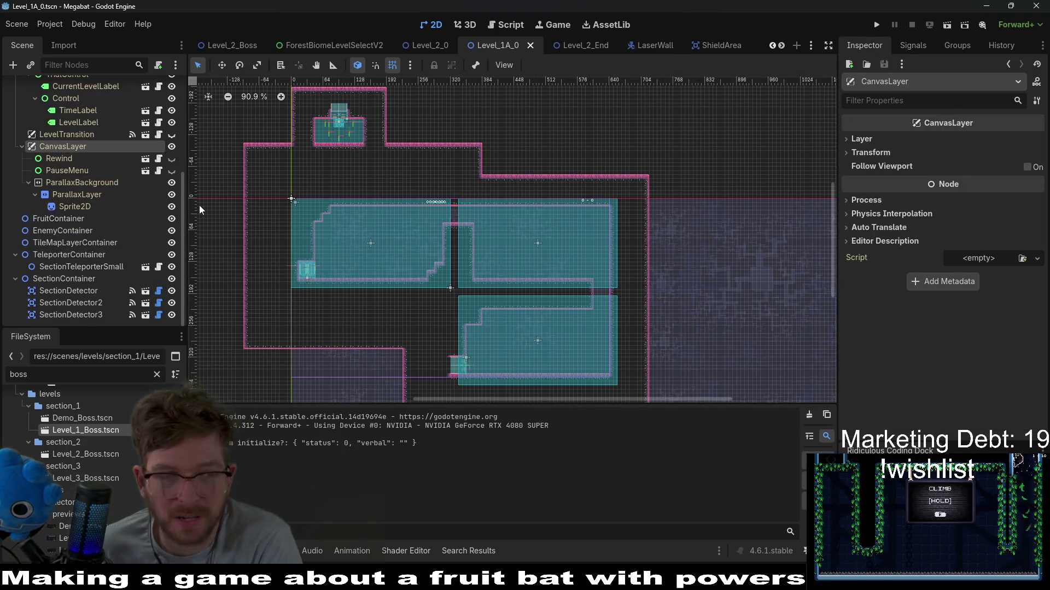
click(63, 135)
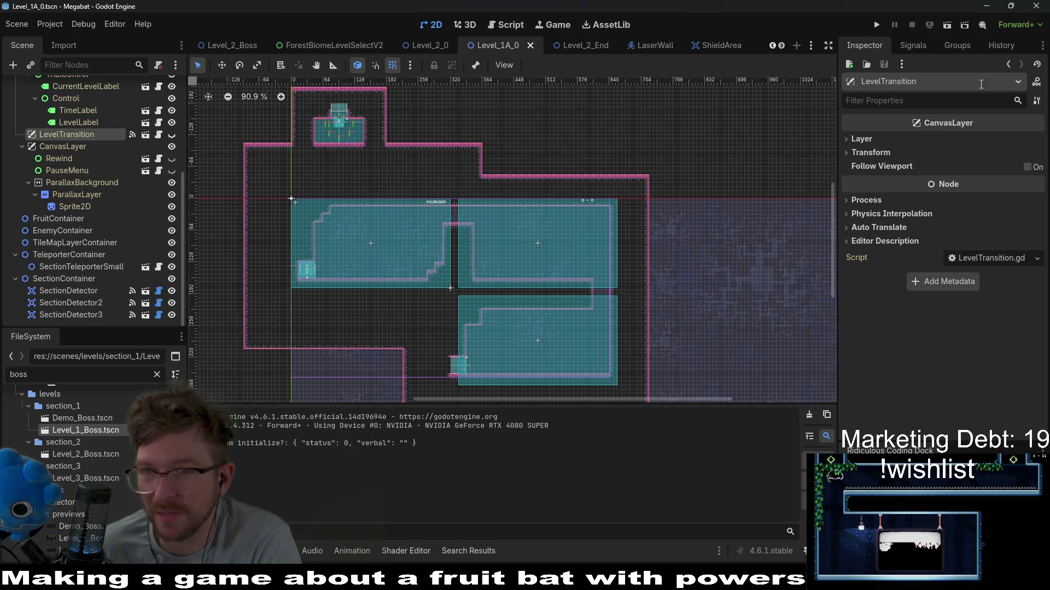
click(923, 48)
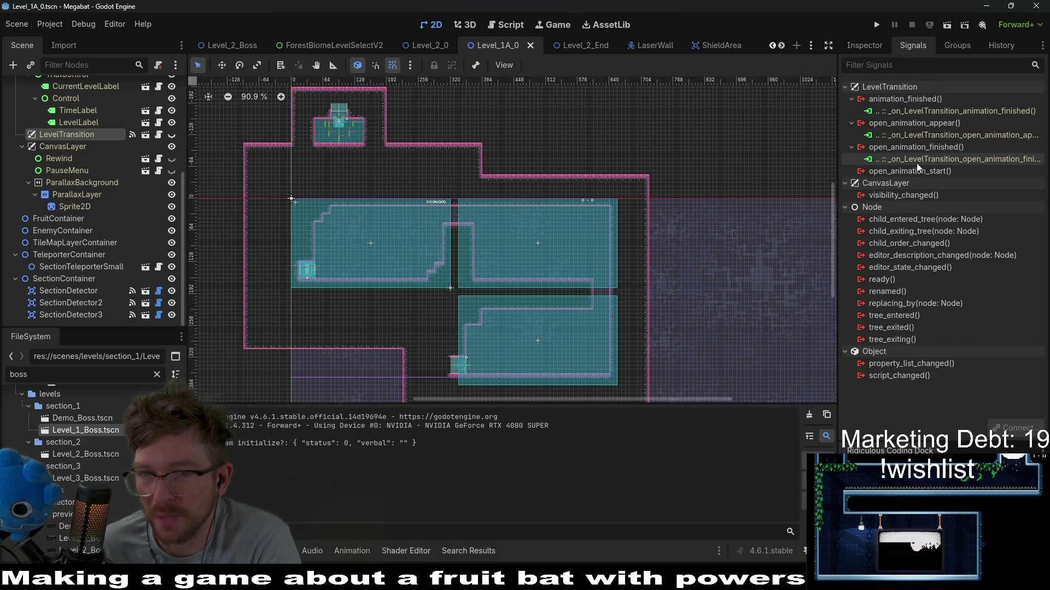
right_click(927, 145)
Step: Connect open_animation_finished to SectionTeleporterSmall's _on_open_transition_animation_finished method
click(954, 156)
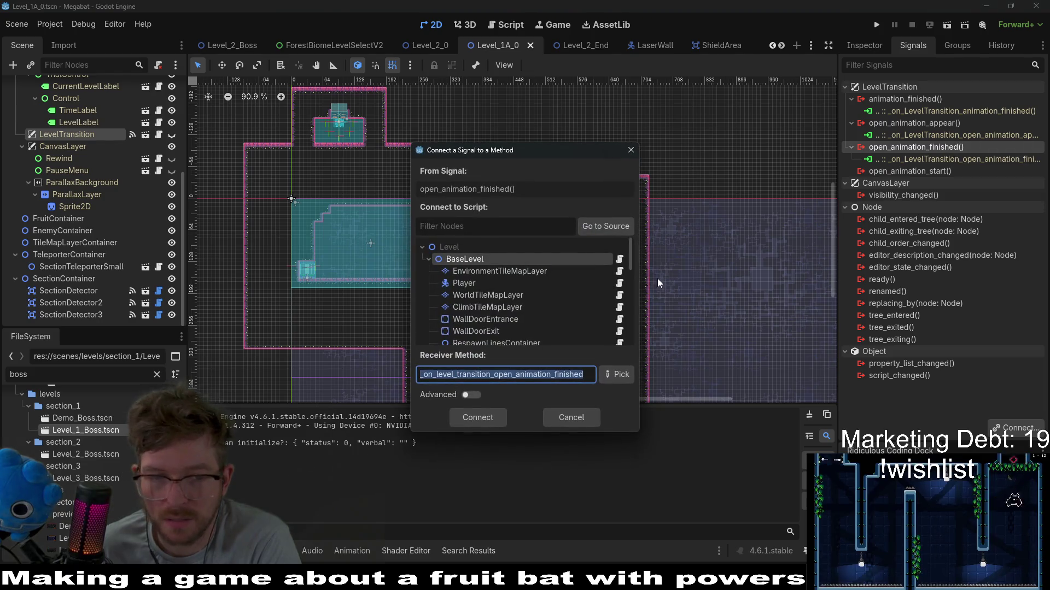
scroll(497, 332, down, 10)
scroll(513, 330, down, 1)
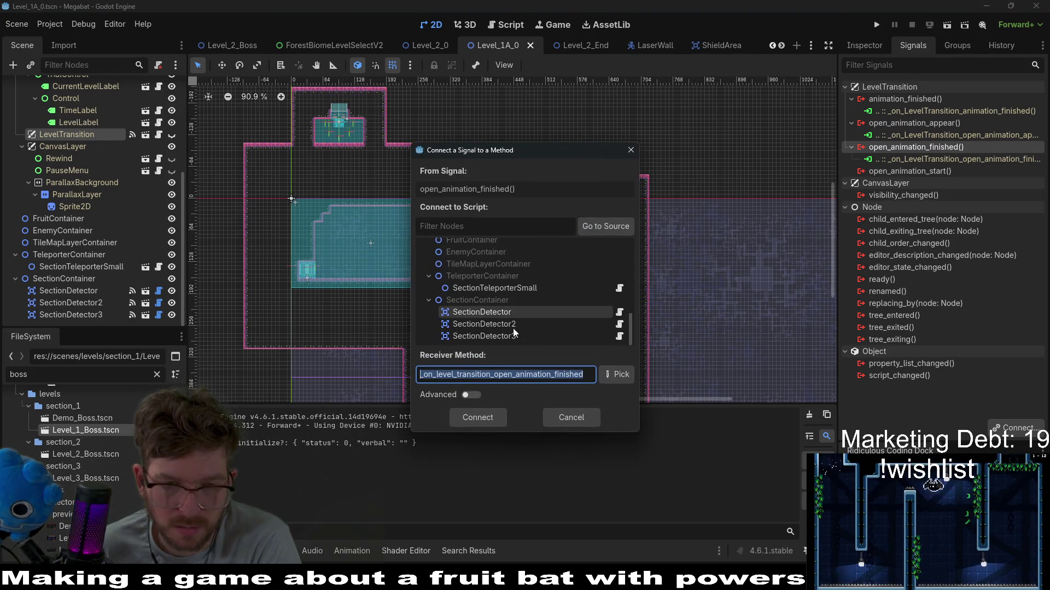
click(519, 287)
click(611, 376)
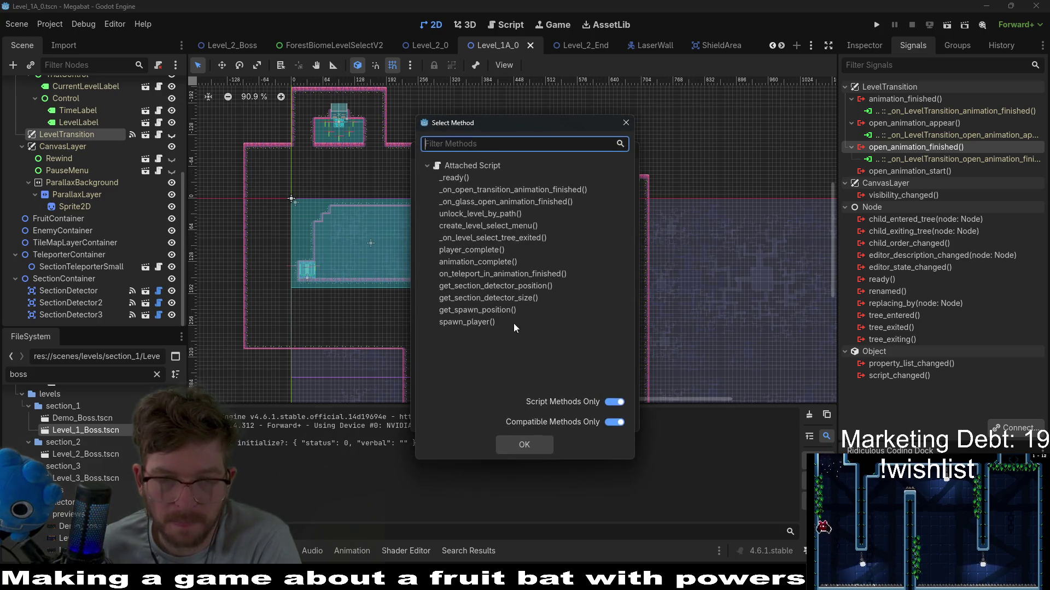
click(575, 191)
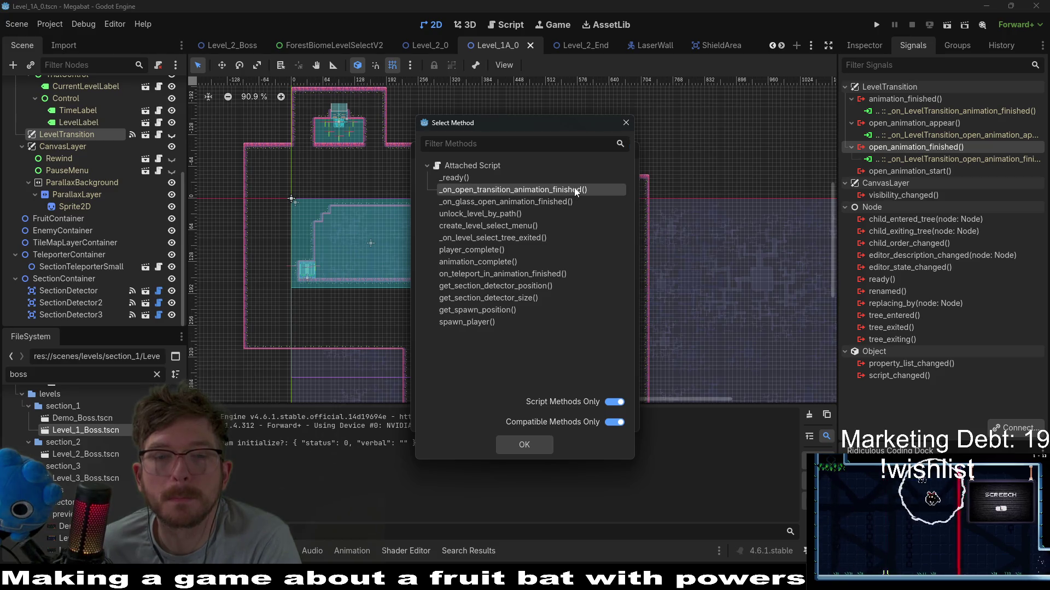
click(543, 447)
click(478, 419)
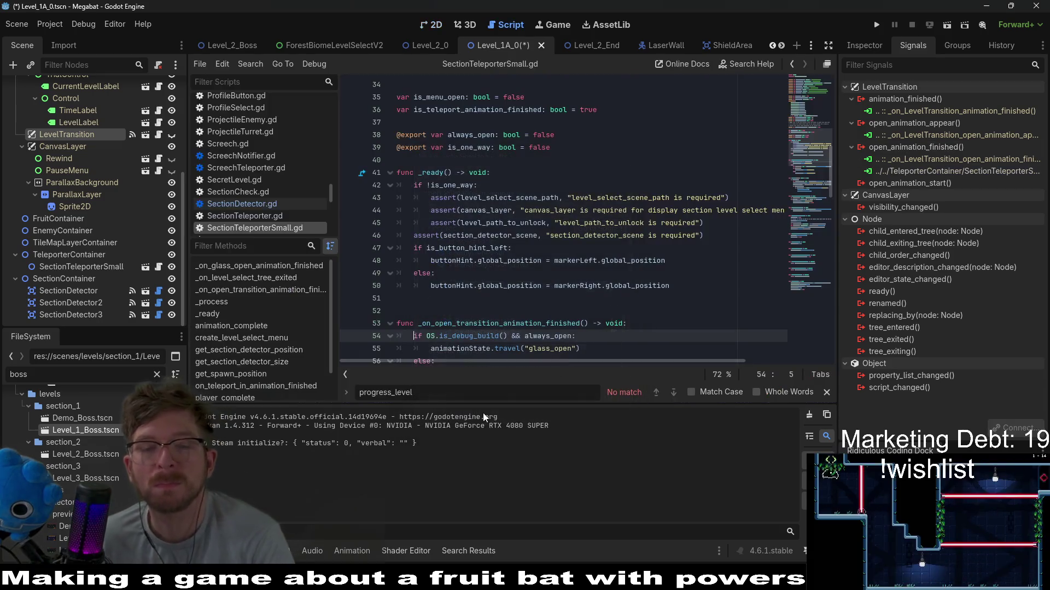
Step: Playtest Level_1A_0, moving the bat right across the first room, then close the game
click(947, 25)
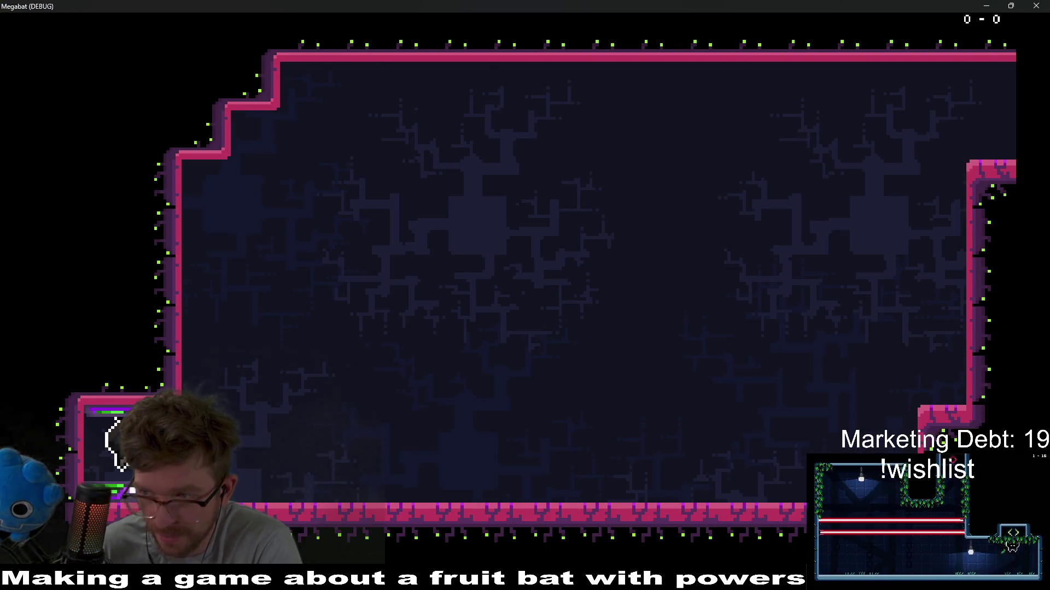
key(Right)
key(space)
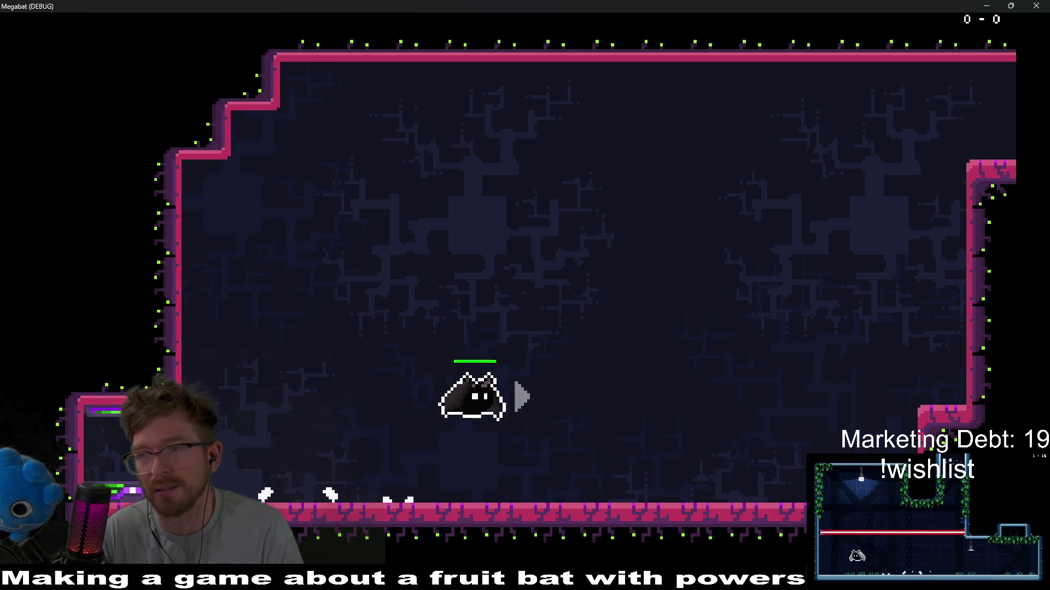
click(1036, 5)
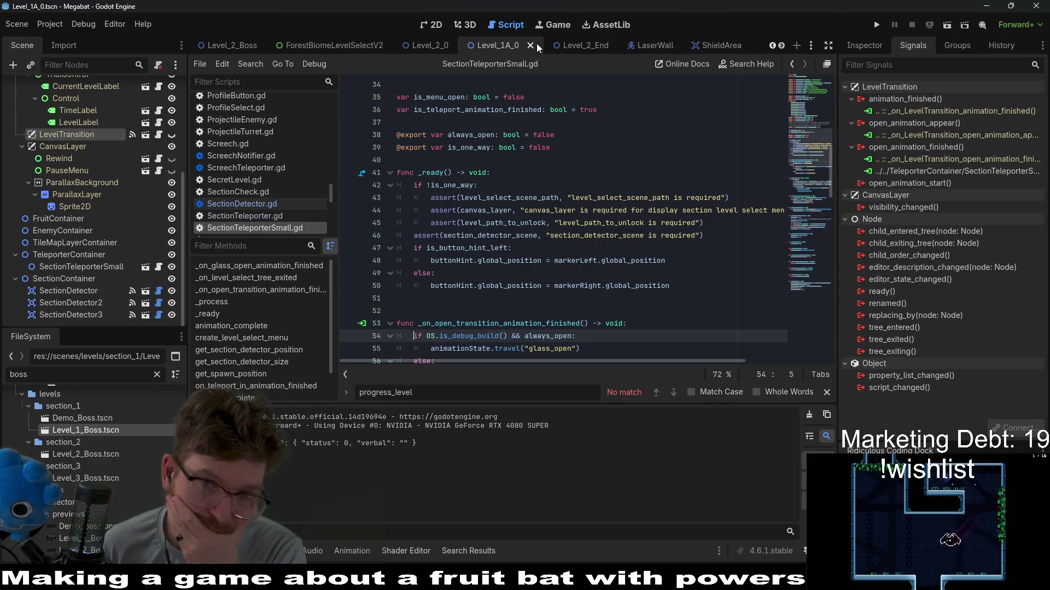
Step: Open the Level_2_End scene in the 2D editor
click(563, 48)
click(439, 25)
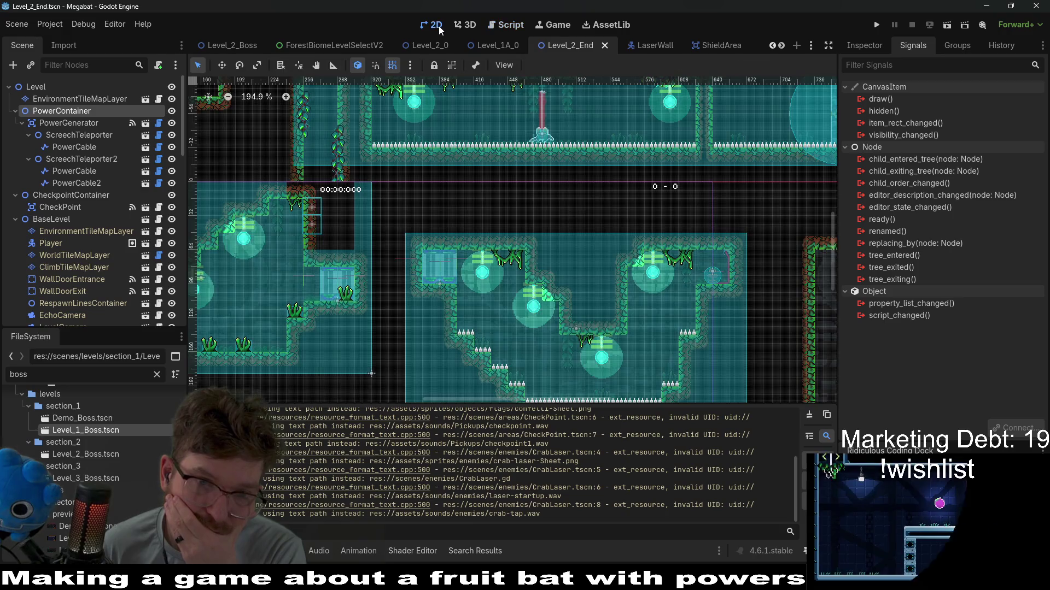
scroll(488, 219, down, 5)
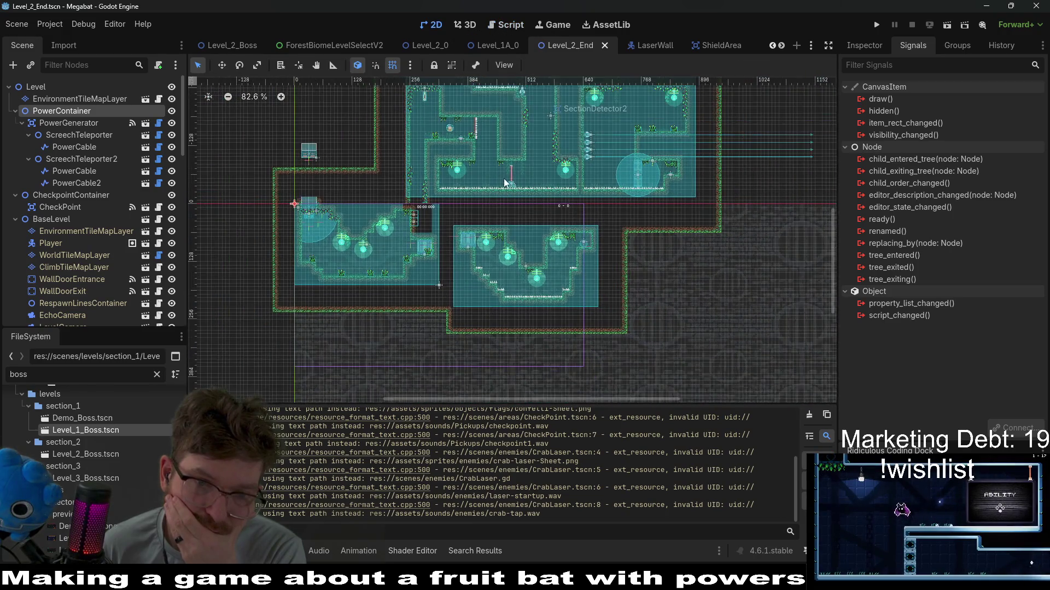
scroll(471, 264, up, 5)
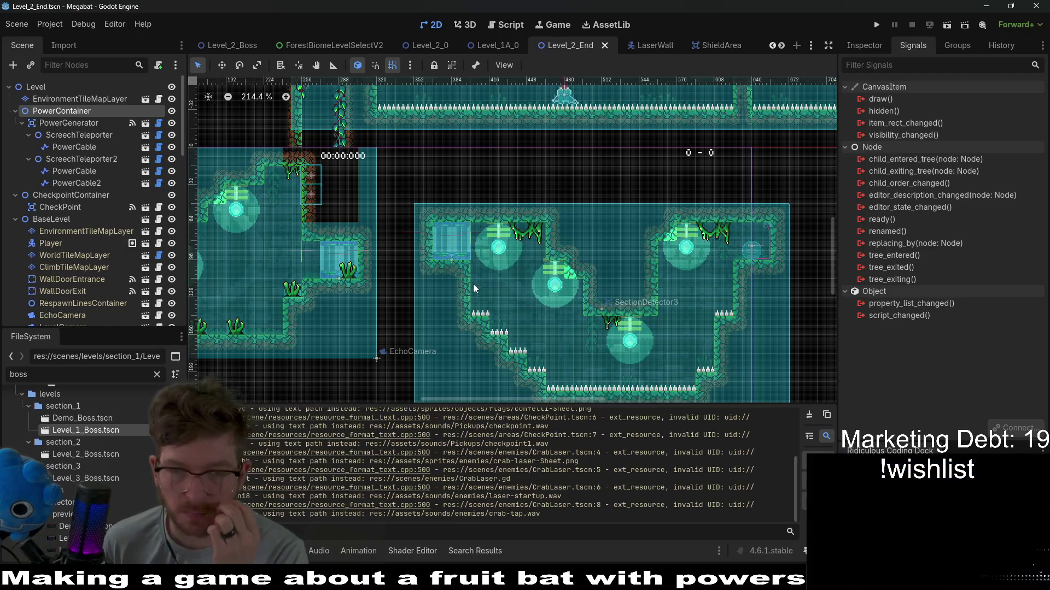
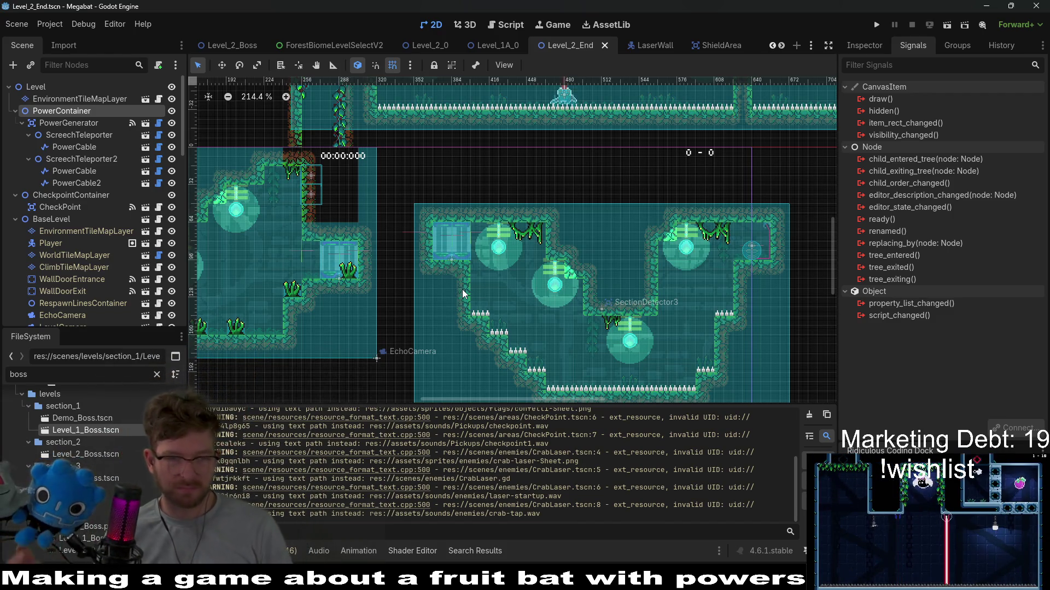
Step: Paint two Rect-tool blocks of environment tiles, one over the spike steps, then select the PowerGenerator and PowerContainer nodes
scroll(296, 327, up, 4)
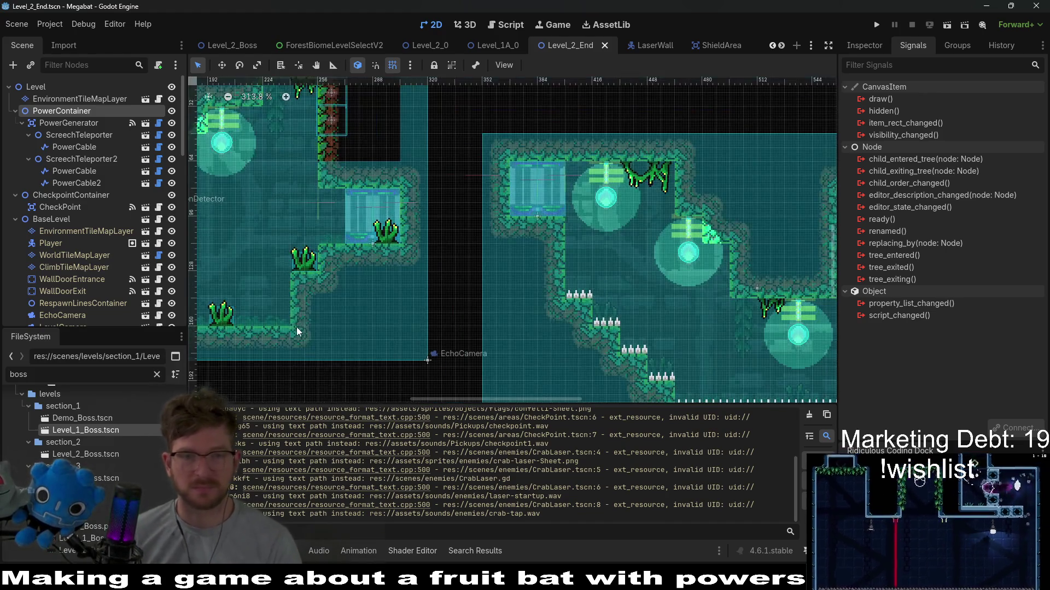
scroll(461, 231, down, 10)
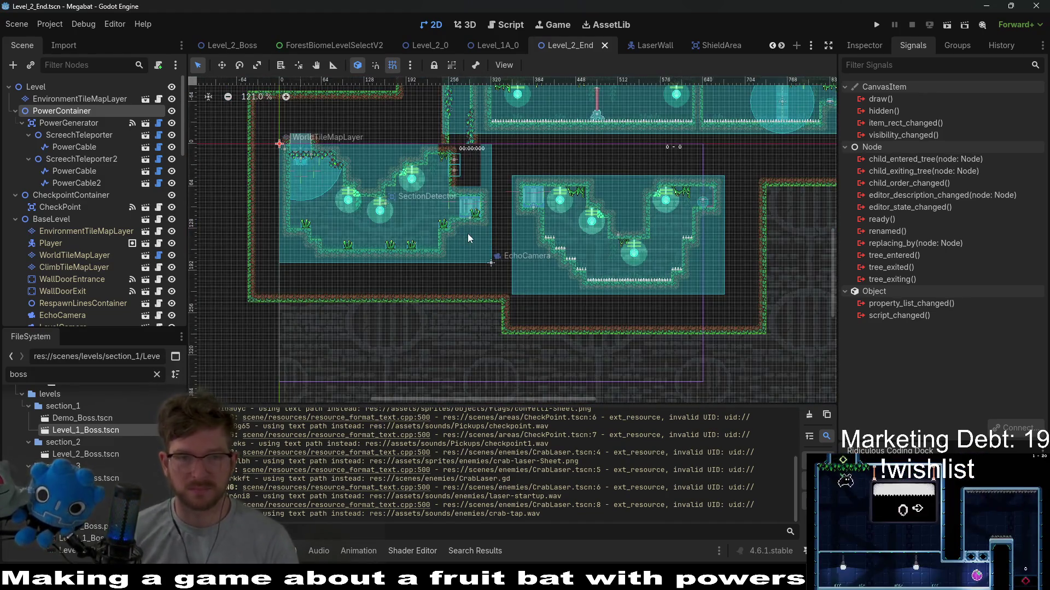
scroll(468, 234, up, 5)
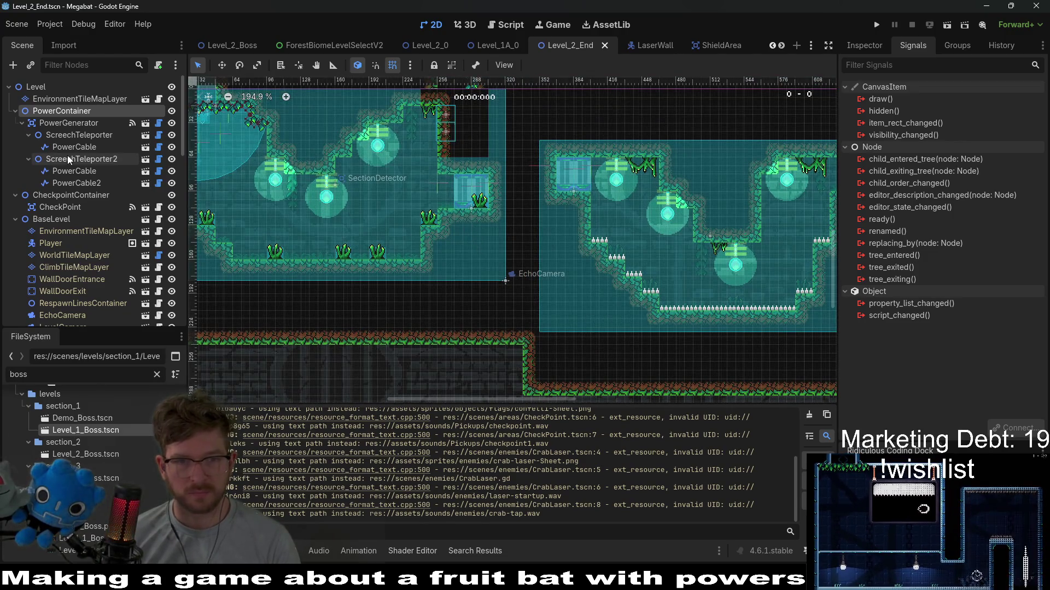
click(86, 102)
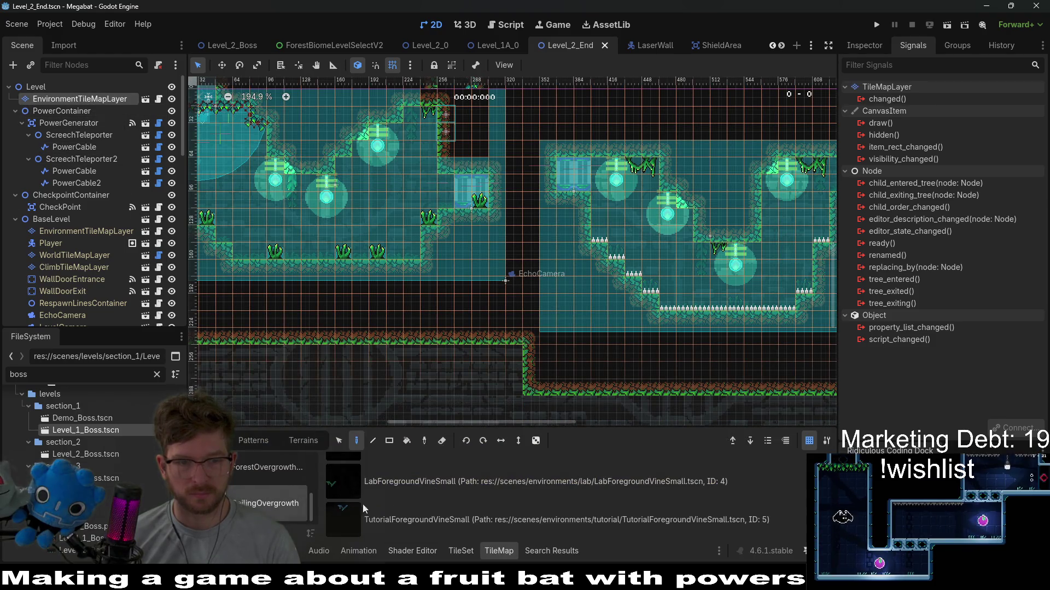
click(395, 446)
drag(427, 186, 490, 253)
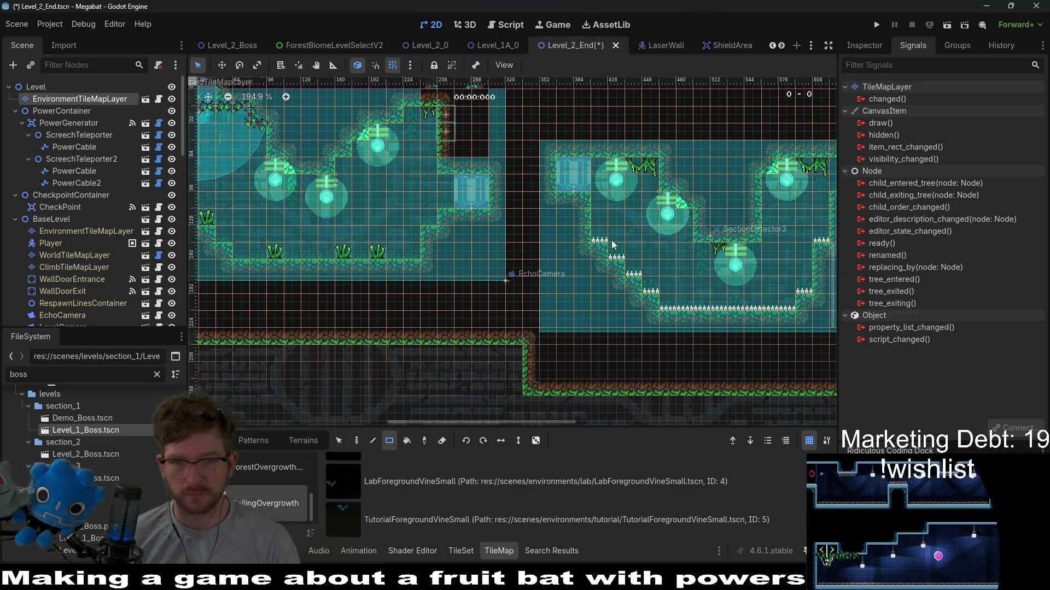
drag(613, 244, 643, 255)
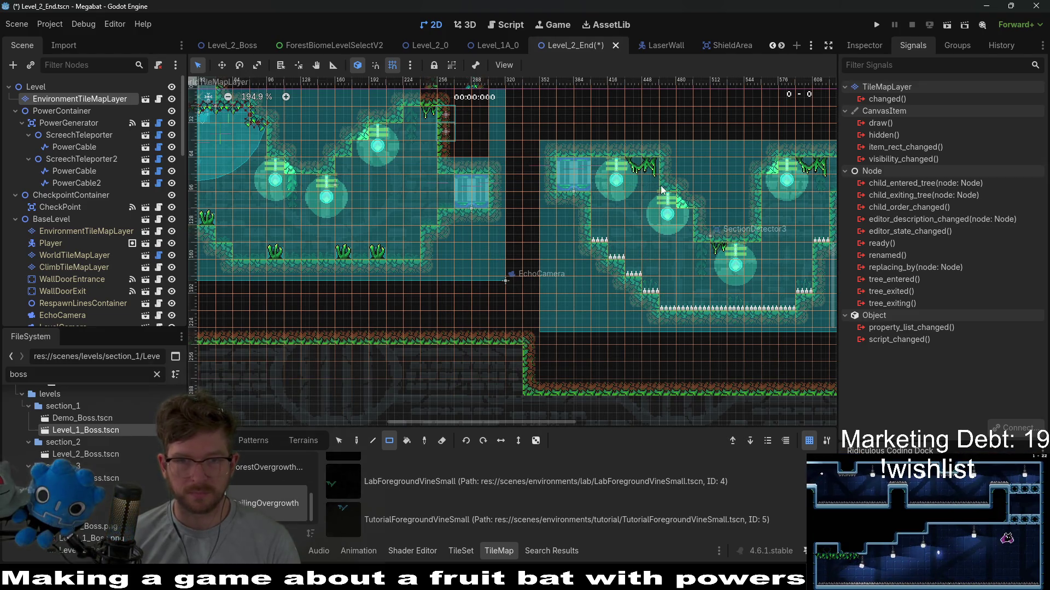
click(59, 121)
click(53, 109)
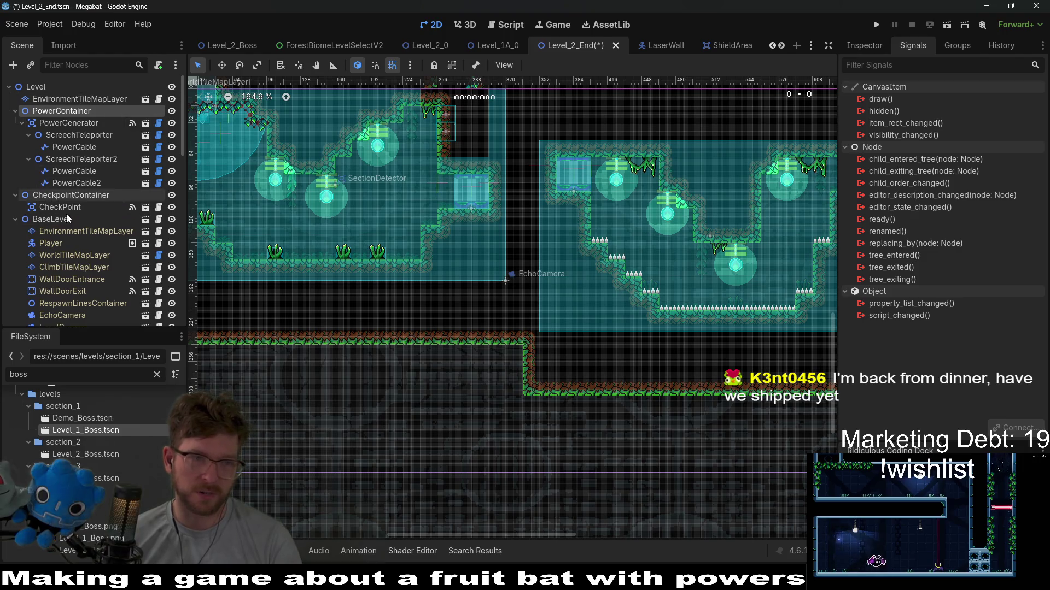
Step: On WorldTileMapLayer, paint a 3x2 block of FOREST terrain in the gap between the rooms
click(71, 230)
click(56, 256)
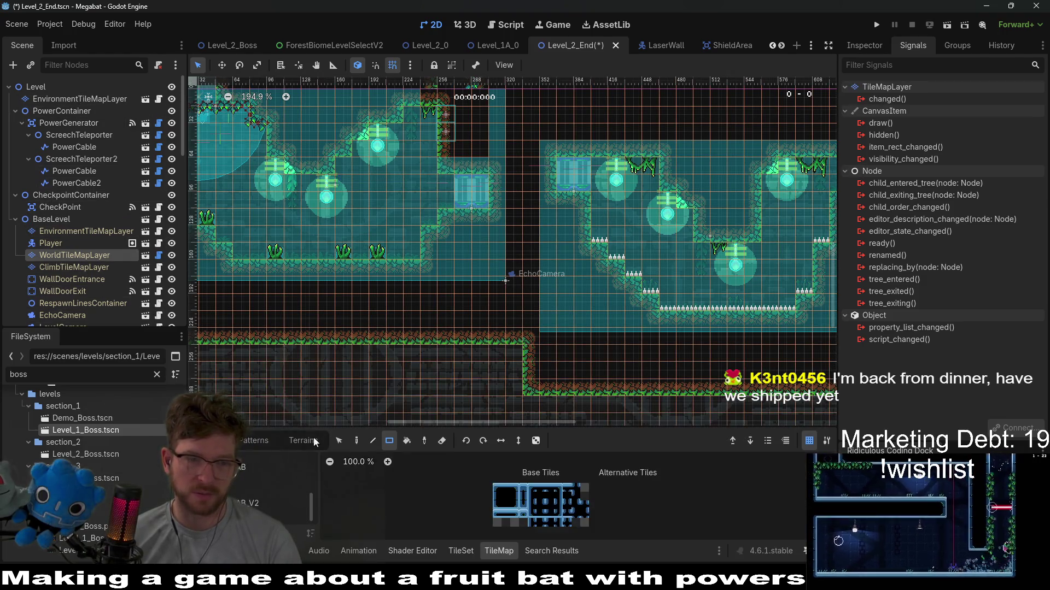
click(304, 441)
click(246, 485)
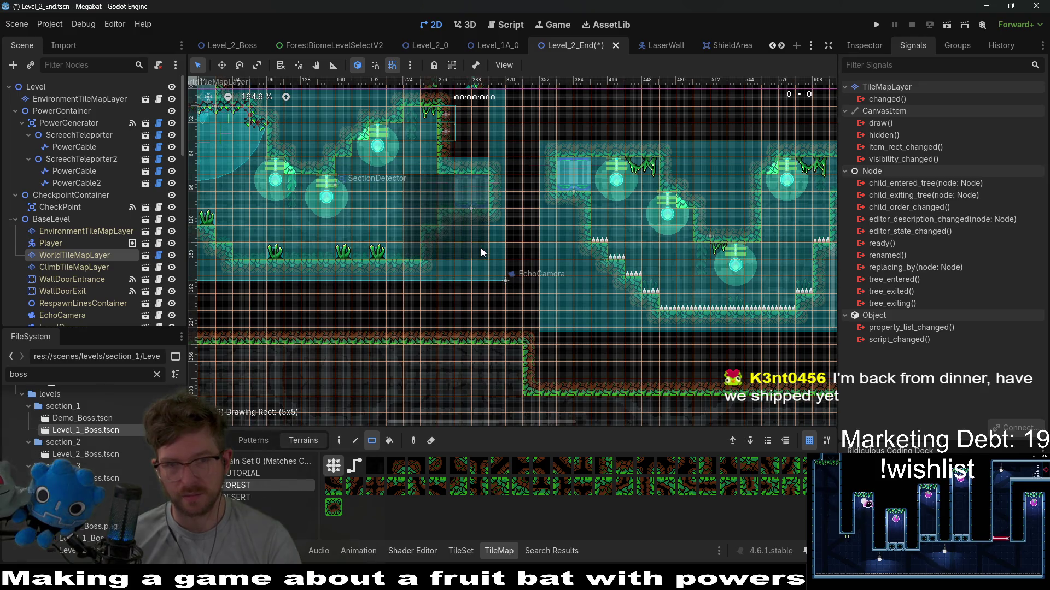
scroll(481, 241, up, 2)
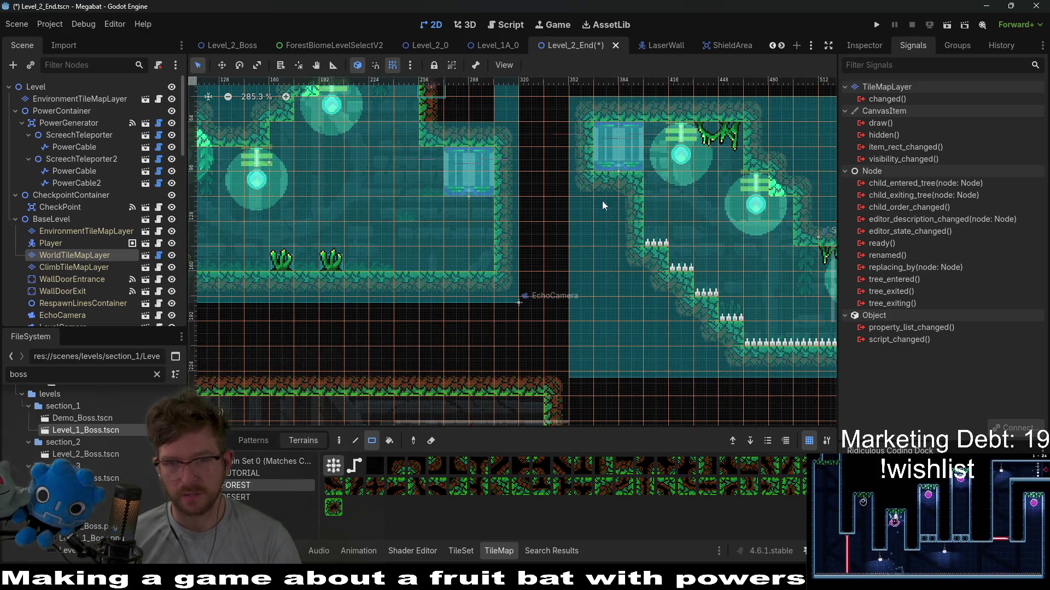
mouse_move(602, 201)
mouse_down()
mouse_move(506, 171)
mouse_move(556, 199)
mouse_up()
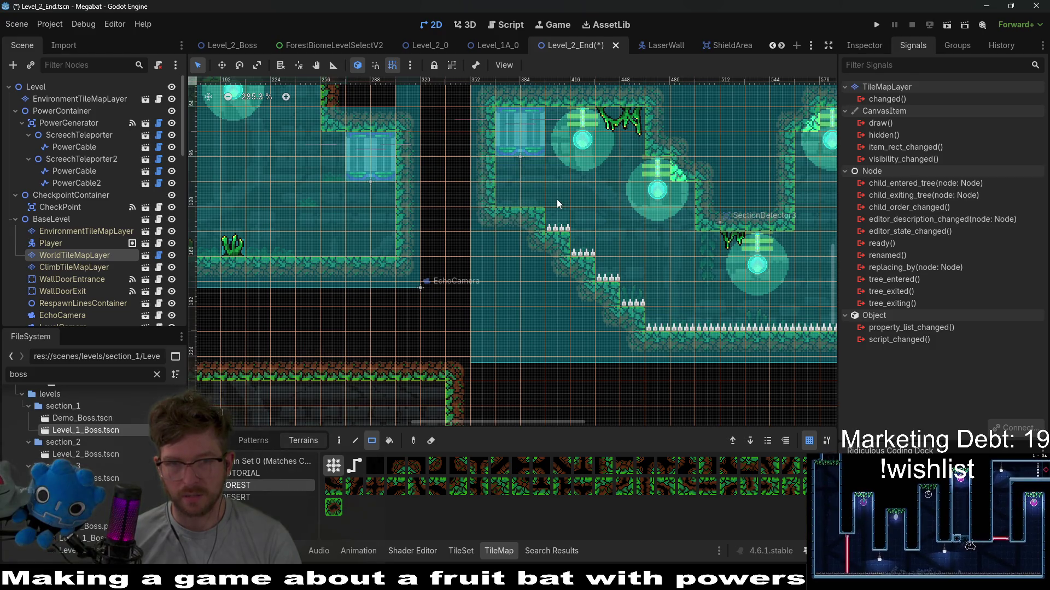
drag(619, 206, 497, 207)
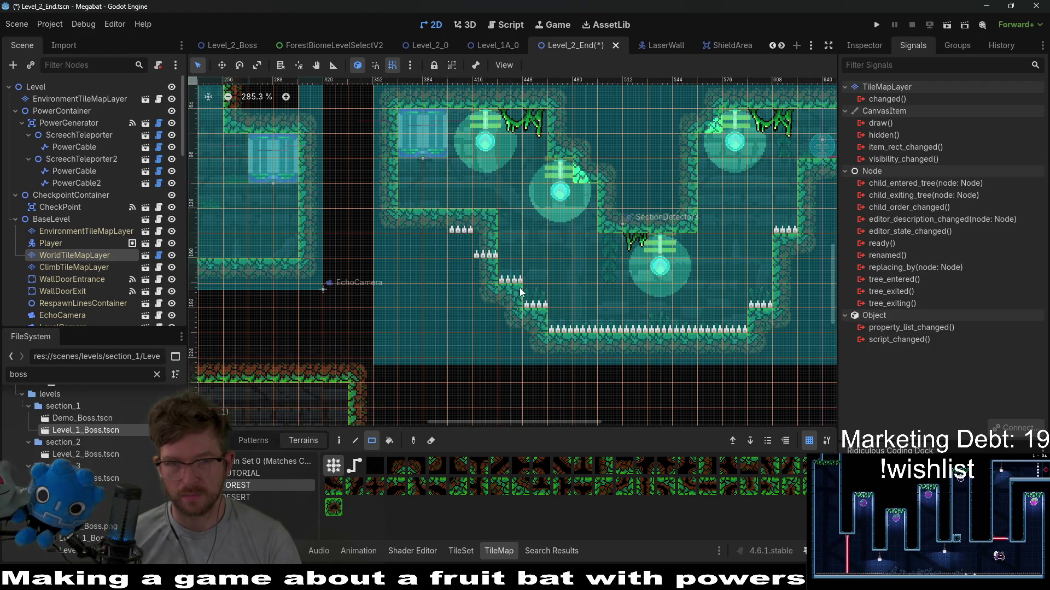
Step: Paint a raised forest floor beside the small teleporter and a forest wall block above it
drag(268, 235, 409, 245)
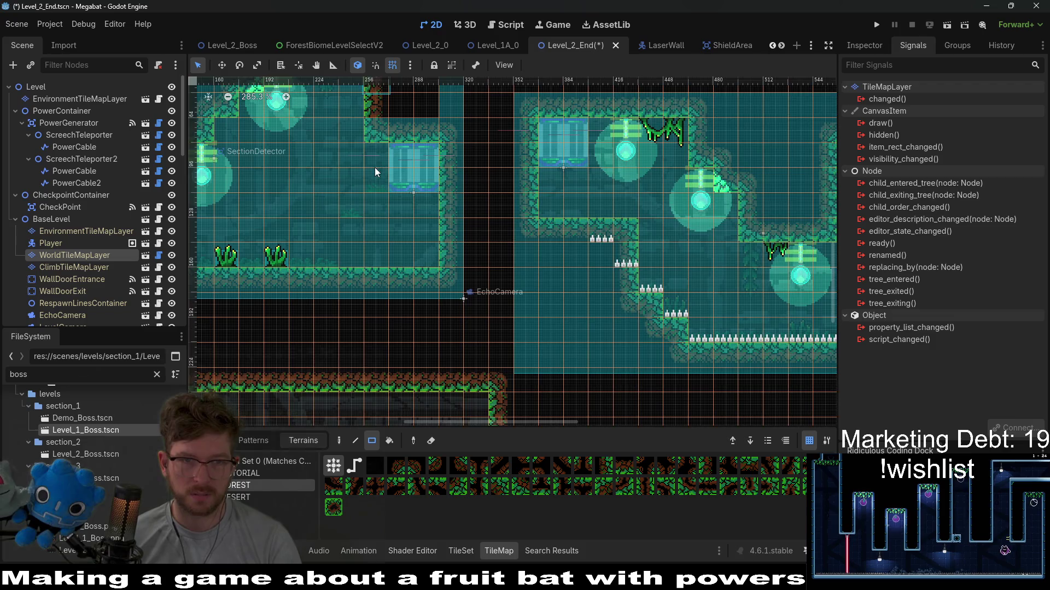
drag(375, 172, 508, 240)
drag(491, 307, 462, 302)
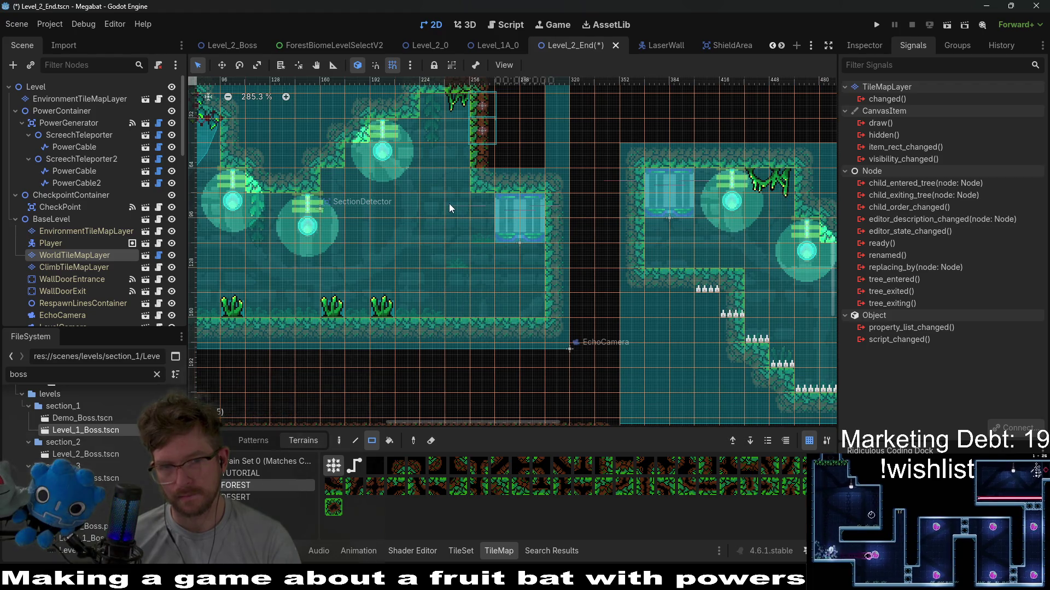
drag(439, 186, 527, 208)
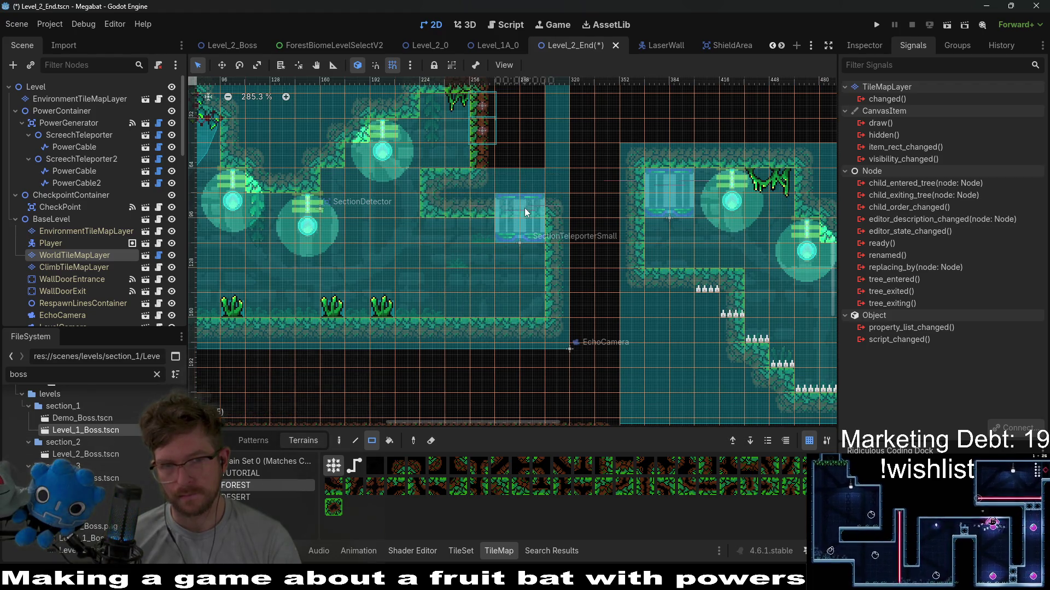
mouse_move(456, 204)
mouse_down()
mouse_move(491, 234)
mouse_move(437, 207)
mouse_move(458, 212)
mouse_move(458, 188)
mouse_up()
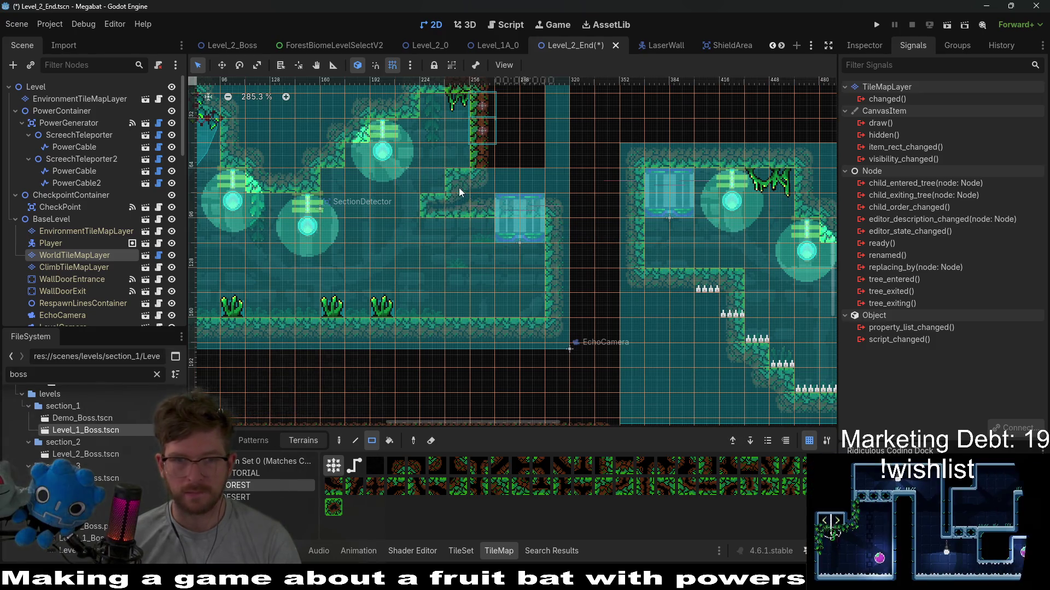
scroll(479, 254, down, 2)
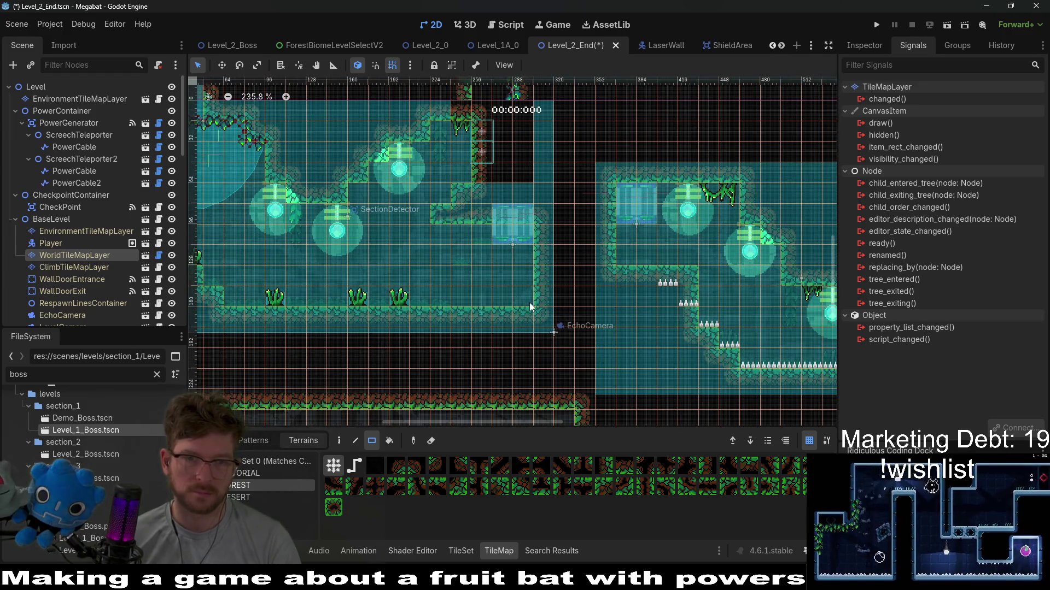
drag(512, 272, 483, 255)
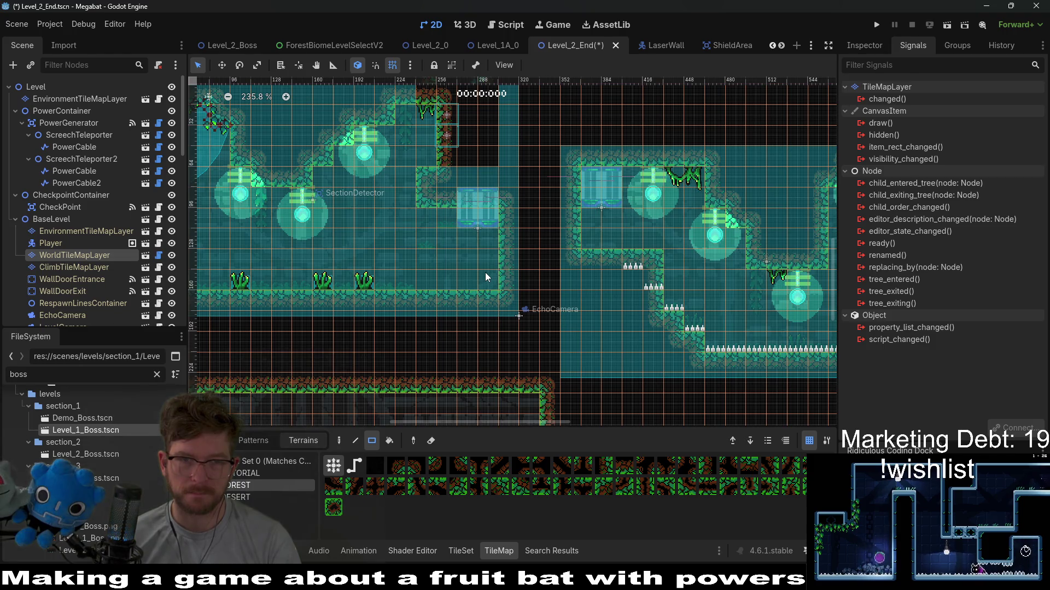
click(425, 160)
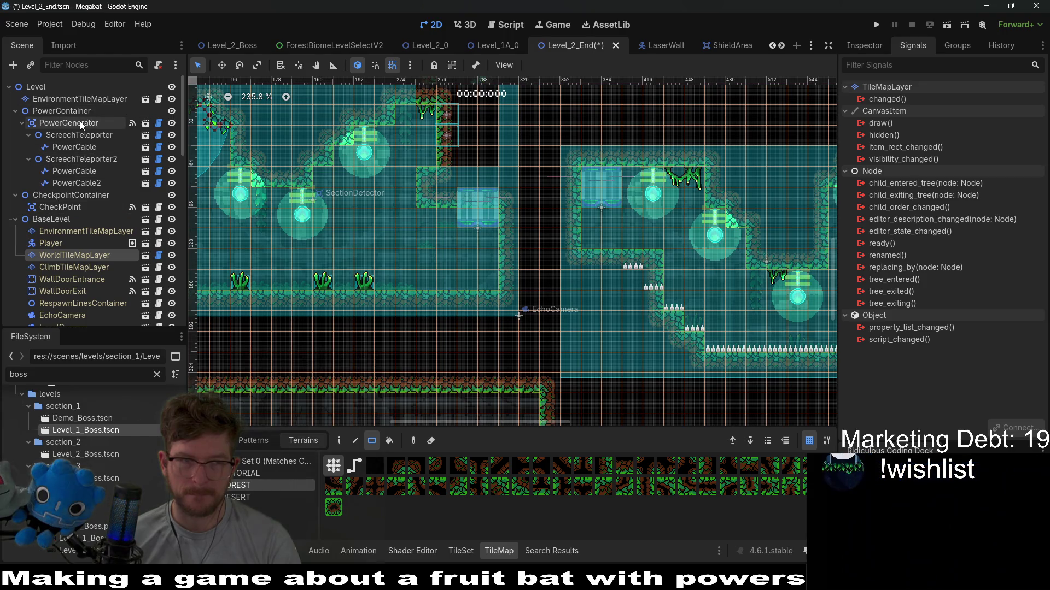
Step: Check SectionDetector2, then delete SectionTeleporterSmall and SectionTeleporterSmall2
click(71, 231)
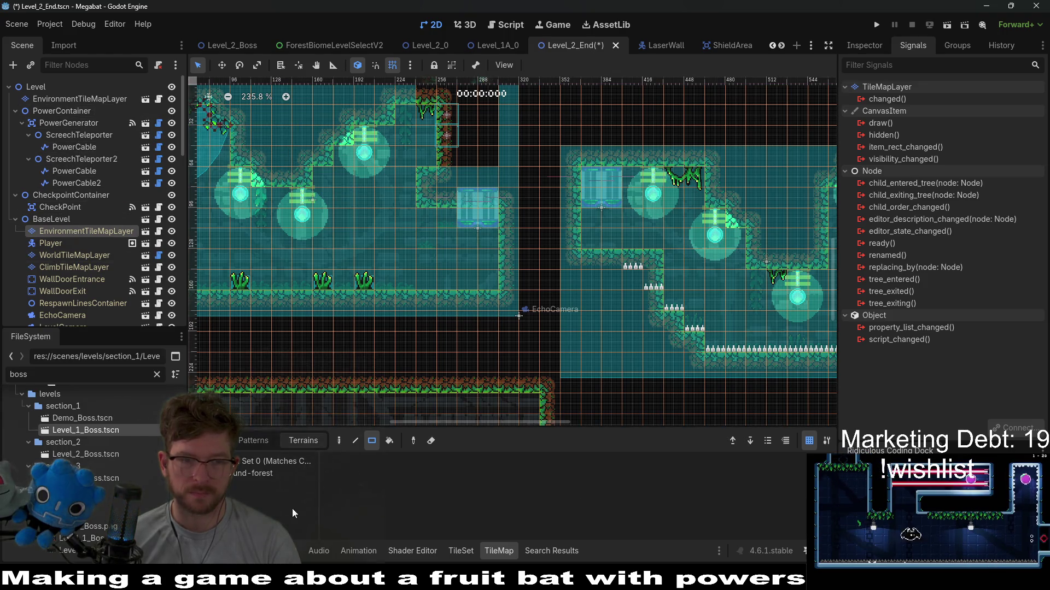
click(253, 474)
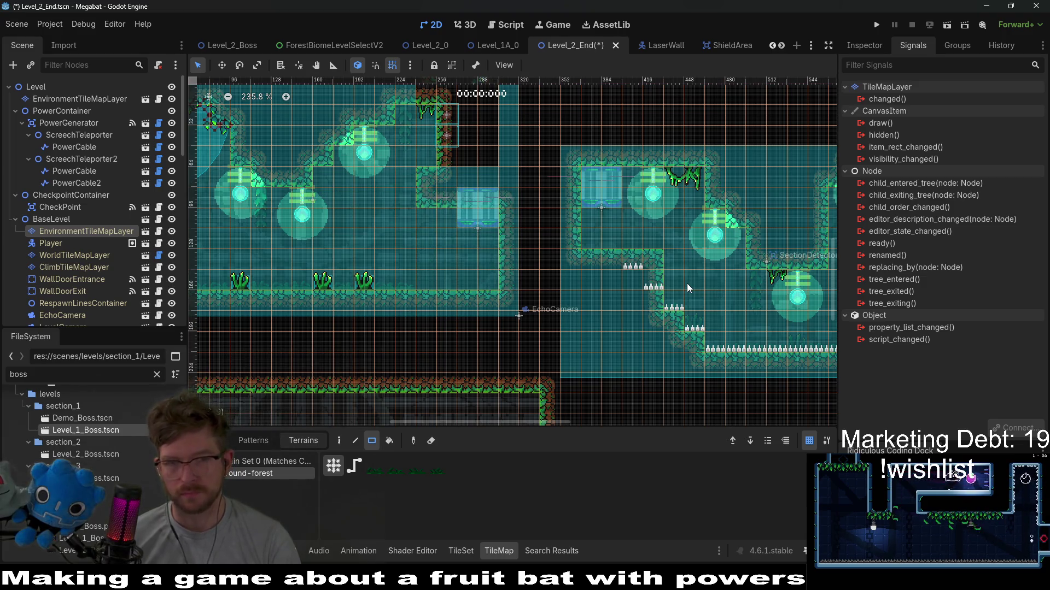
scroll(91, 237, down, 10)
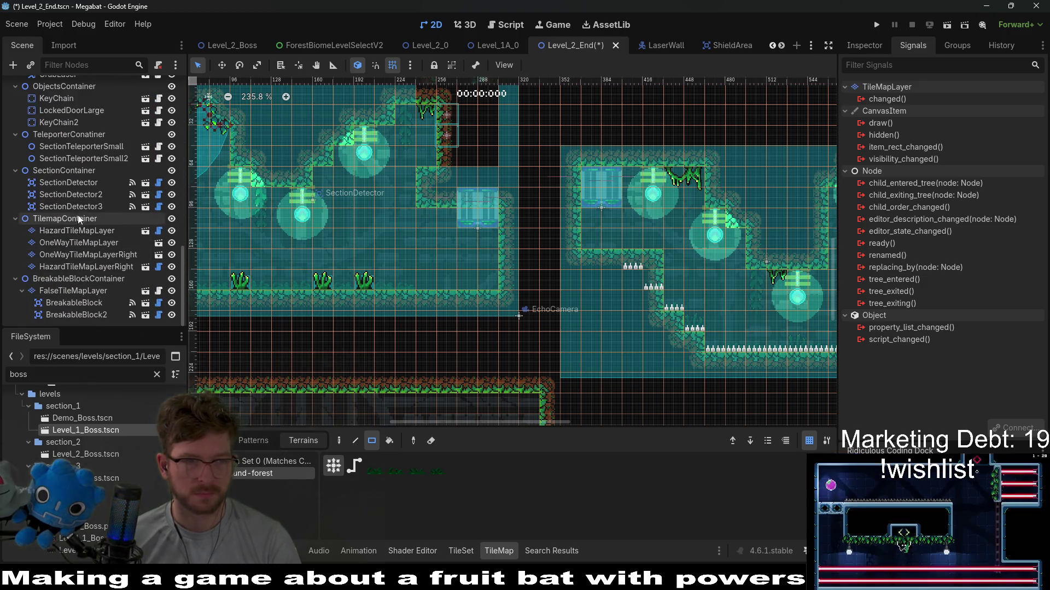
click(72, 194)
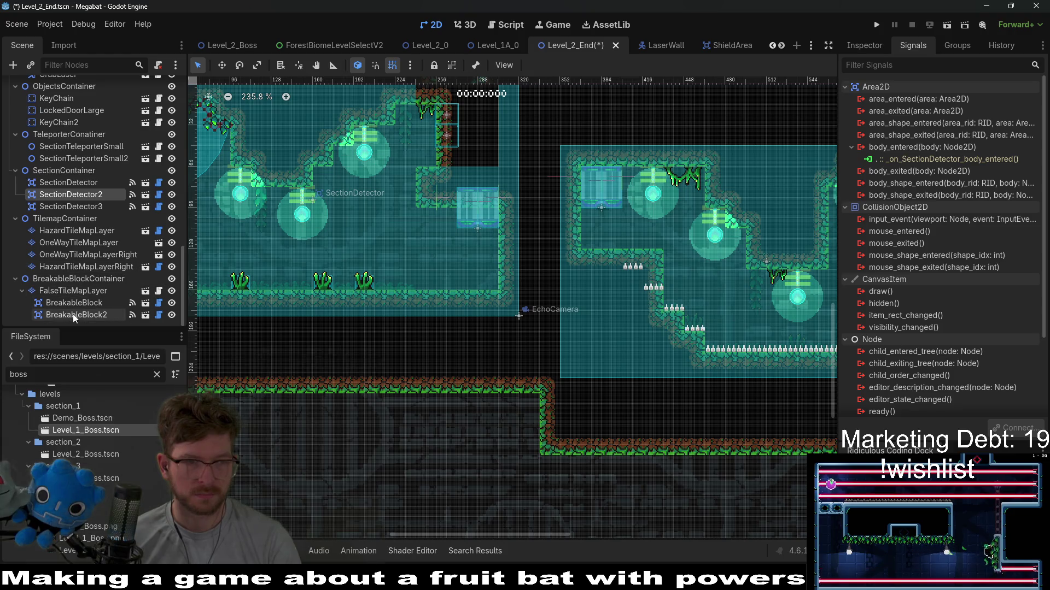
scroll(81, 296, up, 2)
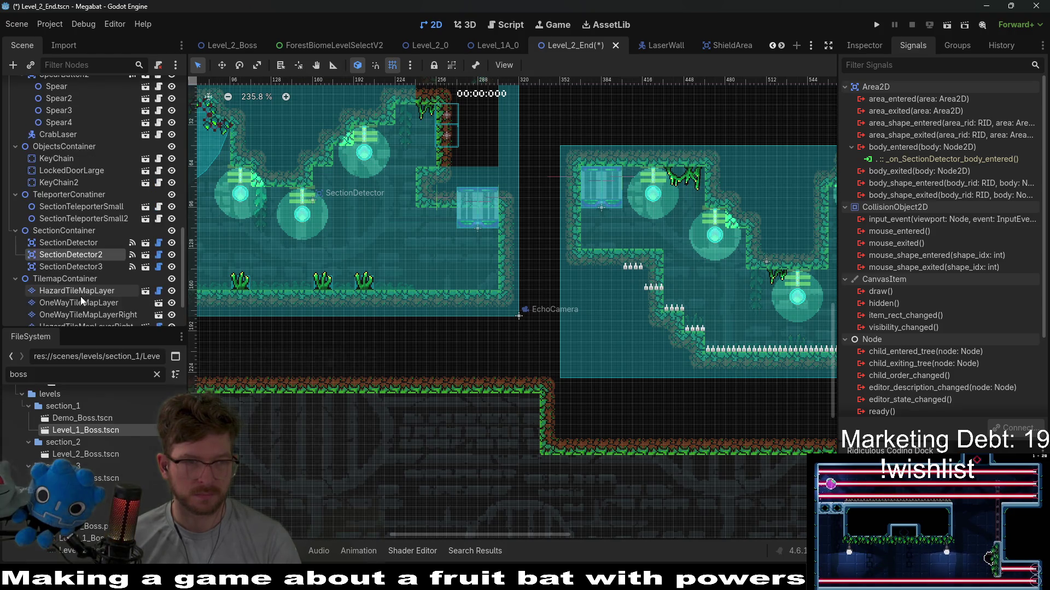
click(85, 218)
shift+click(84, 207)
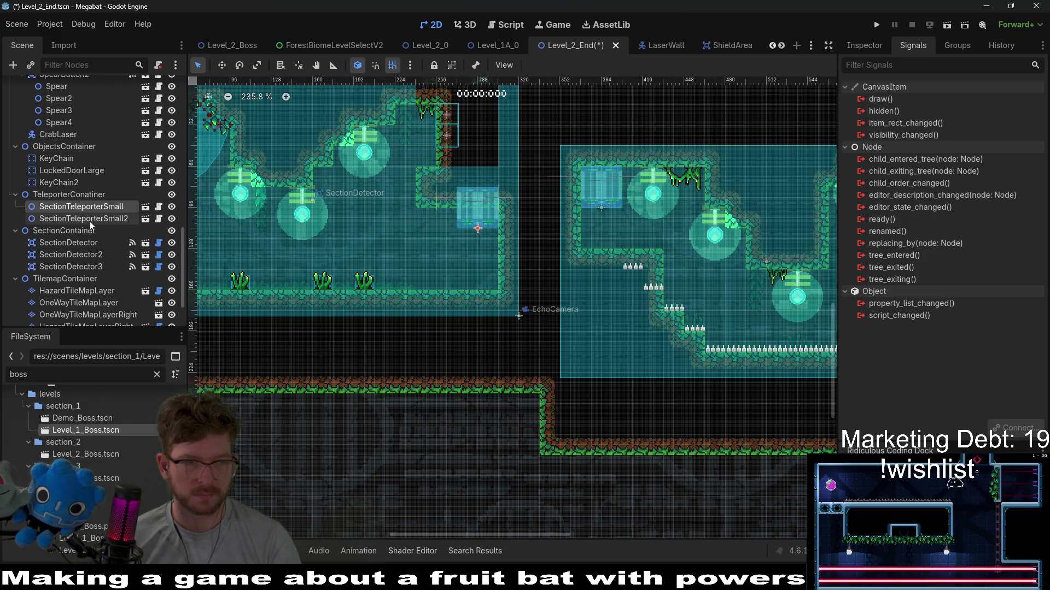
key(Delete)
key(Return)
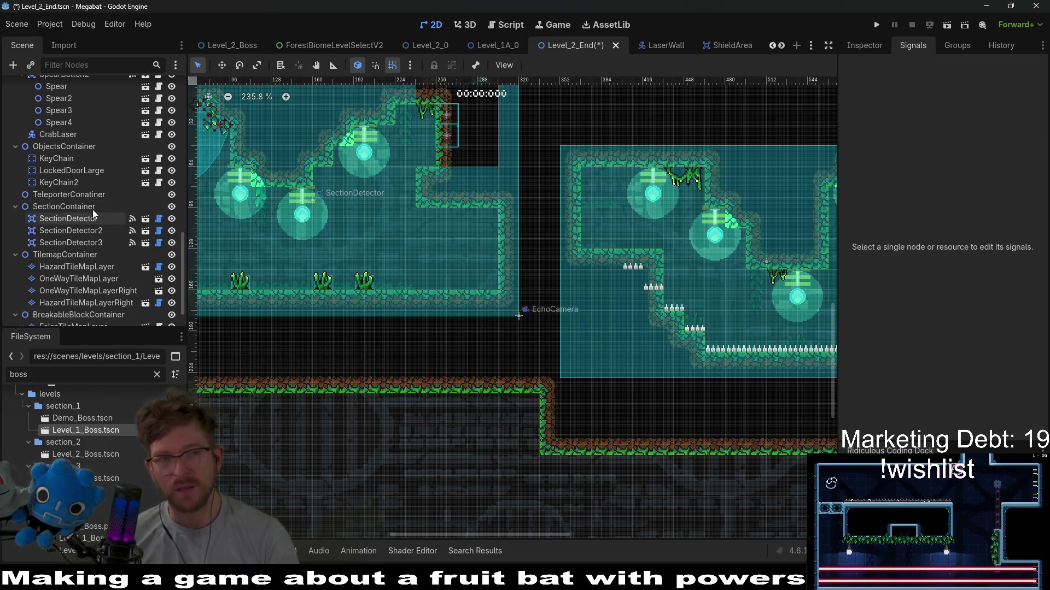
Step: Instance SectionTeleporter.tscn under TeleporterConatiner and move it onto the left room's floor
right_click(83, 197)
click(114, 221)
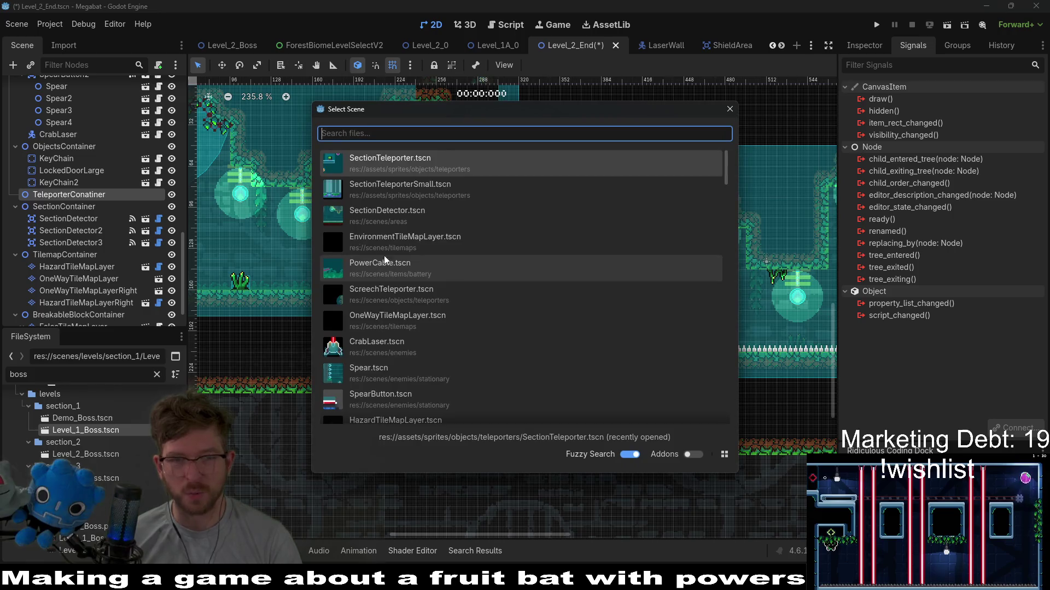
double_click(421, 158)
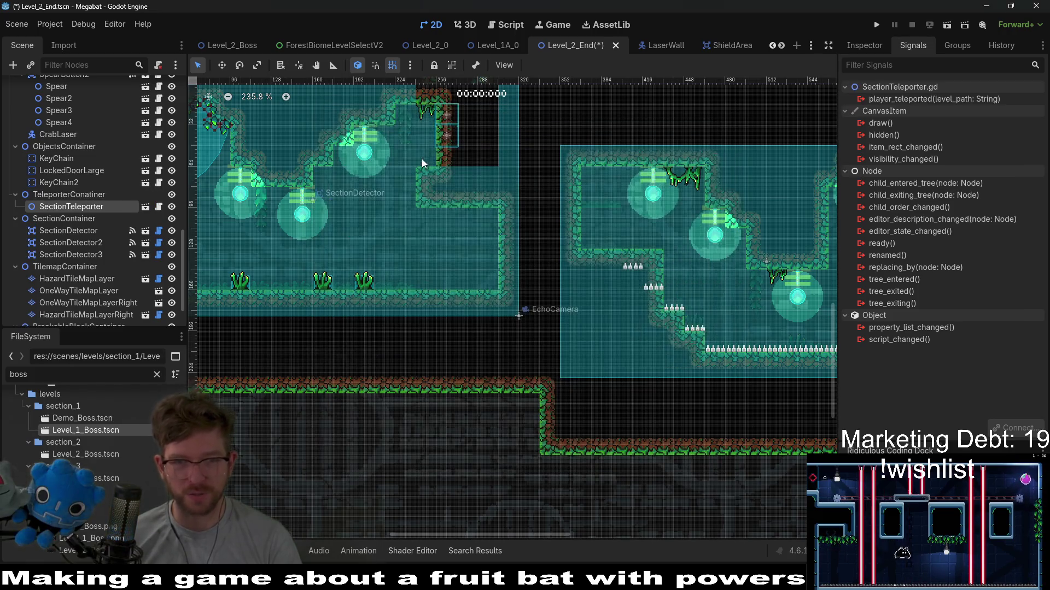
key(w)
mouse_move(375, 230)
mouse_down()
mouse_move(435, 243)
mouse_move(500, 291)
mouse_up()
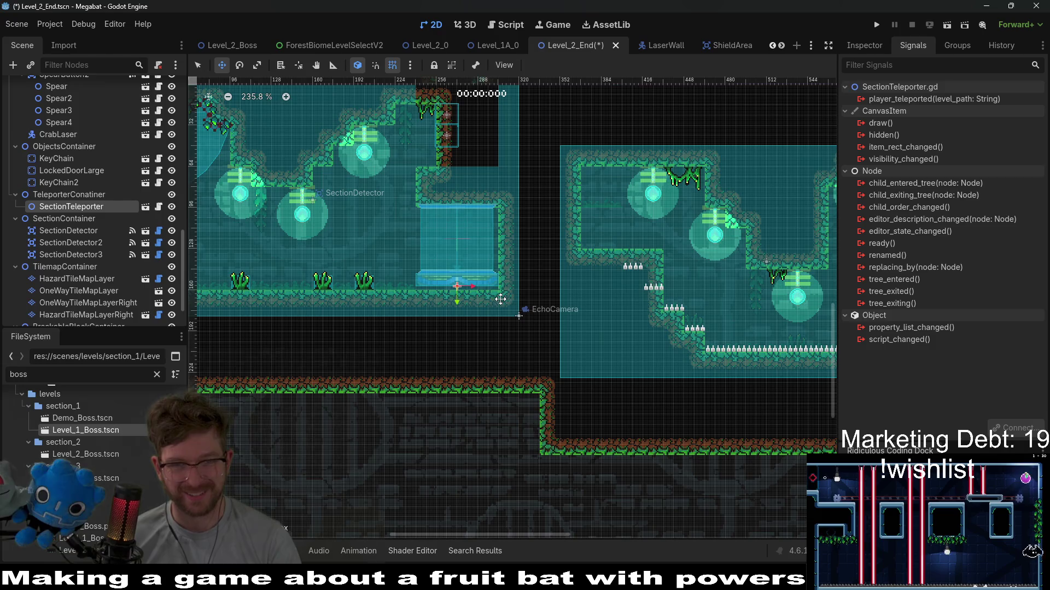
scroll(470, 254, up, 3)
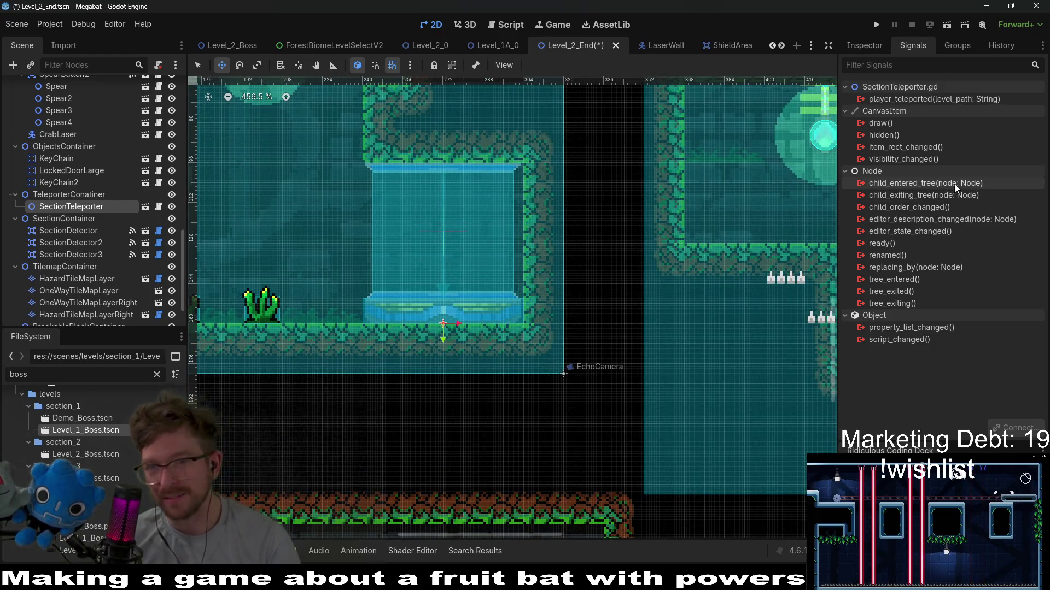
Step: Connect player_teleported to BaseLevel's _on_section_teleporter_player_teleported method
right_click(913, 97)
click(944, 108)
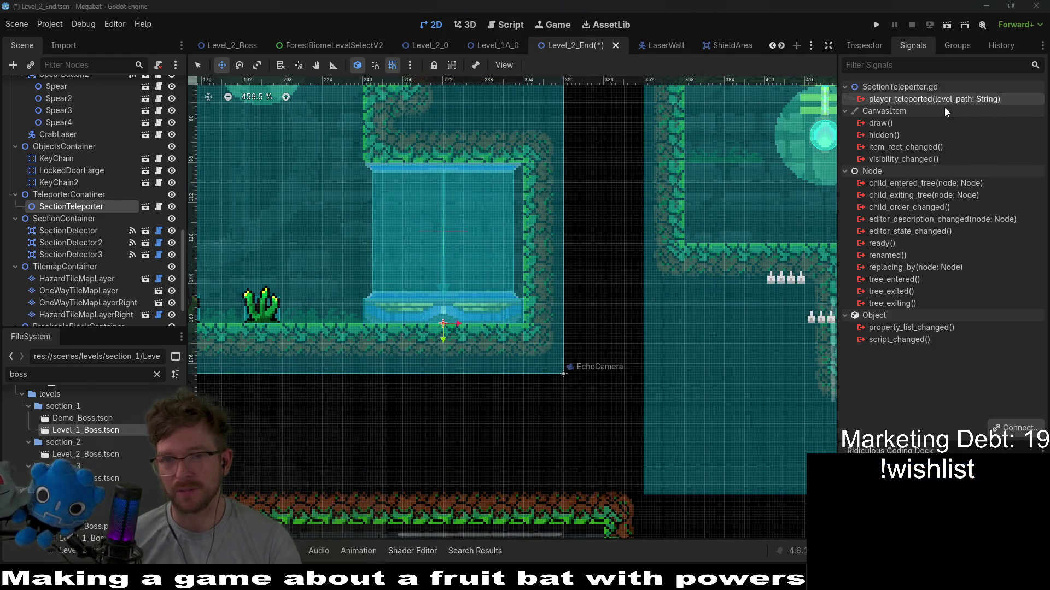
scroll(510, 286, up, 5)
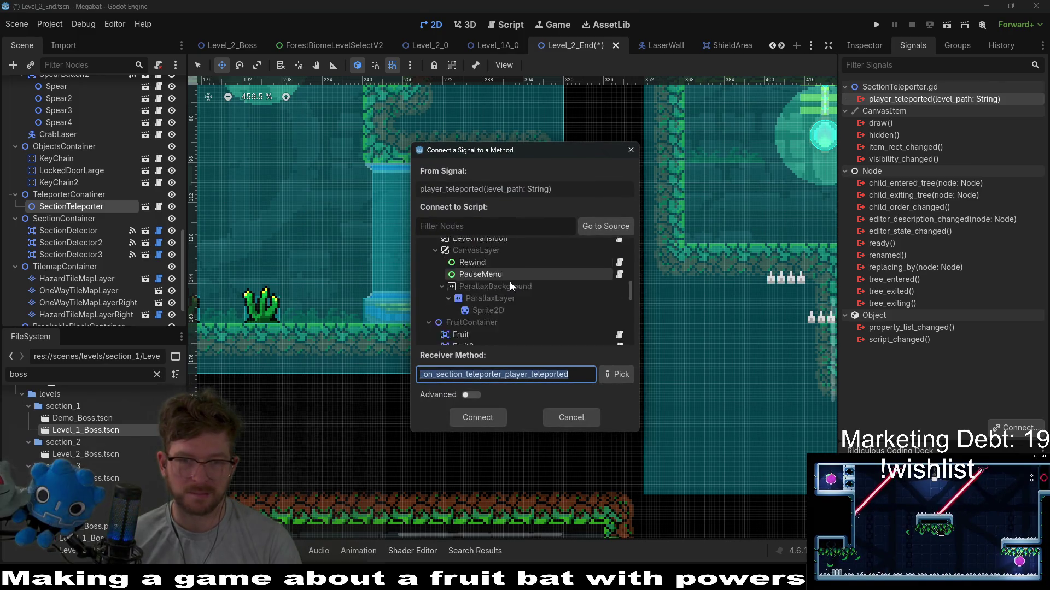
scroll(519, 280, up, 2)
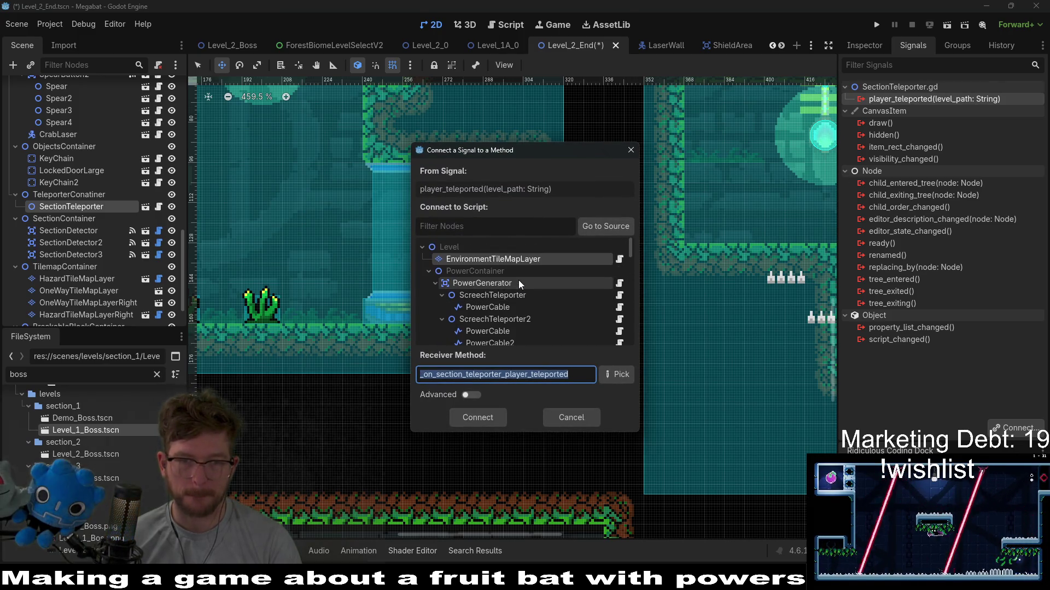
scroll(518, 279, down, 3)
click(470, 290)
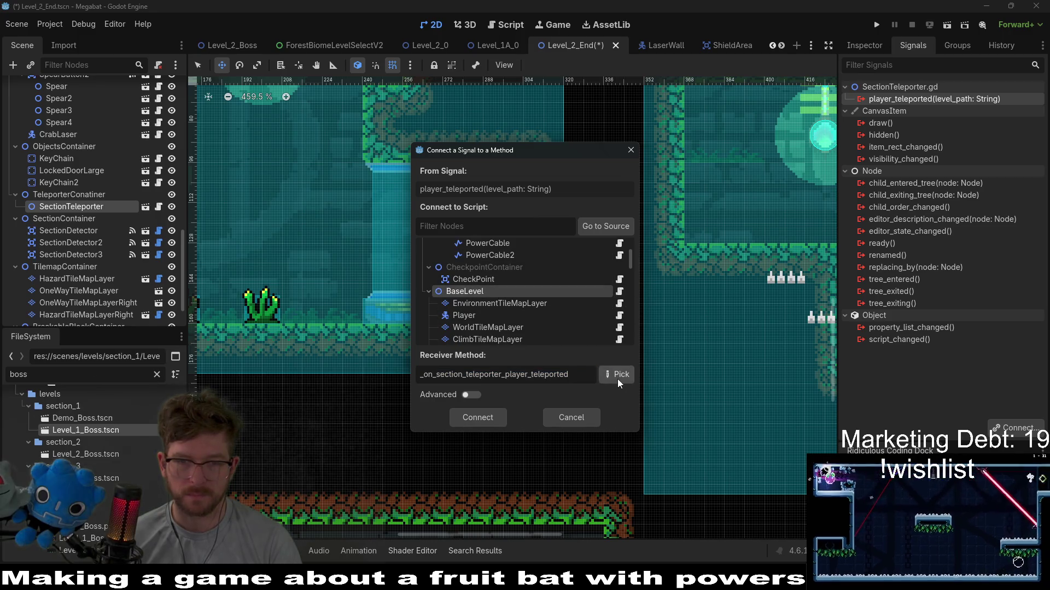
click(617, 377)
double_click(504, 214)
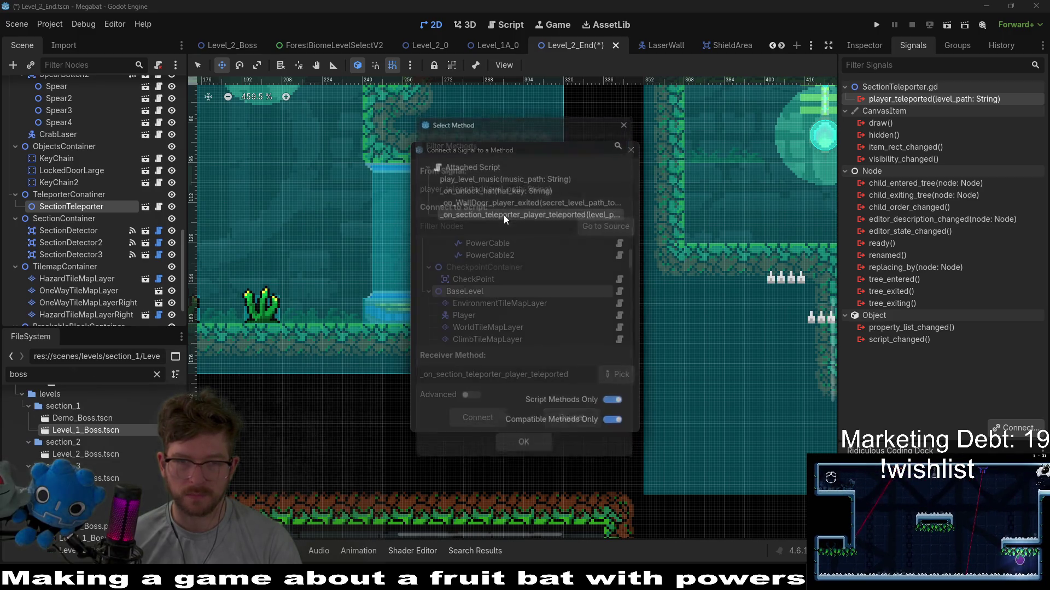
click(478, 412)
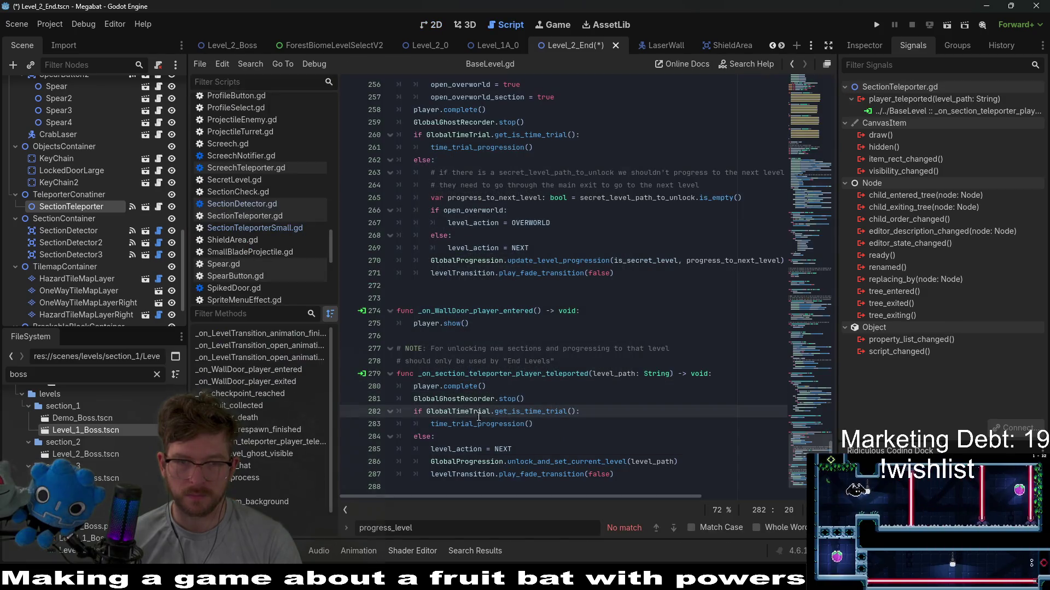
Step: Save Level_2_End, return to the 2D view and duplicate the section teleporter
key(ctrl+s)
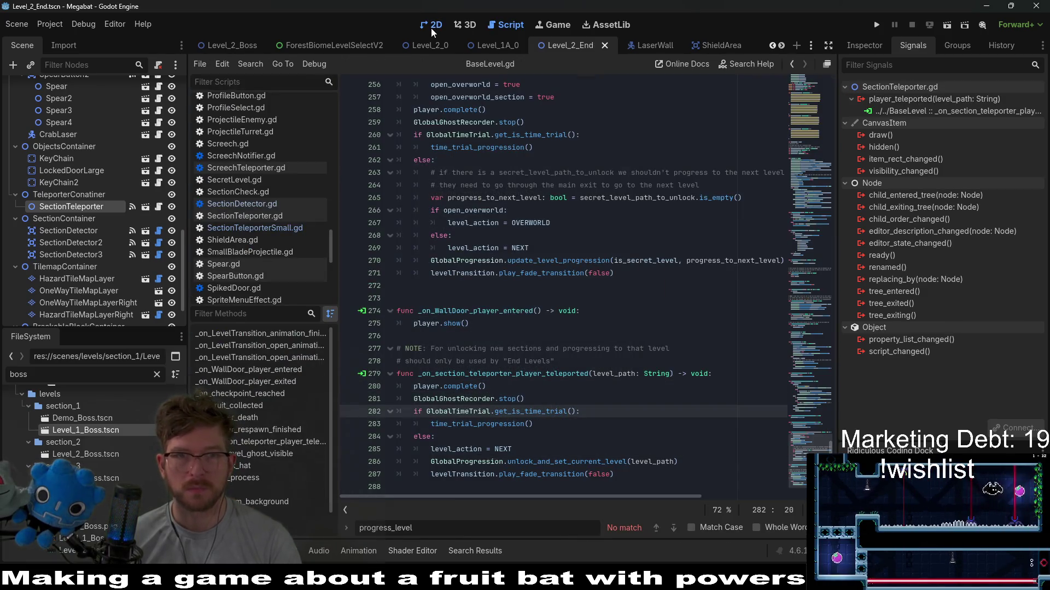
click(430, 28)
key(ctrl+d)
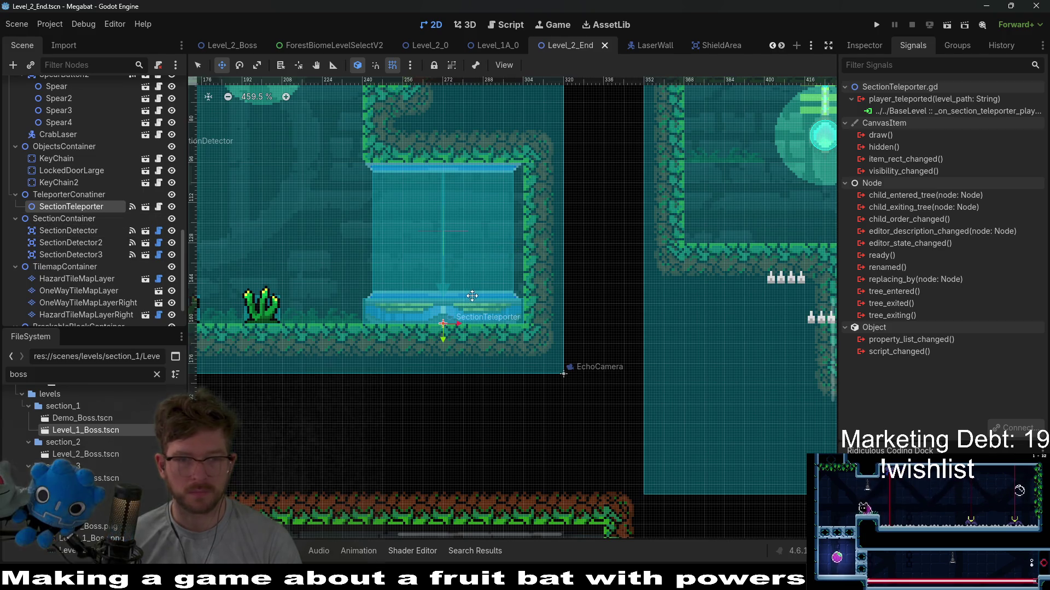
Step: Move the SectionTeleporter2 copy onto the ledge above the spike steps, nudging it precisely
drag(634, 200, 346, 439)
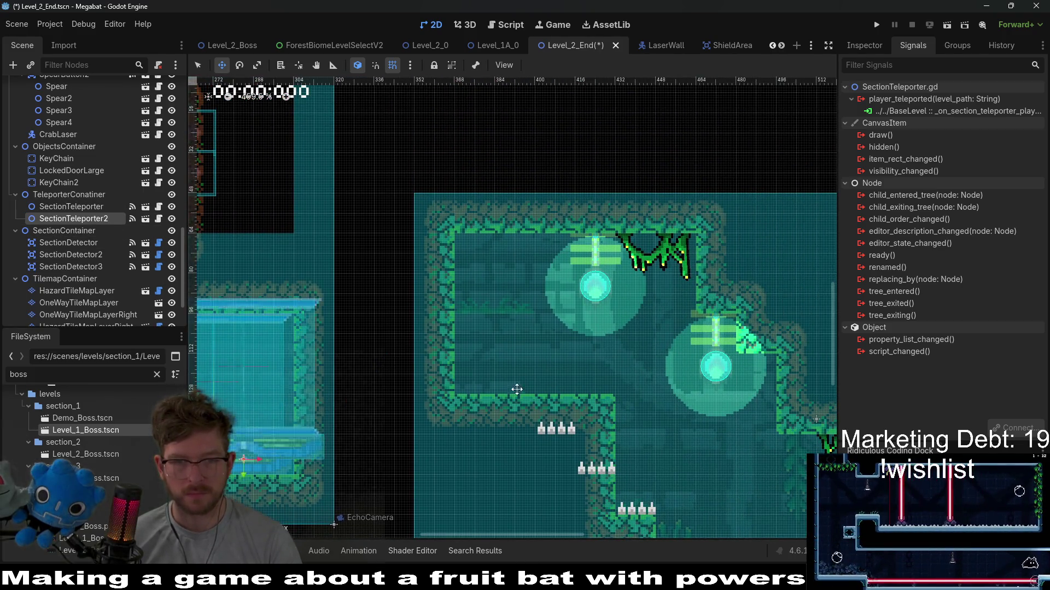
key(Right)
key(Down)
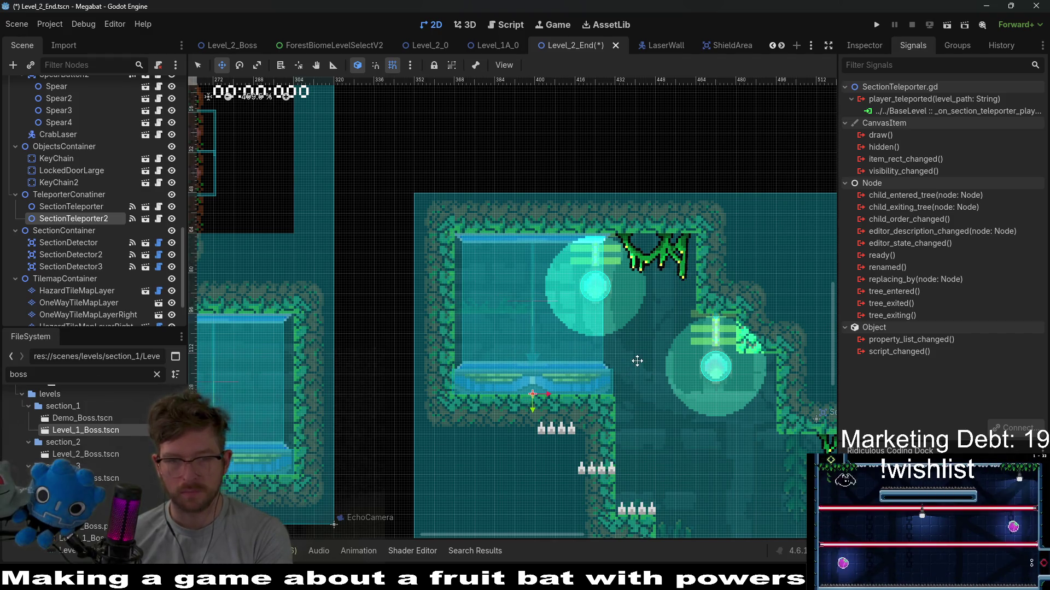
key(Right)
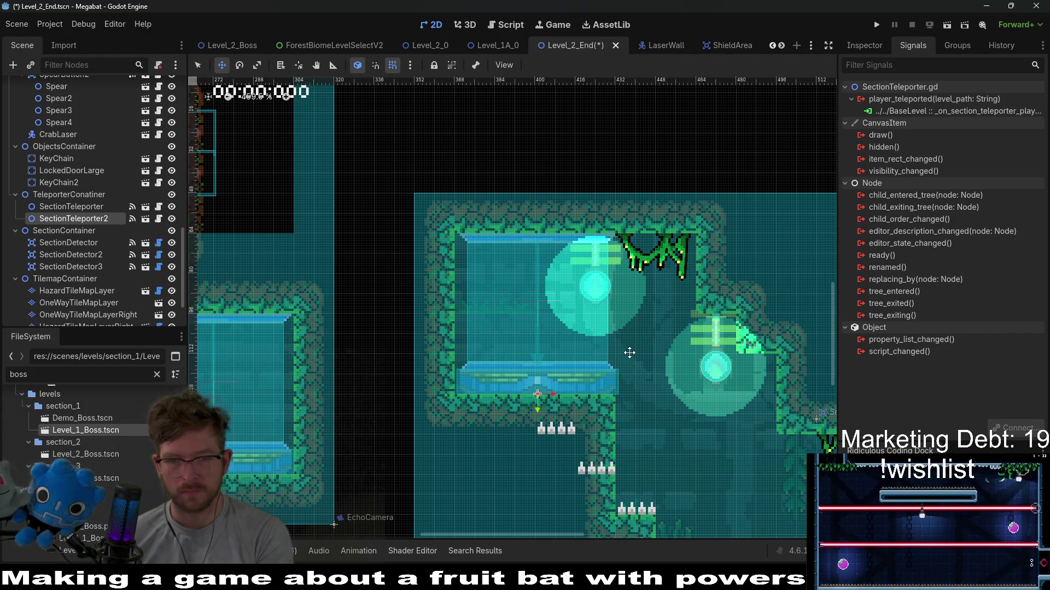
Step: Select the first SectionTeleporter and review its Inspector properties and signals
scroll(628, 353, down, 5)
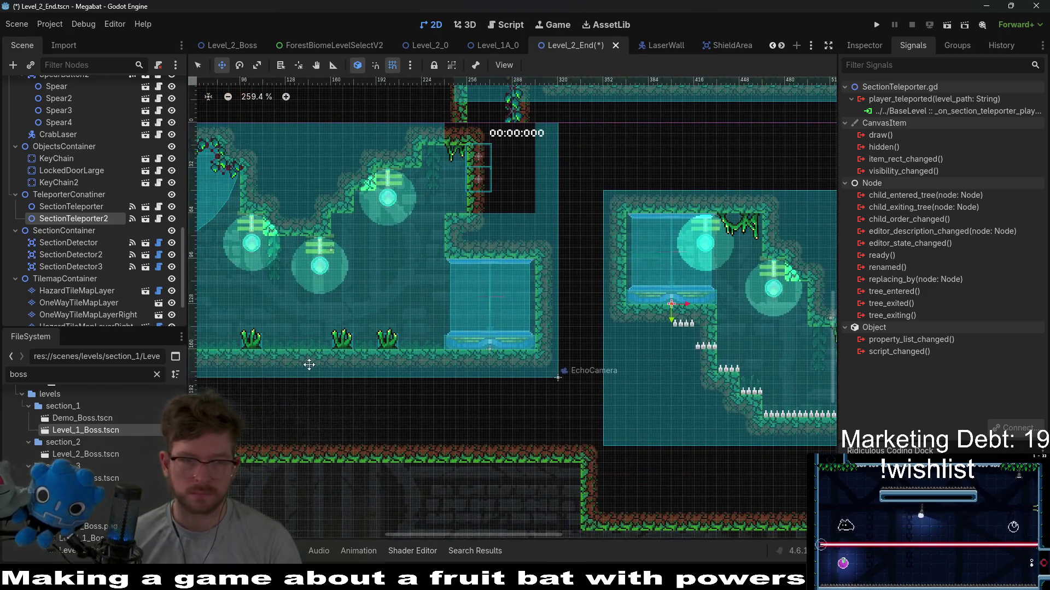
click(72, 207)
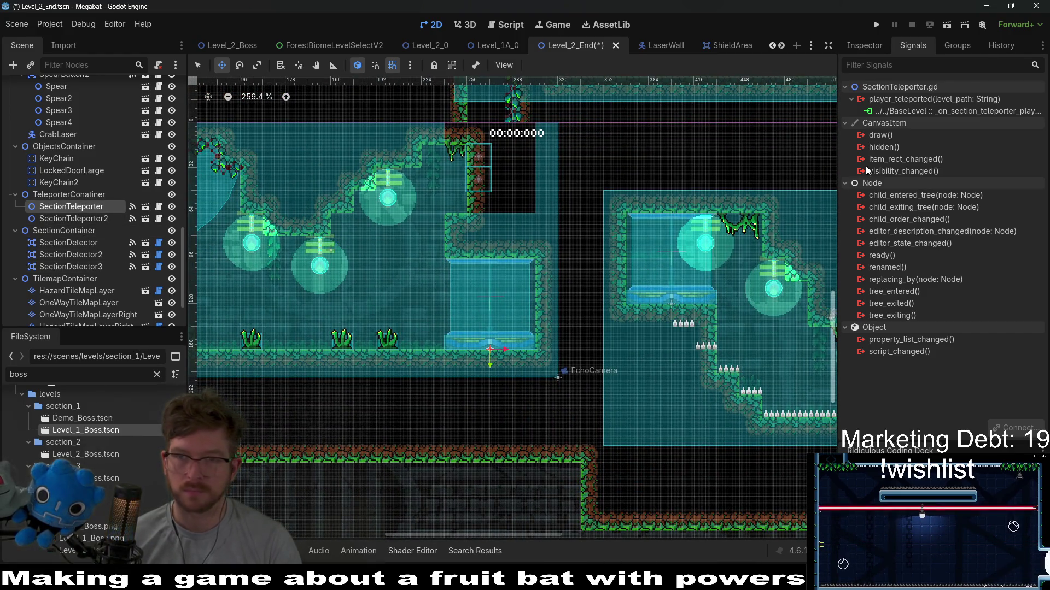
click(866, 44)
click(913, 44)
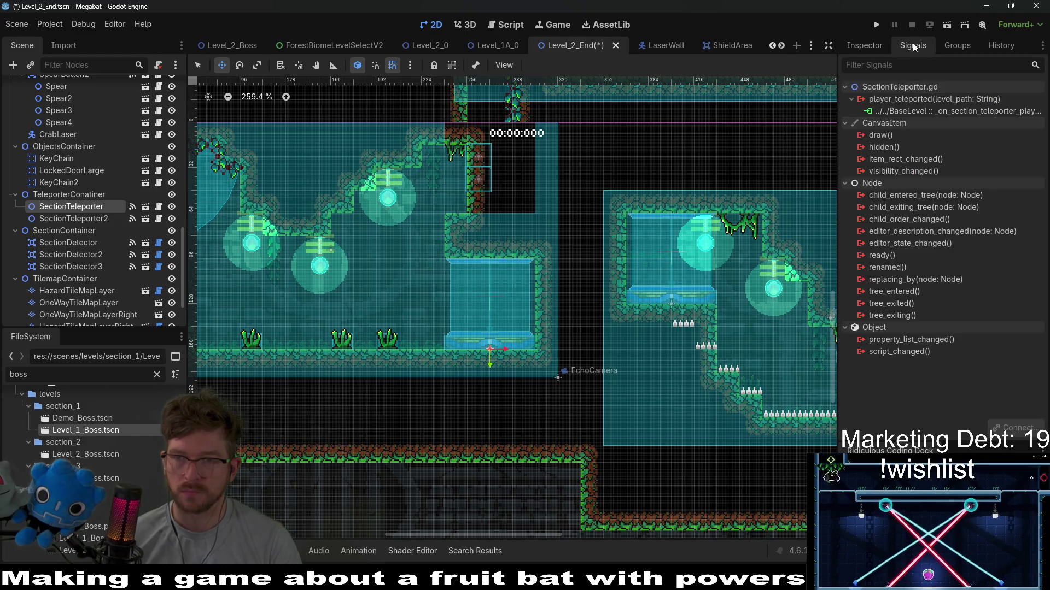
Step: Paste the section_3/Level_3_0.tscn path into SectionTeleporter's Level Path to Unlock and save
click(863, 43)
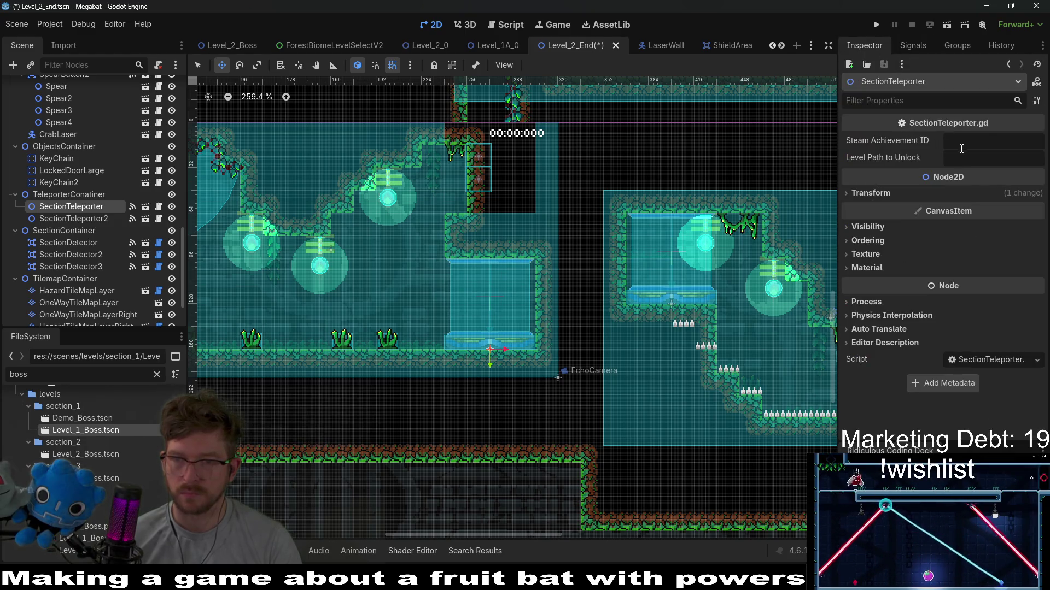
key(ctrl+f)
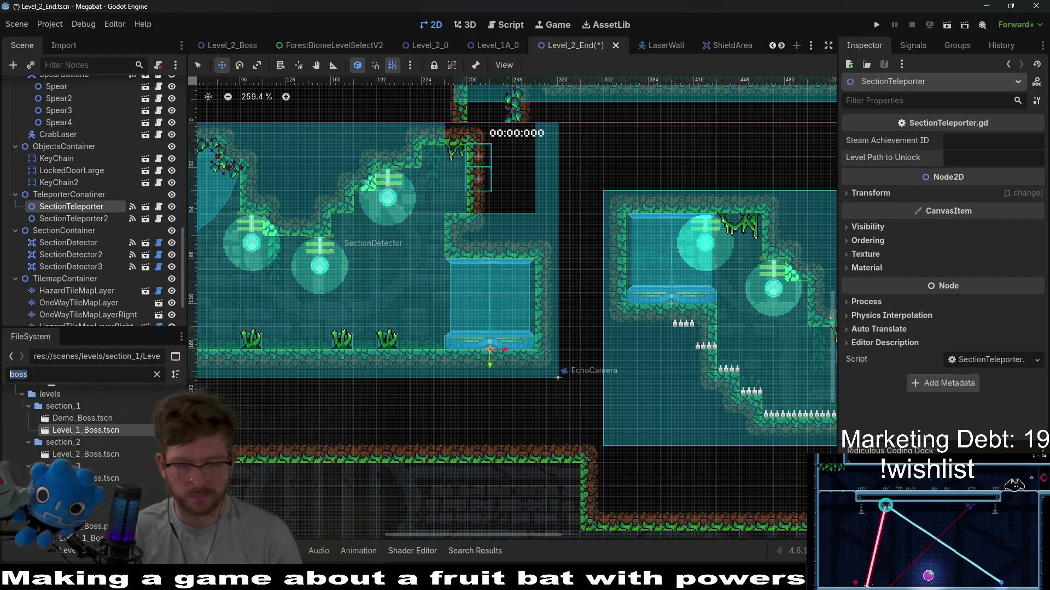
text(desert)
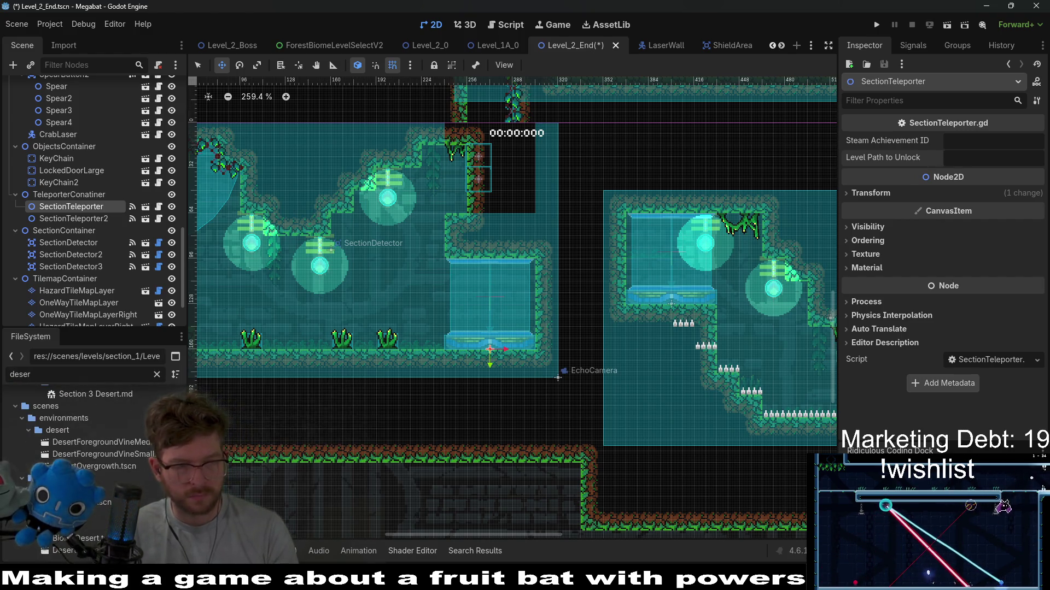
key(BackSpace)
key(BackSpace)
key(BackSpace)
text(le)
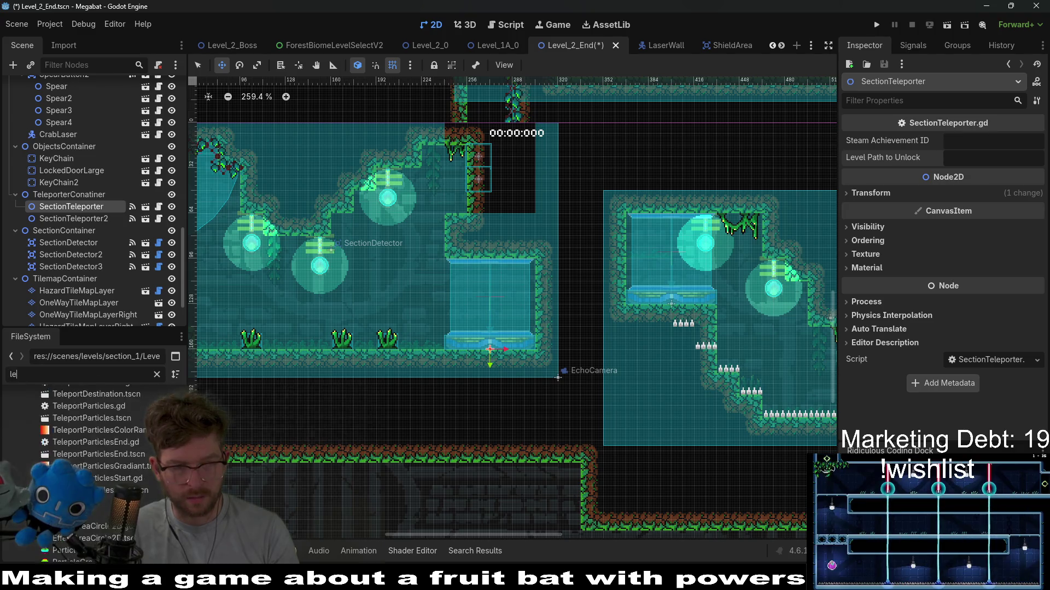
text(vel_3_0)
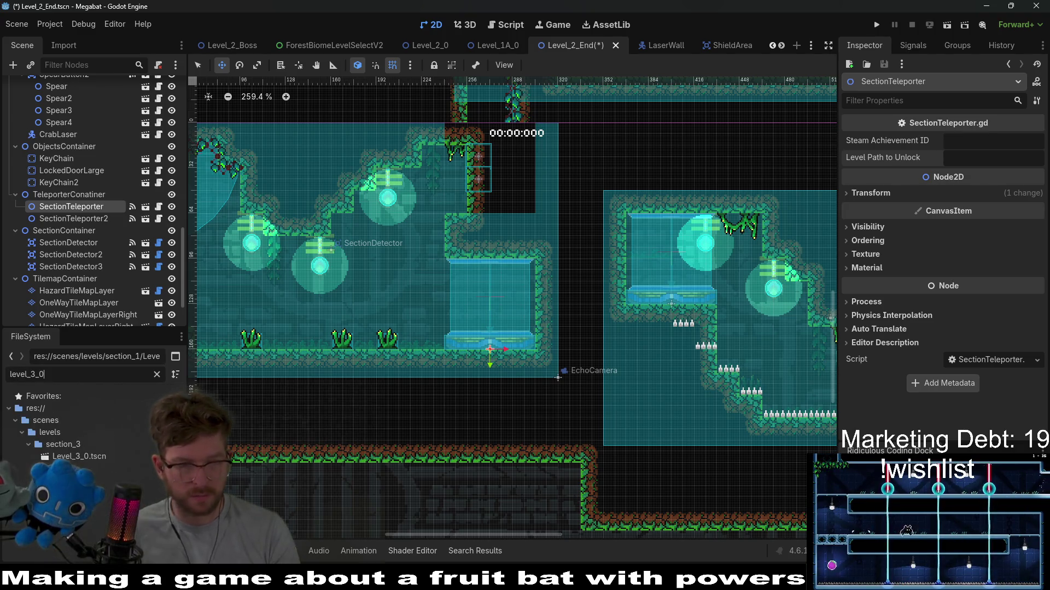
right_click(96, 455)
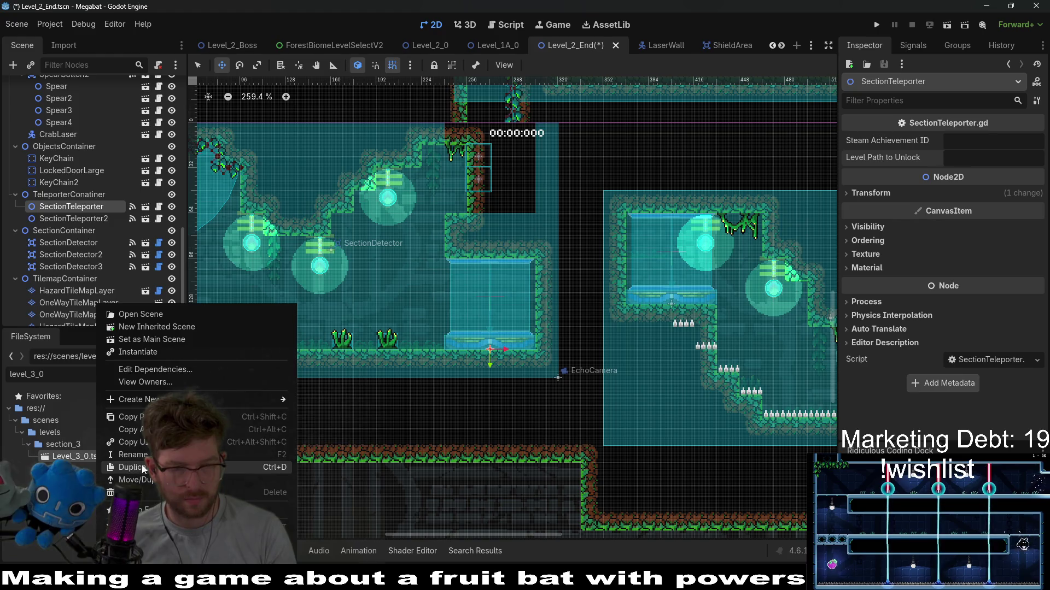
click(131, 418)
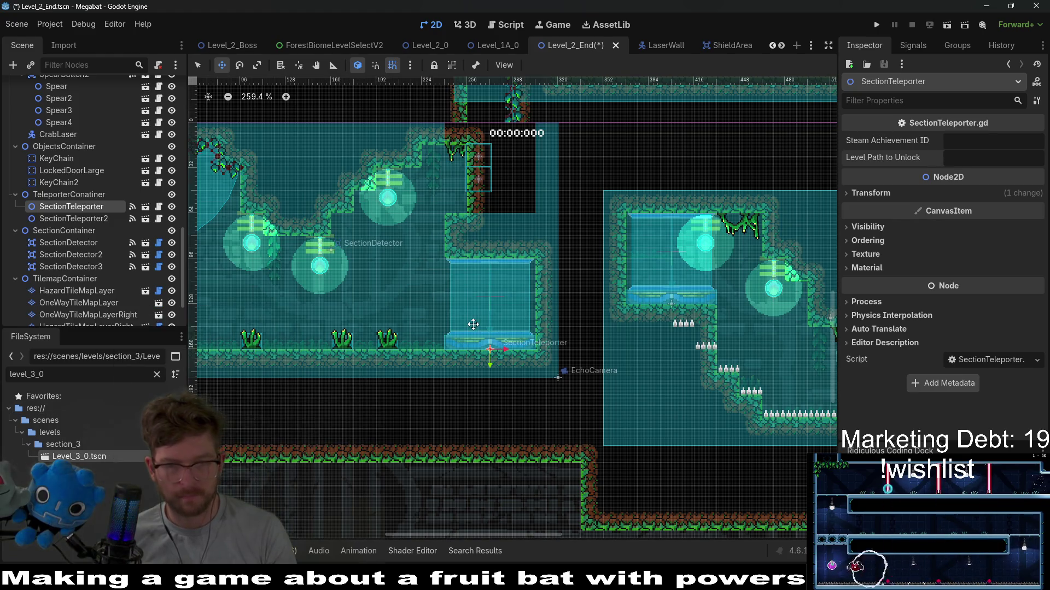
key(ctrl+v)
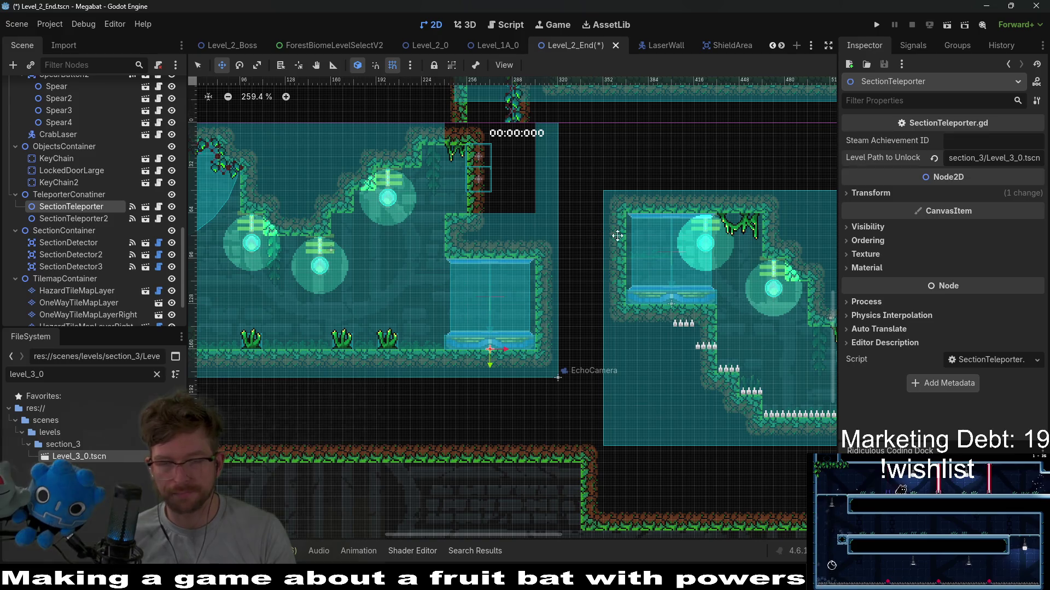
key(ctrl+s)
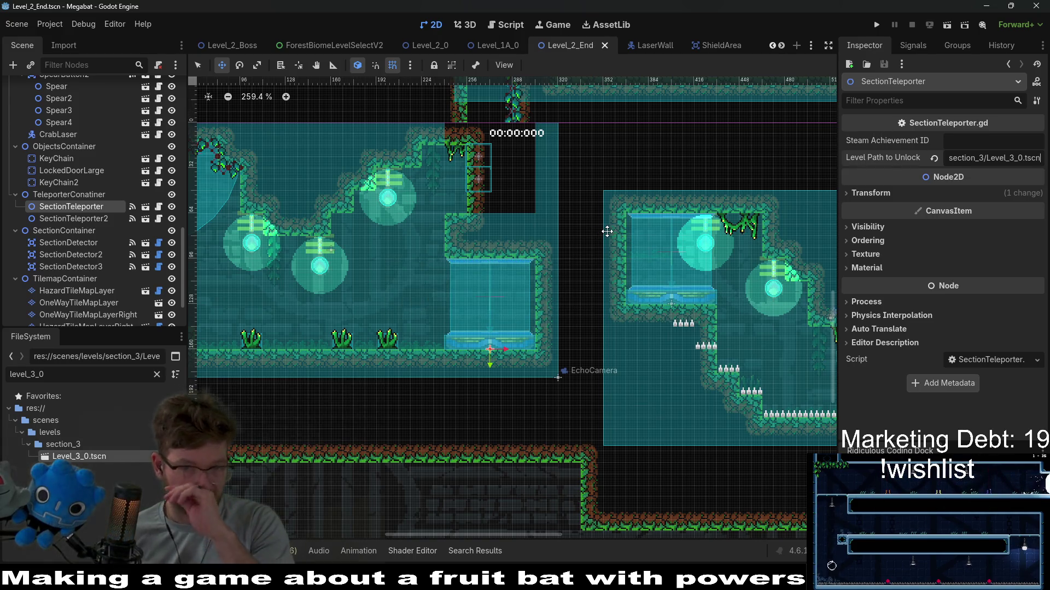
click(90, 216)
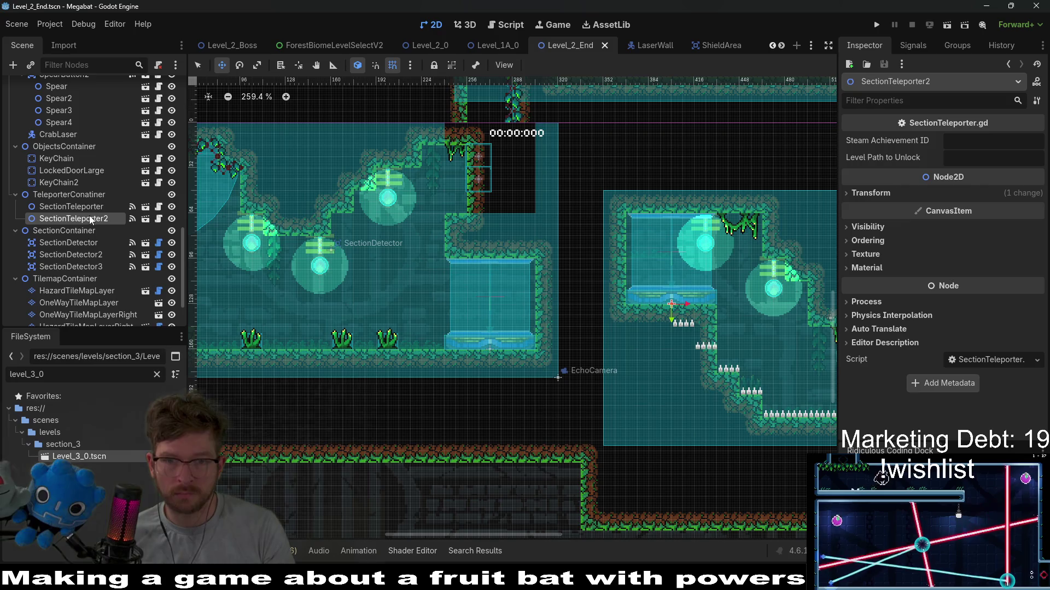
Step: Copy Level_2A_0.tscn's path and paste it into SectionTeleporter2's Level Path to Unlock
key(BackSpace)
key(BackSpace)
key(BackSpace)
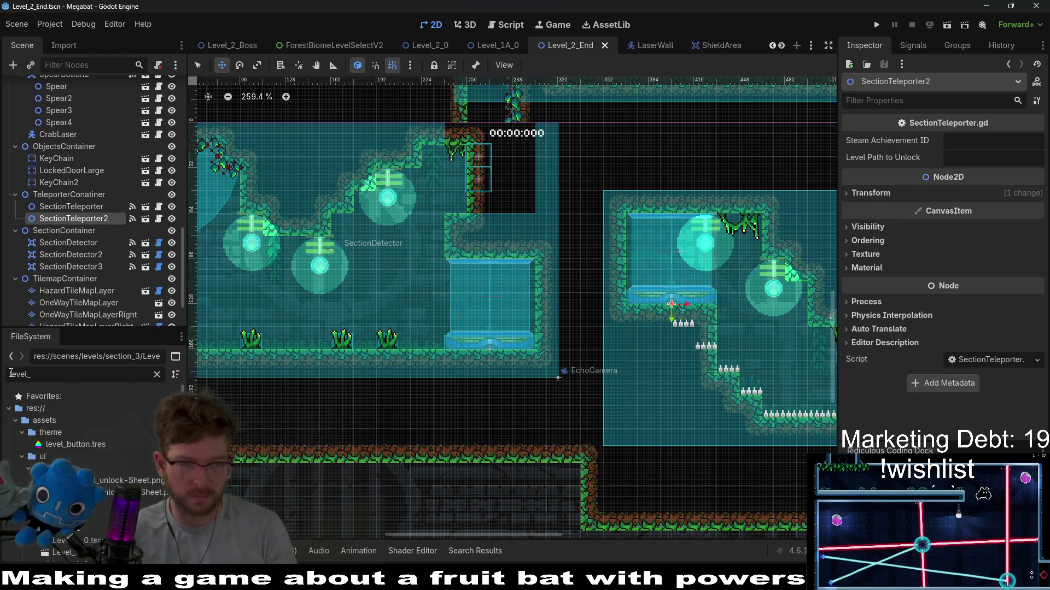
text(2A_)
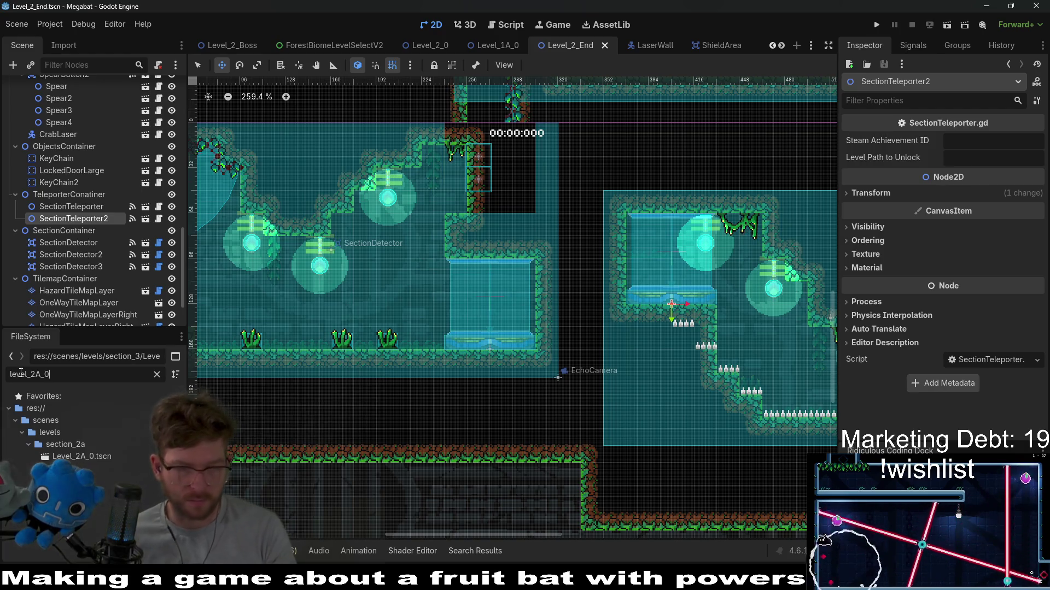
text(0)
right_click(102, 455)
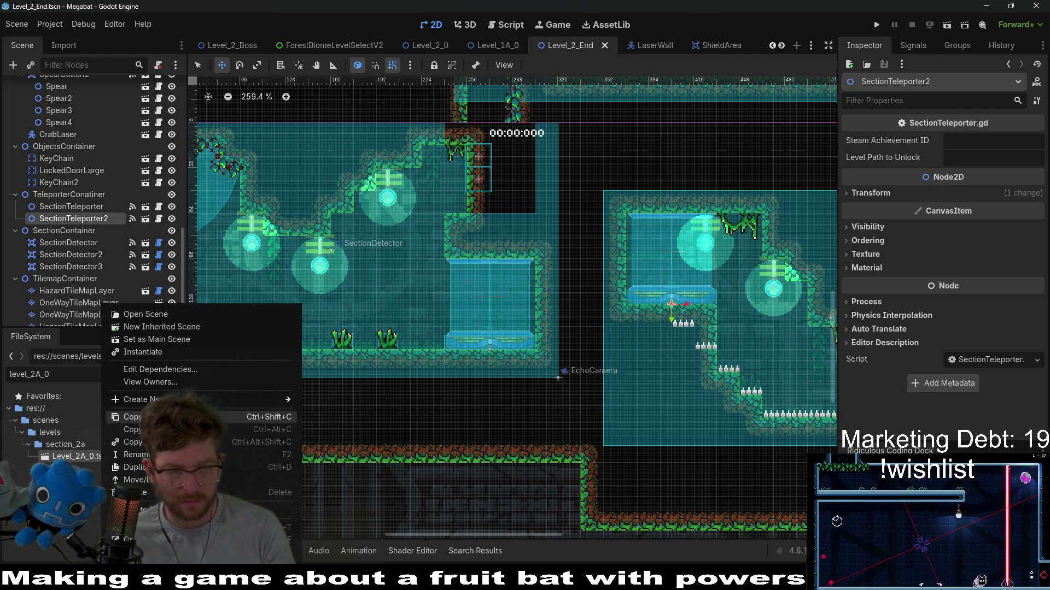
click(175, 417)
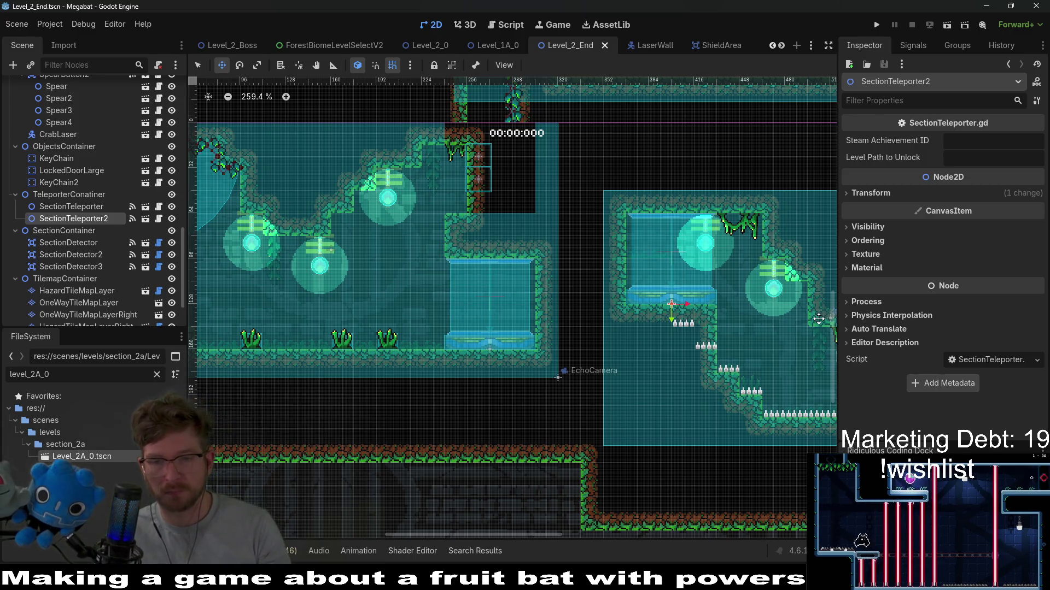
drag(823, 329, 648, 297)
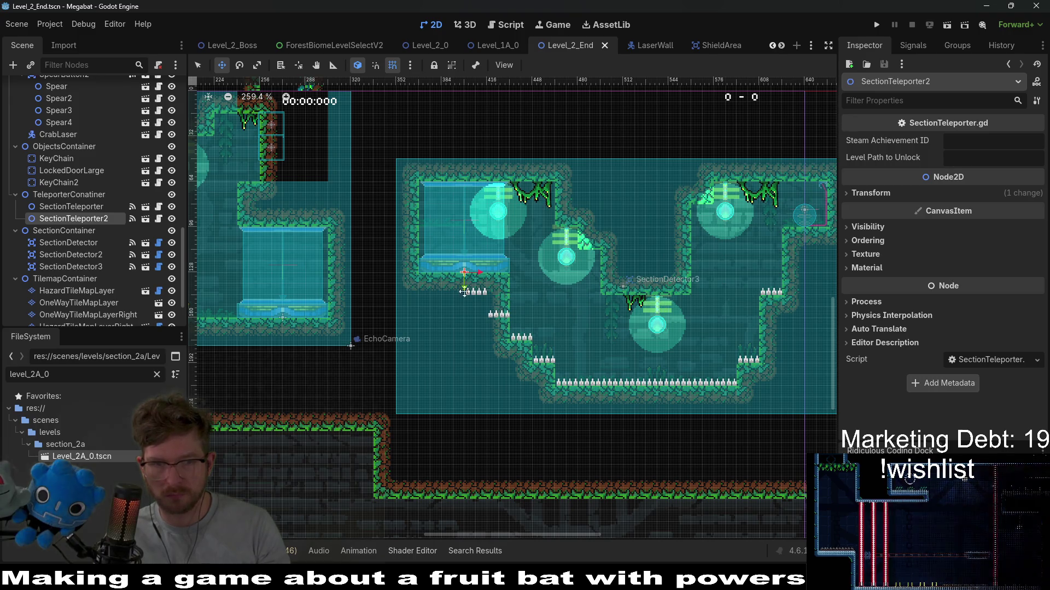
scroll(601, 278, left, 5)
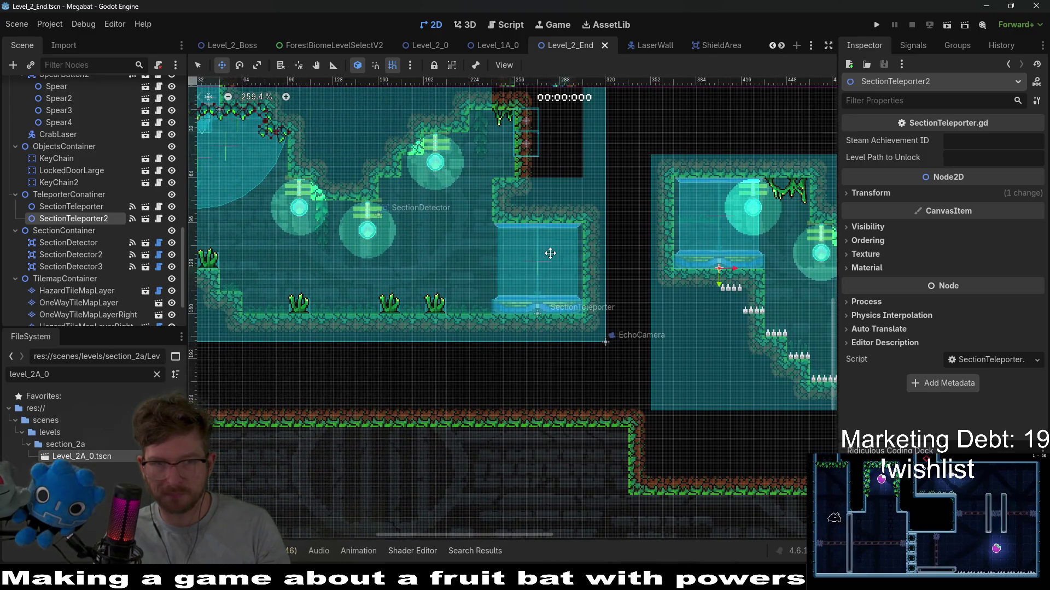
click(970, 159)
key(ctrl+v)
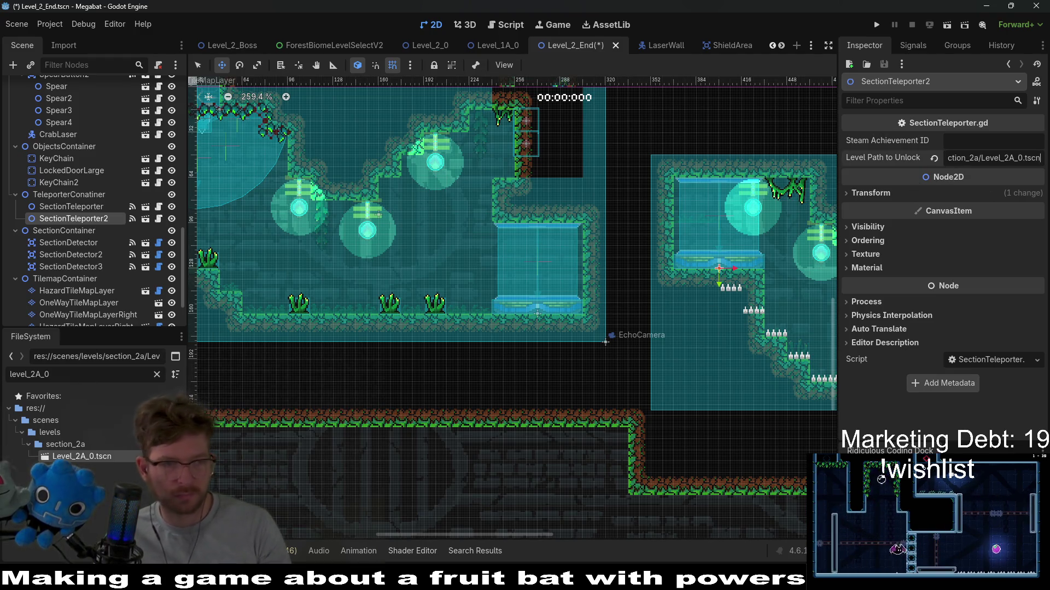
scroll(92, 243, down, 3)
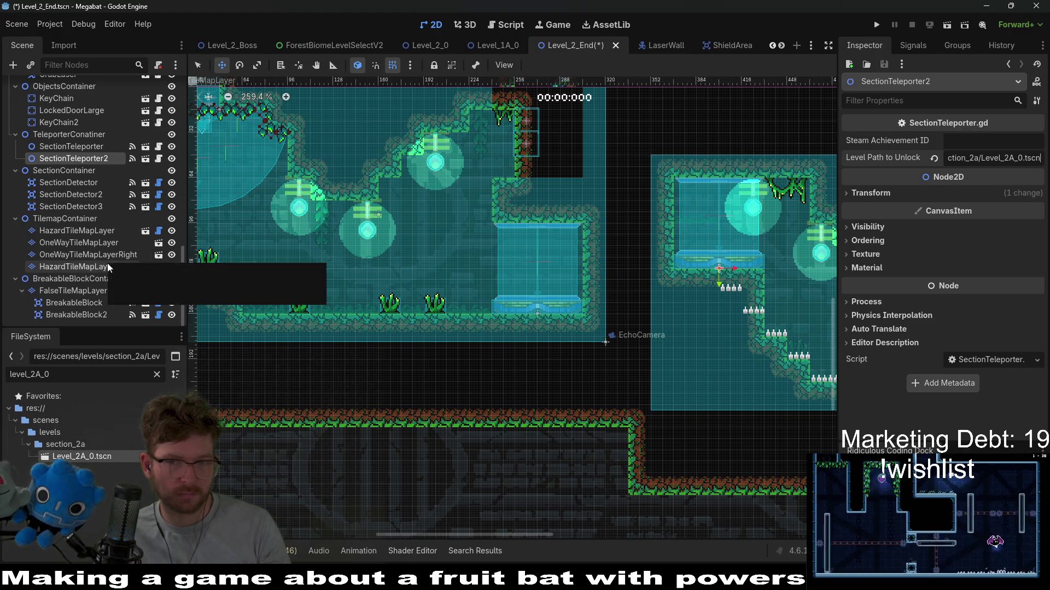
Step: Select FalseTileMapLayer and pan across the left and right spike rooms to inspect them
click(101, 292)
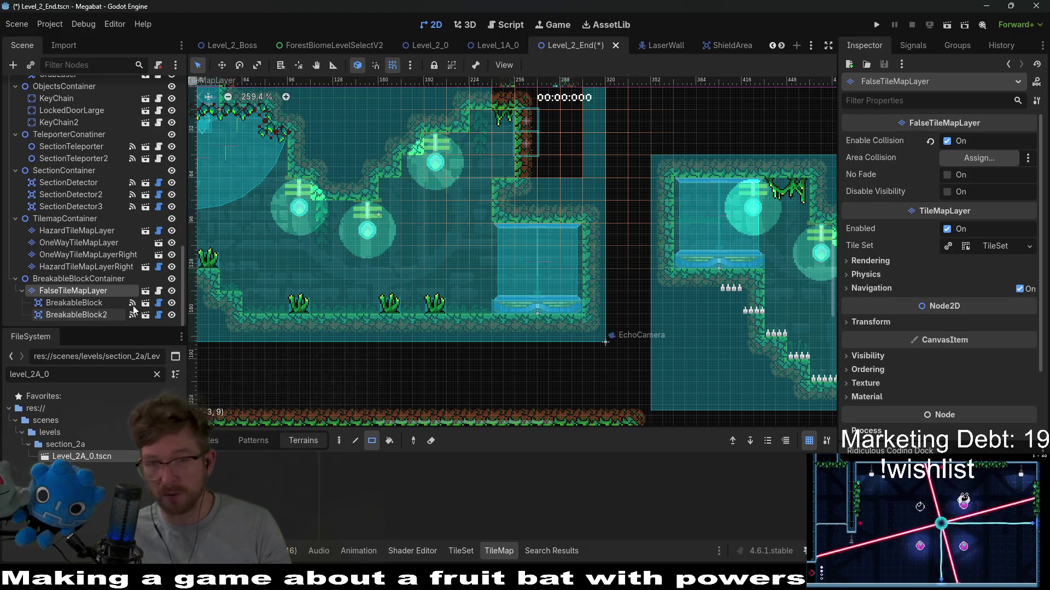
drag(441, 265, 509, 255)
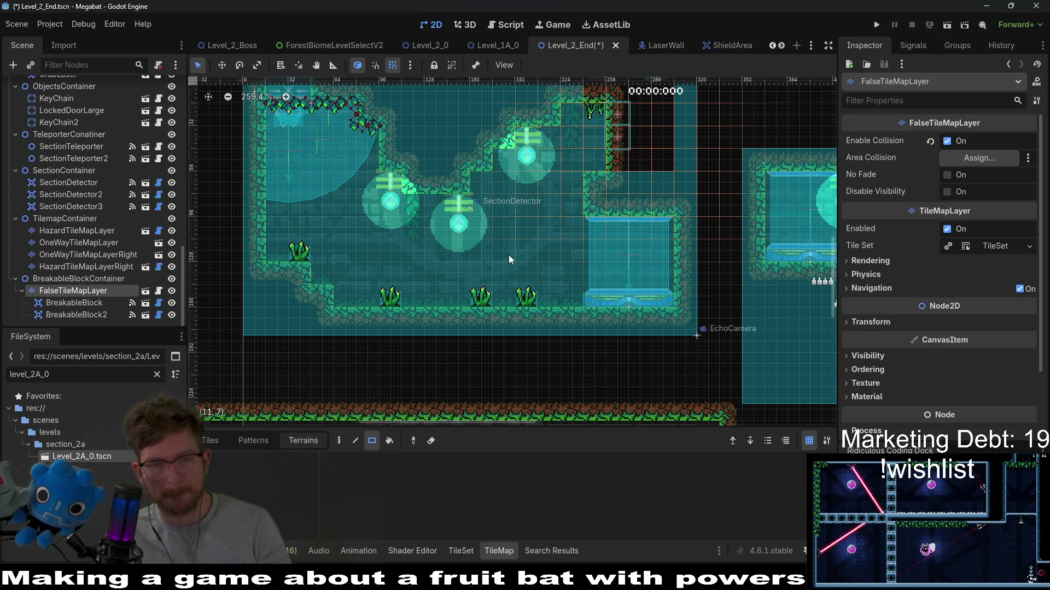
drag(663, 236, 490, 267)
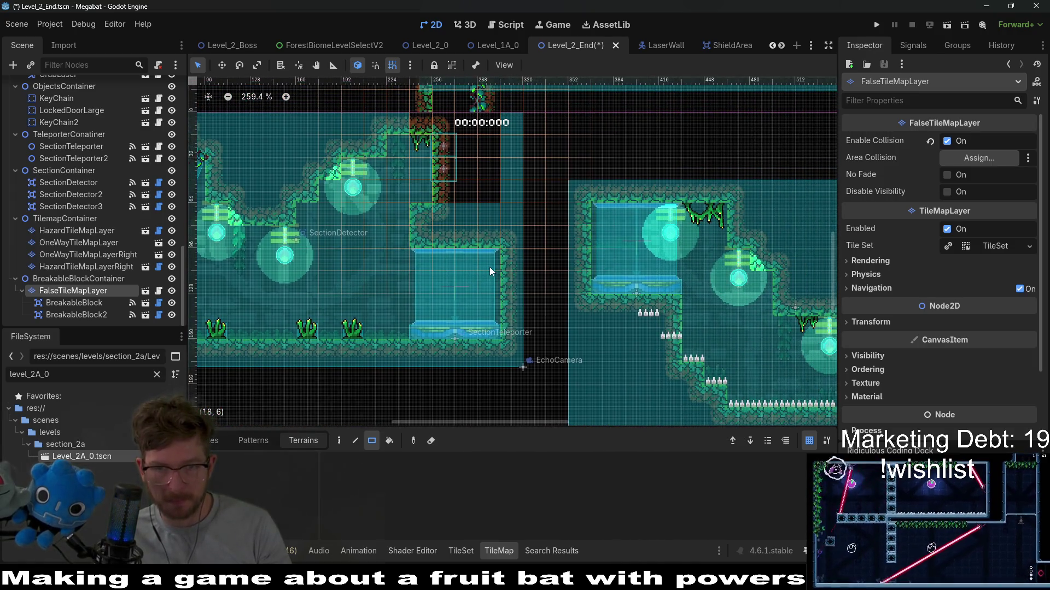
drag(347, 267, 524, 250)
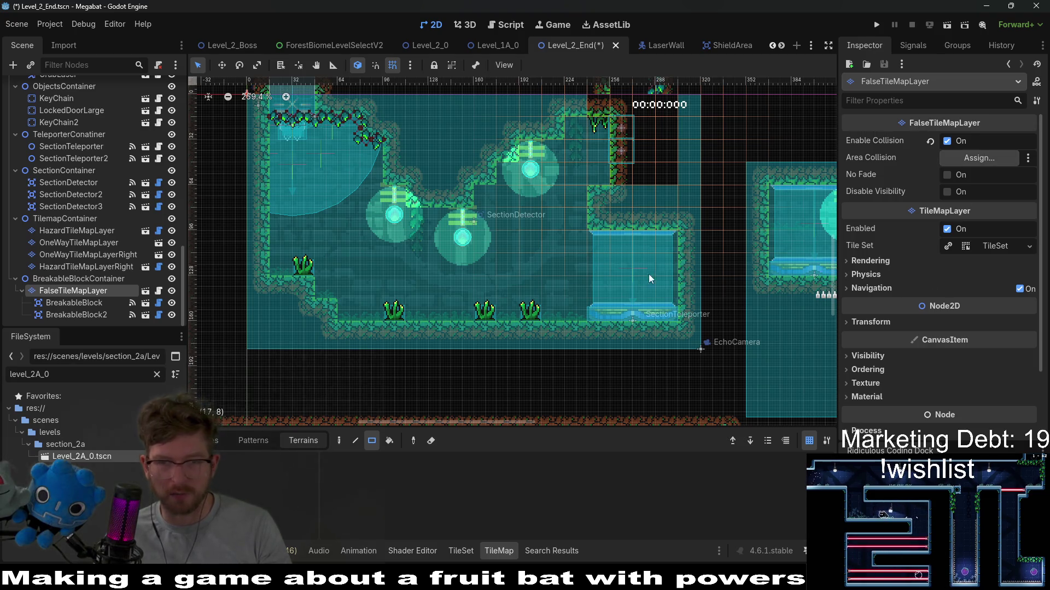
Step: On HazardTileMapLayer with the Spikes terrain, erase two rows of spikes
click(98, 266)
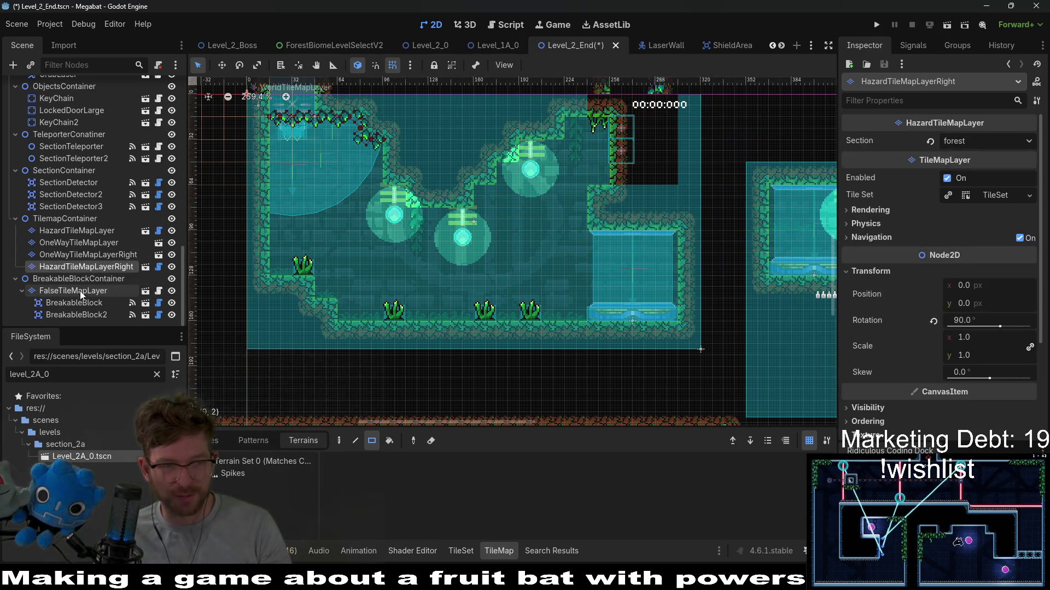
click(66, 230)
click(233, 473)
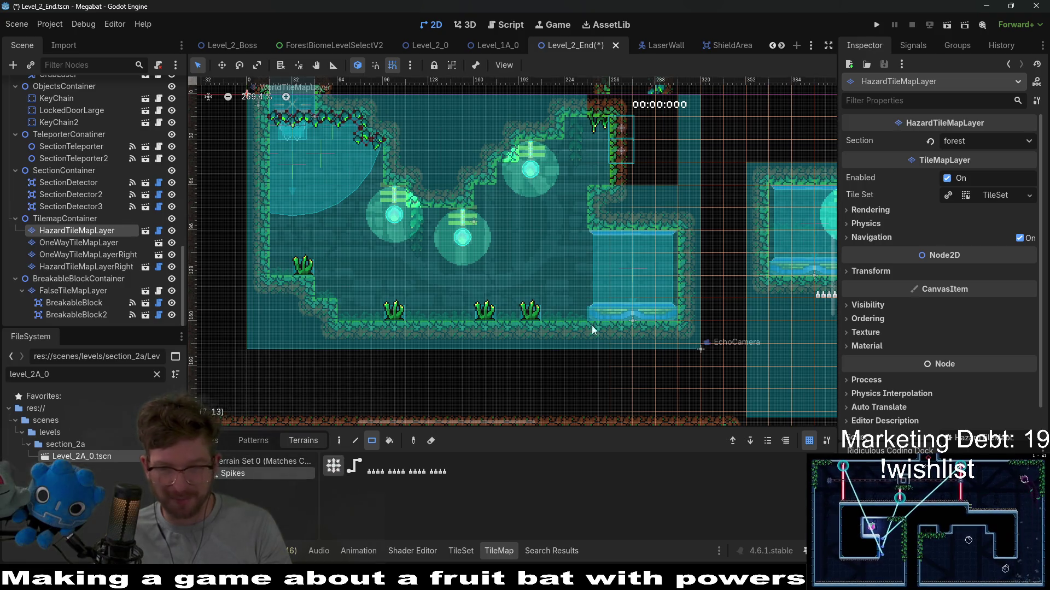
scroll(498, 291, right, 5)
drag(499, 290, 534, 304)
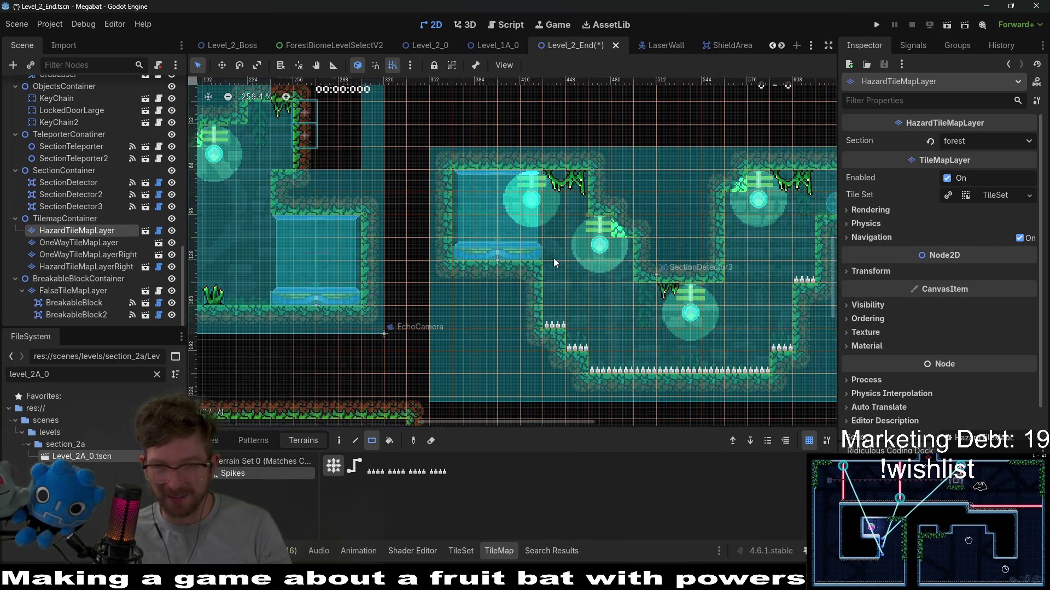
scroll(553, 262, up, 1)
scroll(541, 260, up, 1)
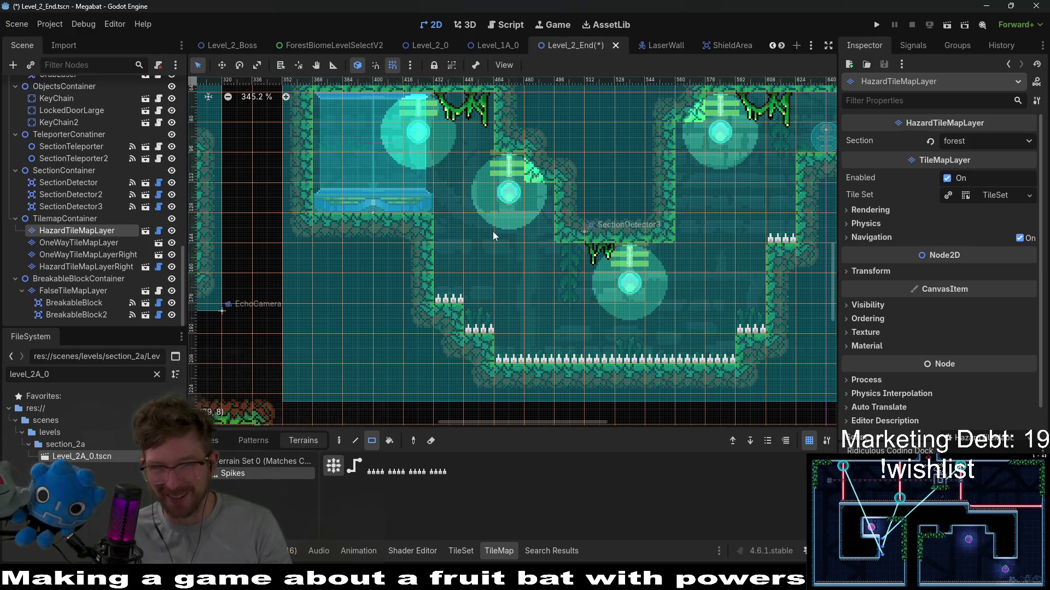
scroll(574, 257, down, 4)
scroll(575, 257, up, 3)
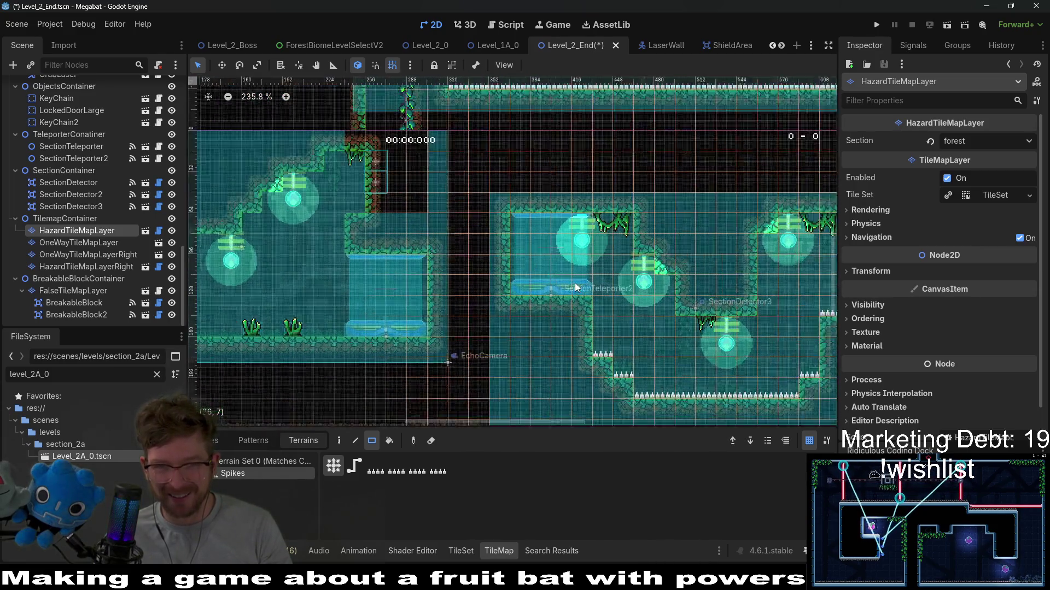
scroll(133, 195, up, 5)
scroll(133, 195, up, 5)
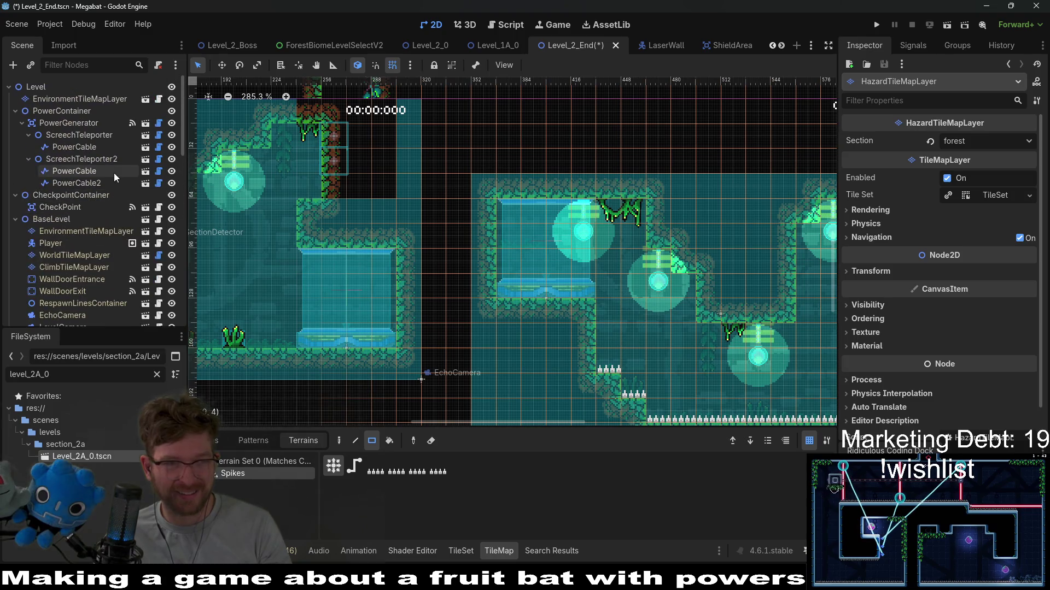
Step: Paint a 2x1 patch of ground-forest terrain on EnvironmentTileMapLayer and save the scene
click(88, 231)
click(256, 475)
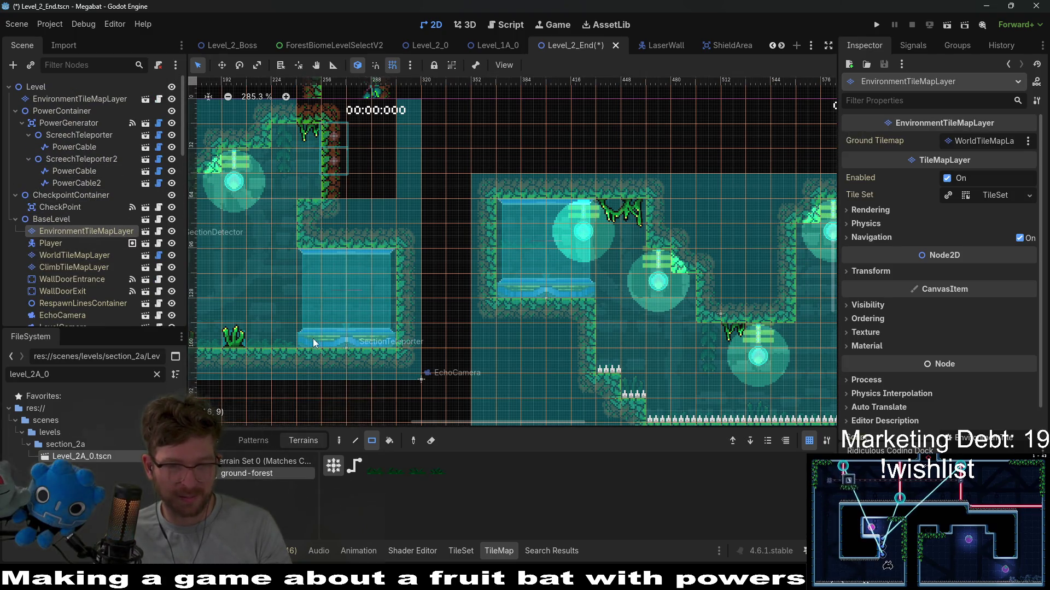
drag(509, 287, 581, 296)
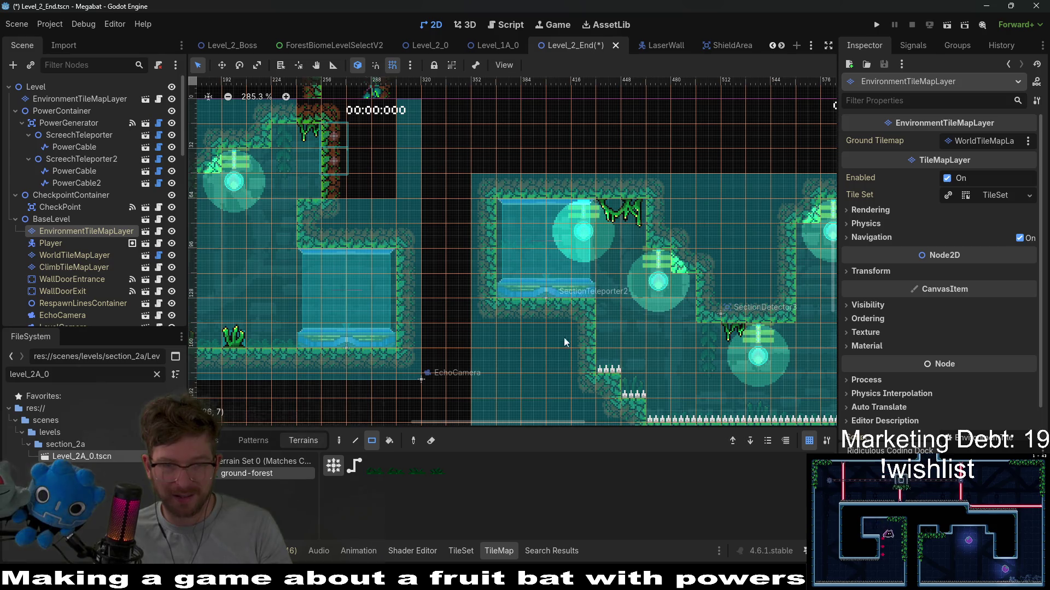
scroll(624, 287, down, 2)
scroll(623, 287, left, 2)
key(ctrl+s)
Step: Rename the top-level EnvironmentTileMapLayer and bring up its scene-based decoration tiles
scroll(408, 280, down, 5)
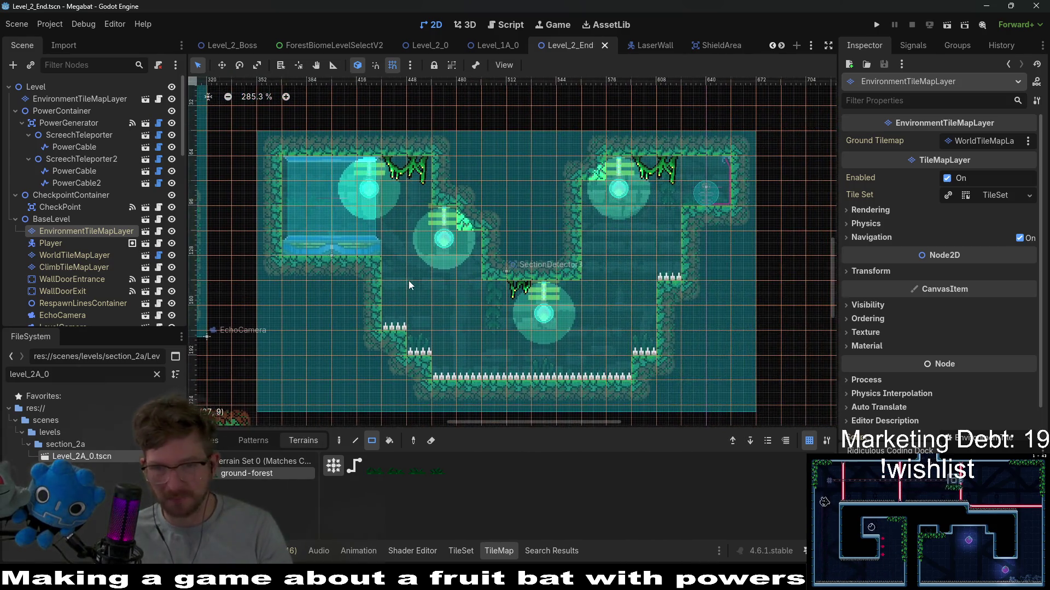
scroll(409, 280, up, 4)
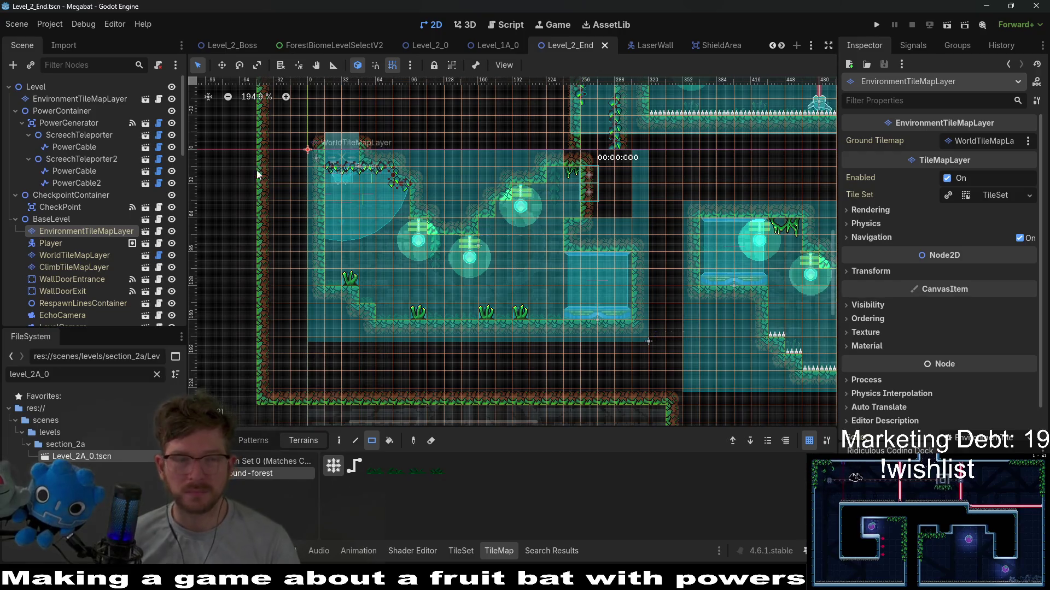
click(80, 98)
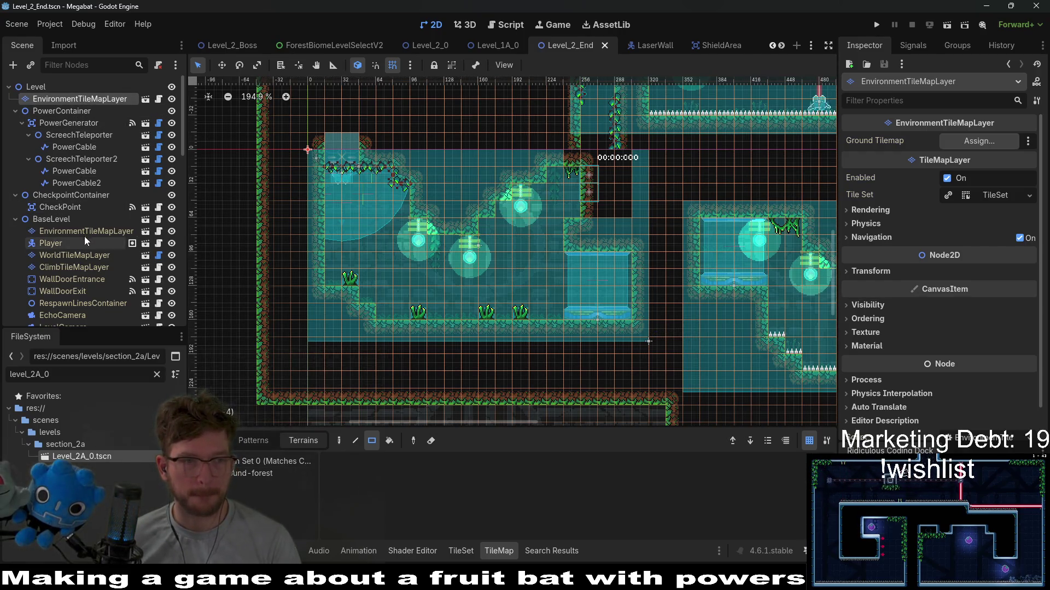
key(F2)
key(Return)
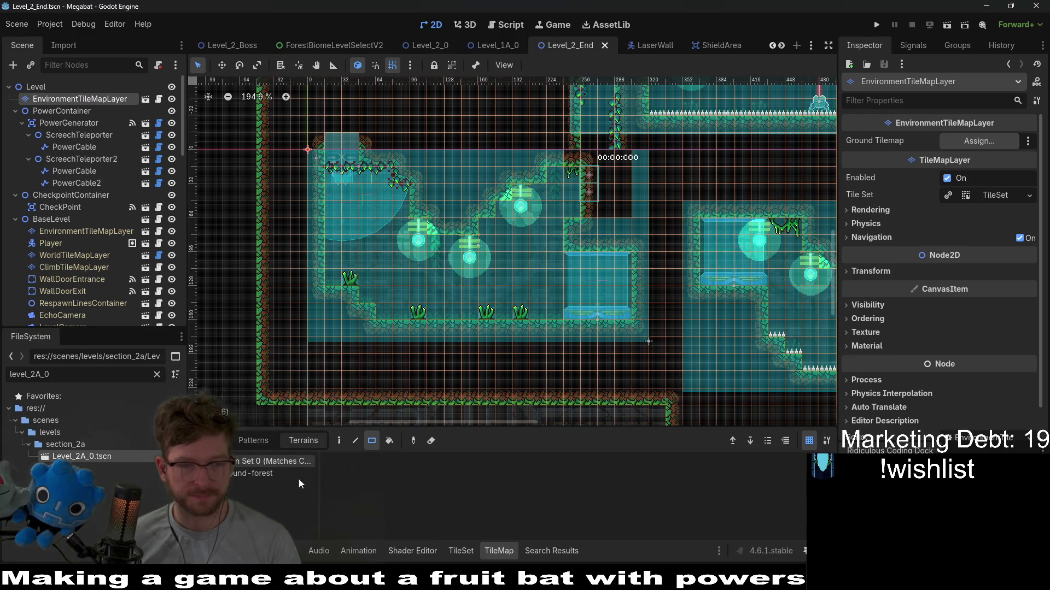
click(273, 473)
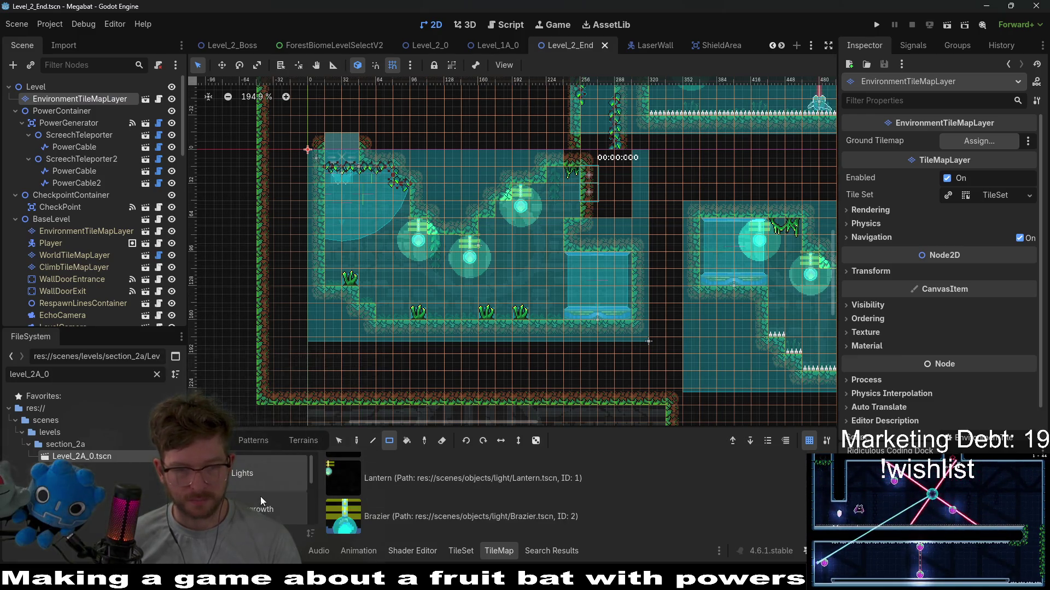
Step: Place three ForestOvergrowth plants side by side on the room floor from the Overgrowth source
scroll(262, 494, down, 1)
click(267, 467)
scroll(405, 484, down, 2)
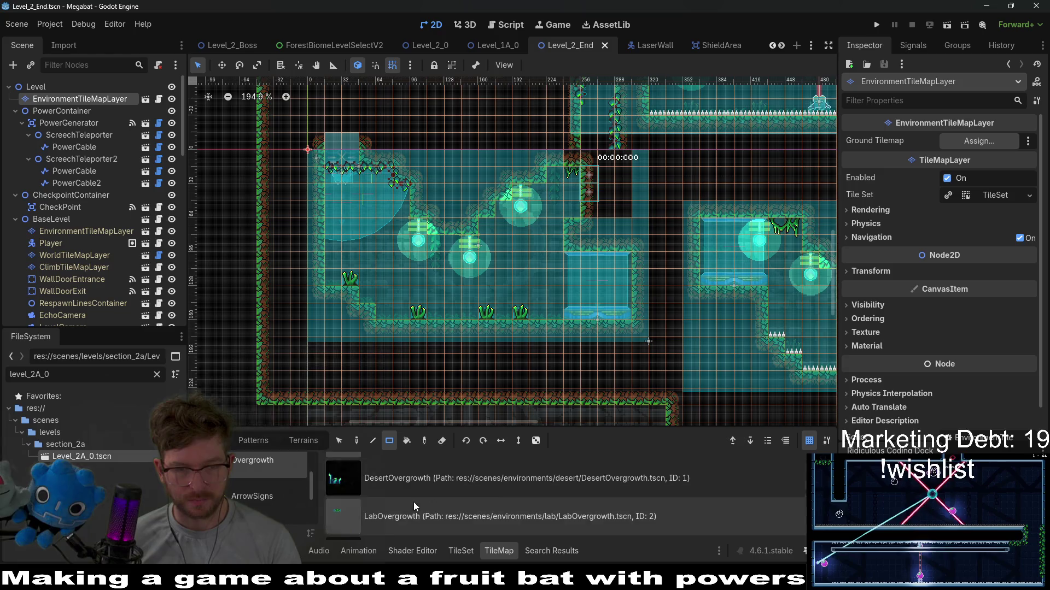
click(393, 506)
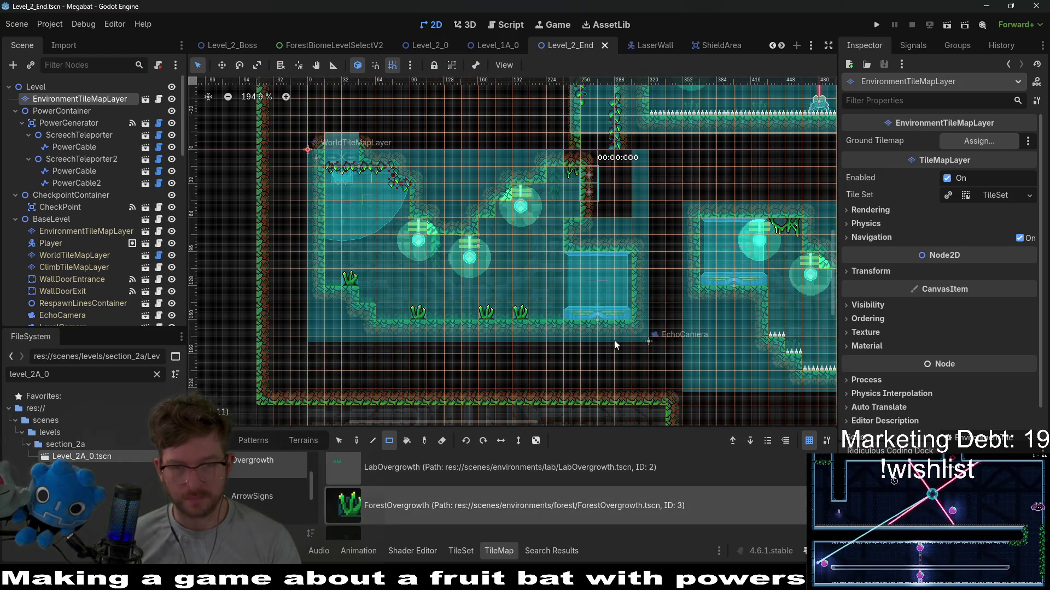
click(587, 313)
scroll(620, 316, right, 5)
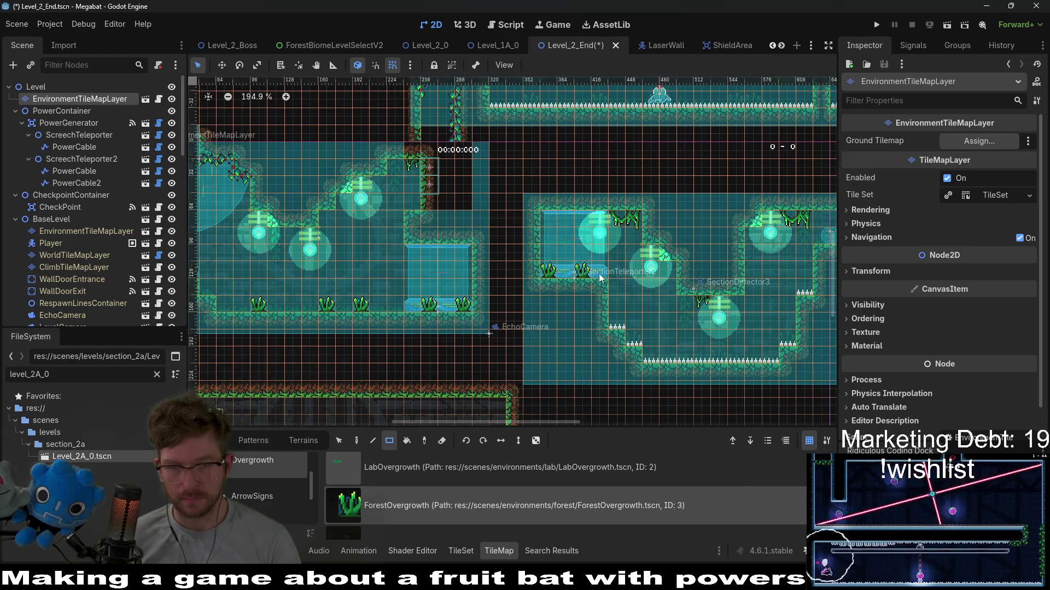
click(564, 273)
scroll(607, 282, right, 1)
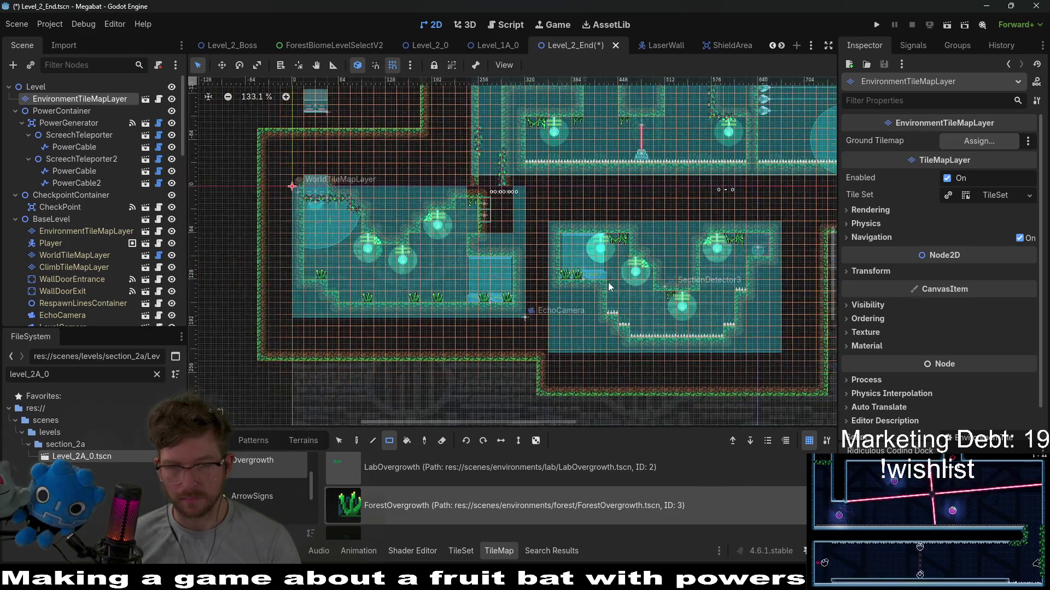
scroll(608, 285, up, 1)
click(595, 275)
scroll(629, 299, right, 2)
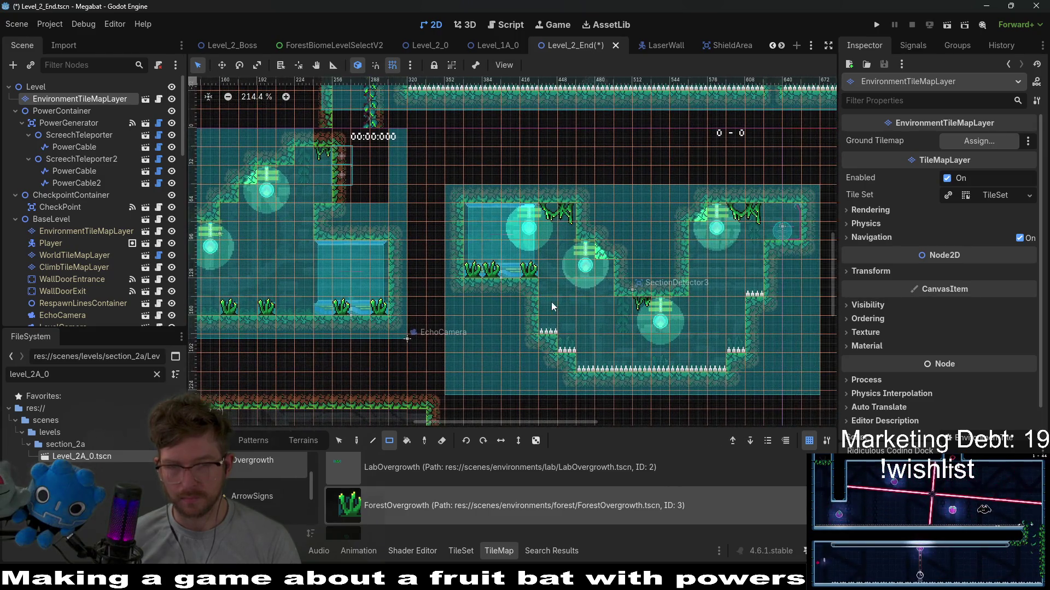
scroll(547, 299, down, 1)
scroll(498, 304, left, 4)
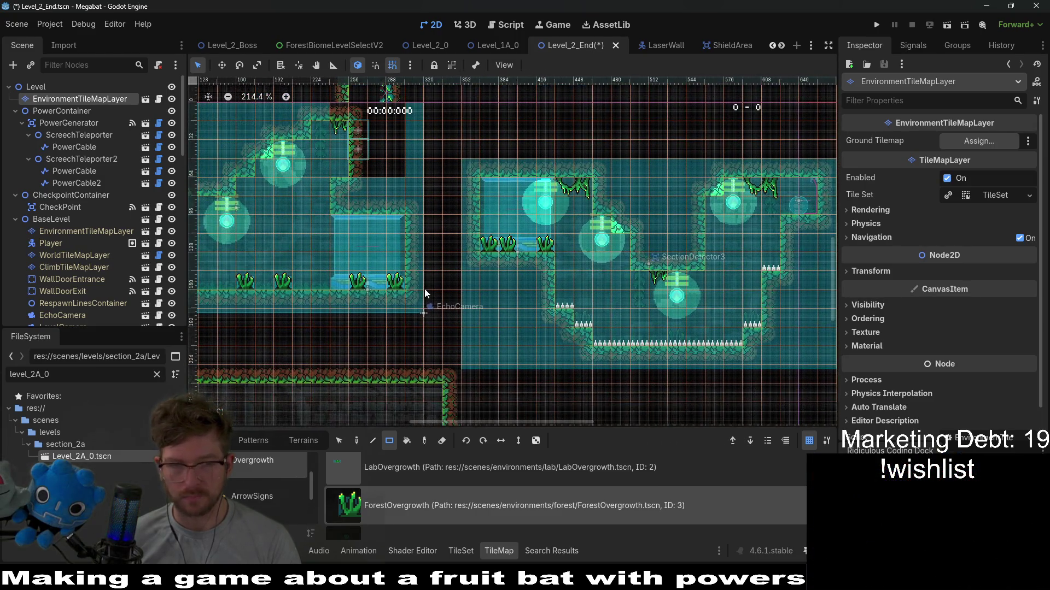
scroll(457, 288, up, 3)
scroll(457, 288, left, 2)
Step: Save Level_2_End and scroll around the level to review the decorations
key(ctrl+s)
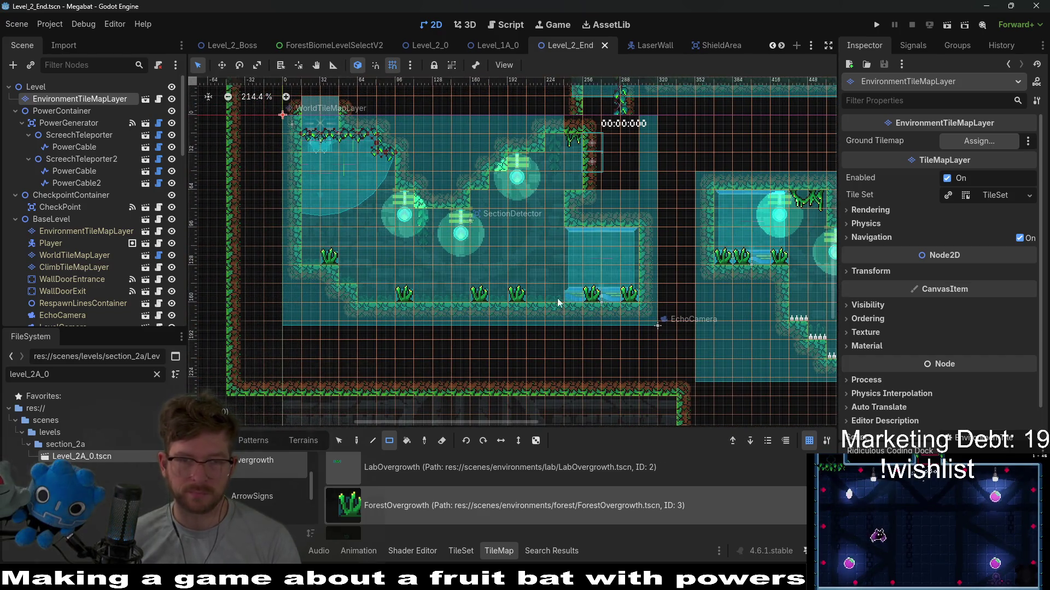
scroll(514, 282, up, 3)
scroll(505, 345, right, 2)
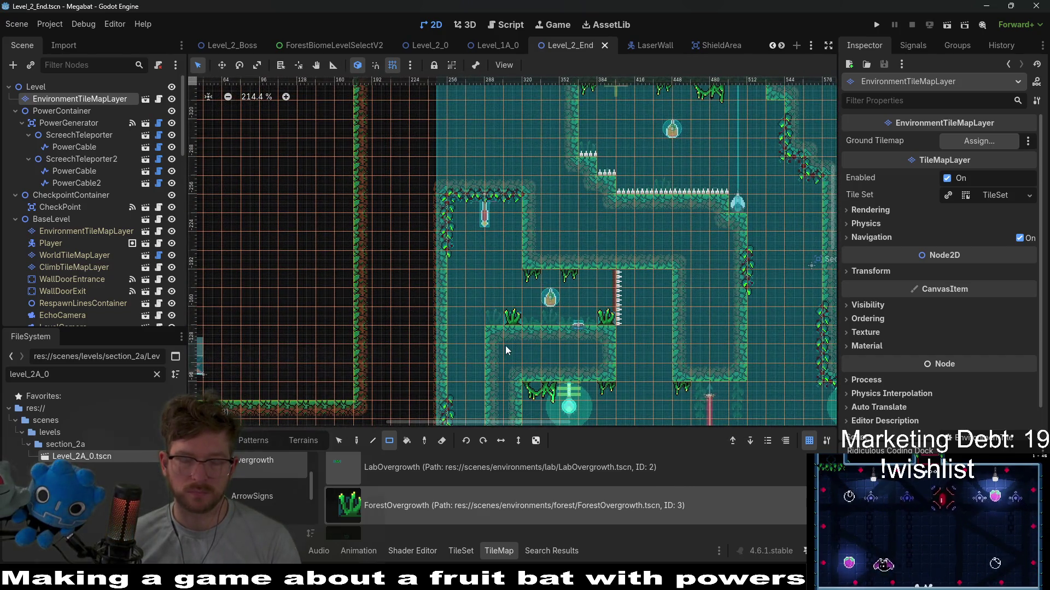
scroll(505, 345, down, 1)
scroll(558, 201, down, 3)
scroll(559, 201, left, 2)
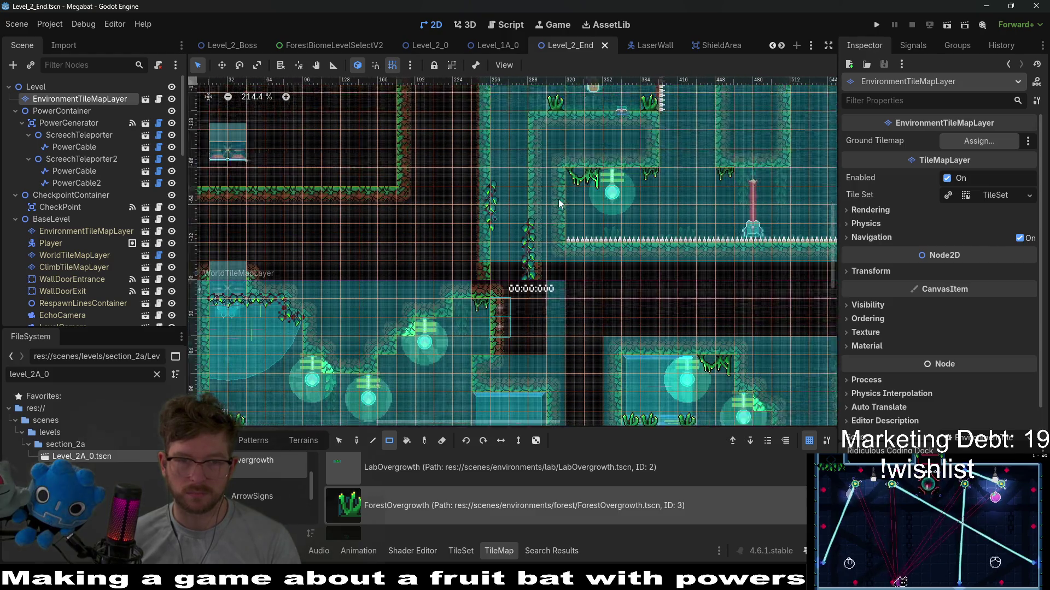
scroll(553, 230, down, 2)
scroll(549, 254, left, 1)
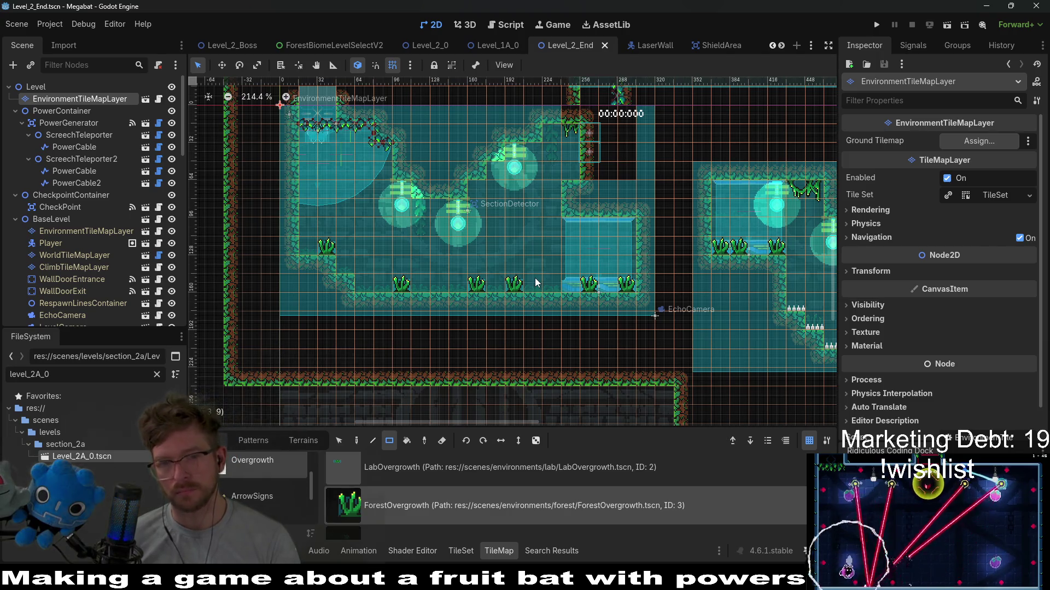
scroll(535, 278, down, 5)
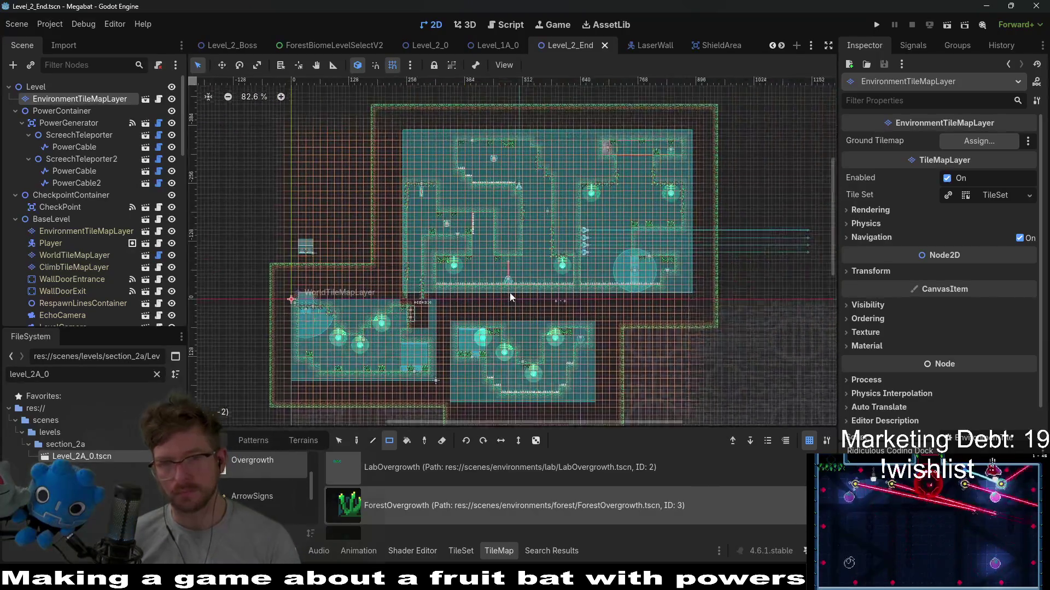
key(ctrl+s)
scroll(482, 277, down, 2)
scroll(481, 277, left, 4)
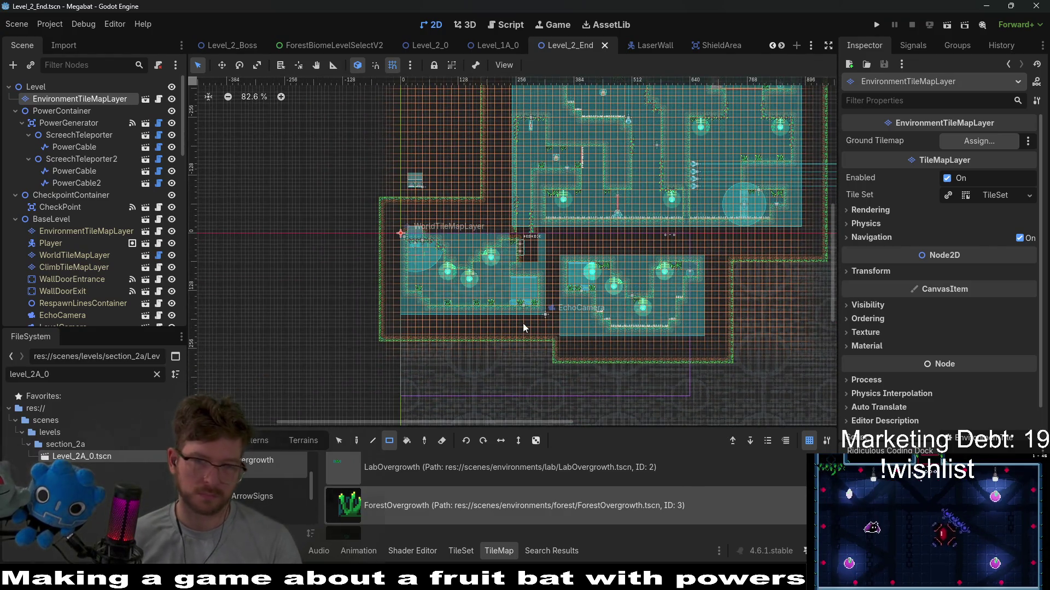
scroll(524, 335, up, 4)
scroll(515, 336, up, 1)
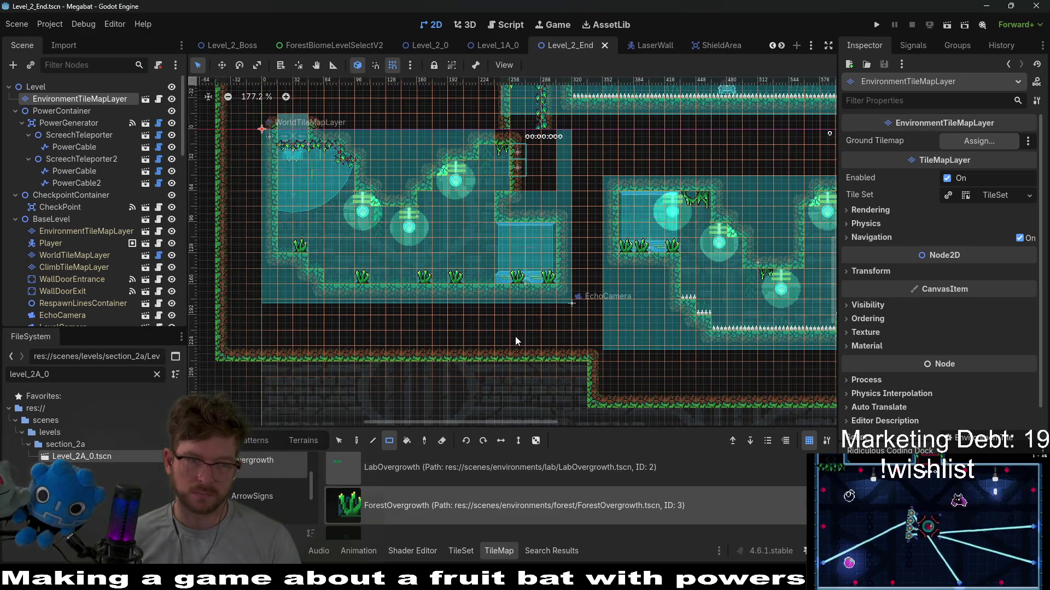
scroll(515, 336, down, 4)
scroll(515, 336, down, 2)
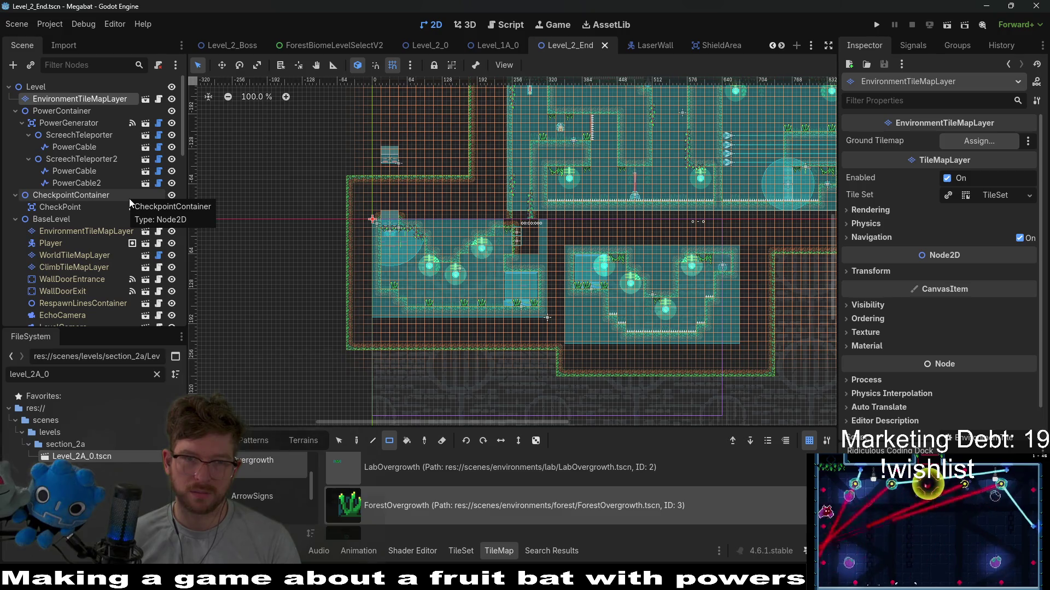
click(71, 227)
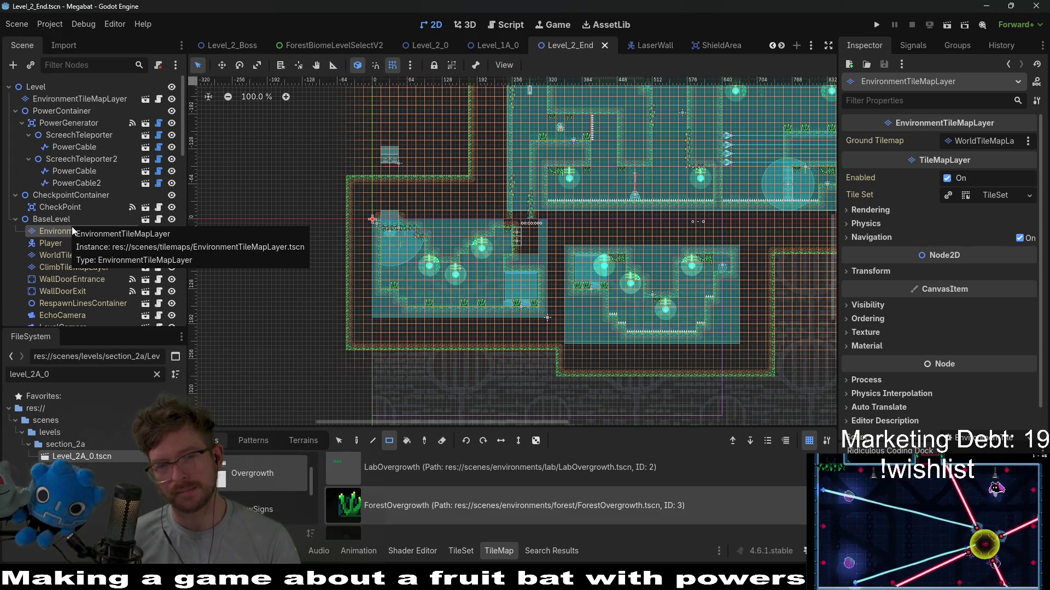
scroll(688, 257, up, 1)
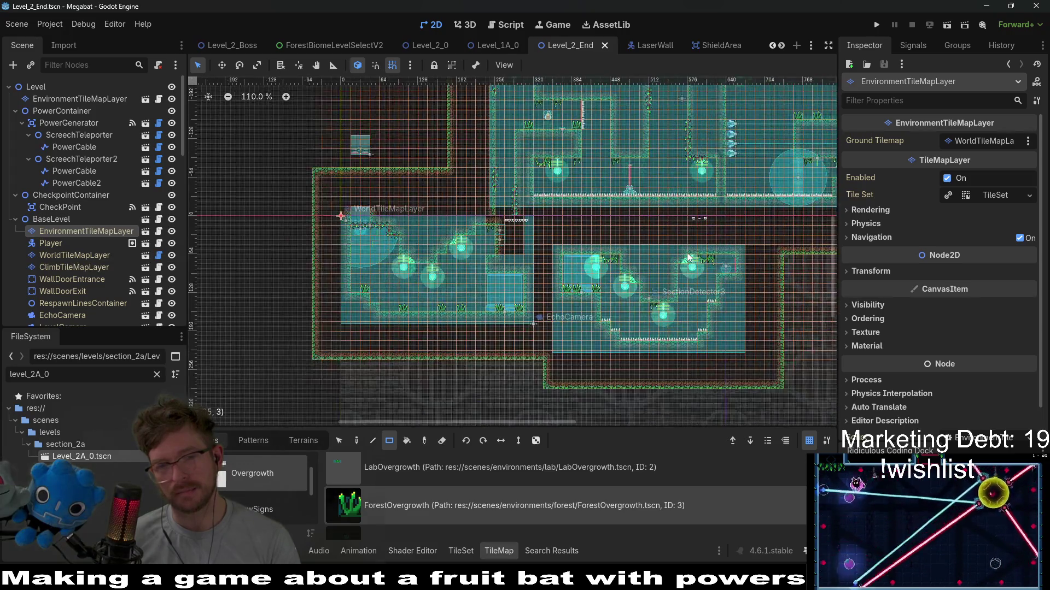
scroll(688, 256, up, 3)
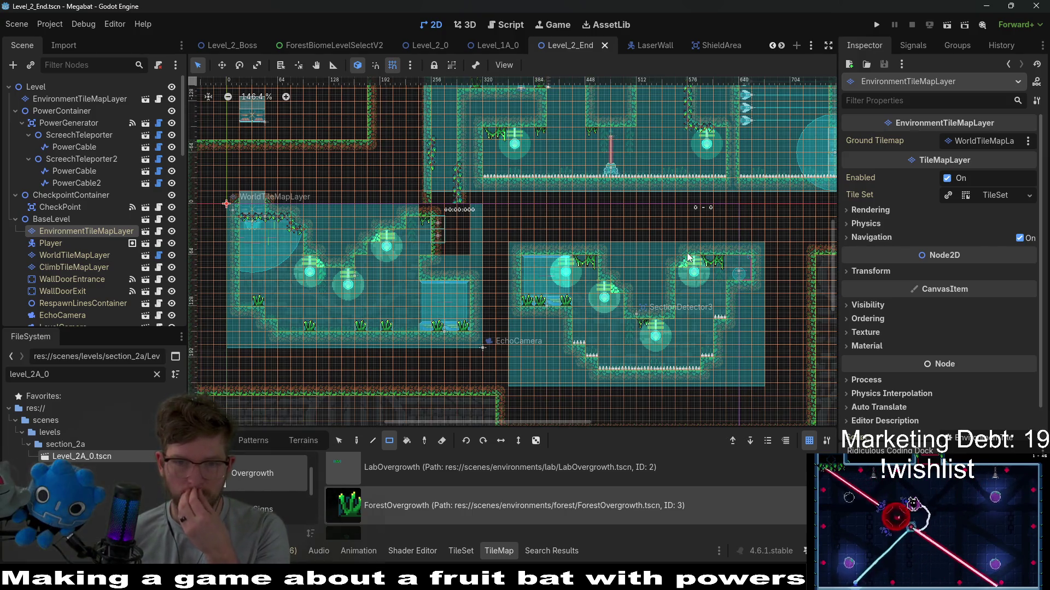
drag(762, 207, 627, 320)
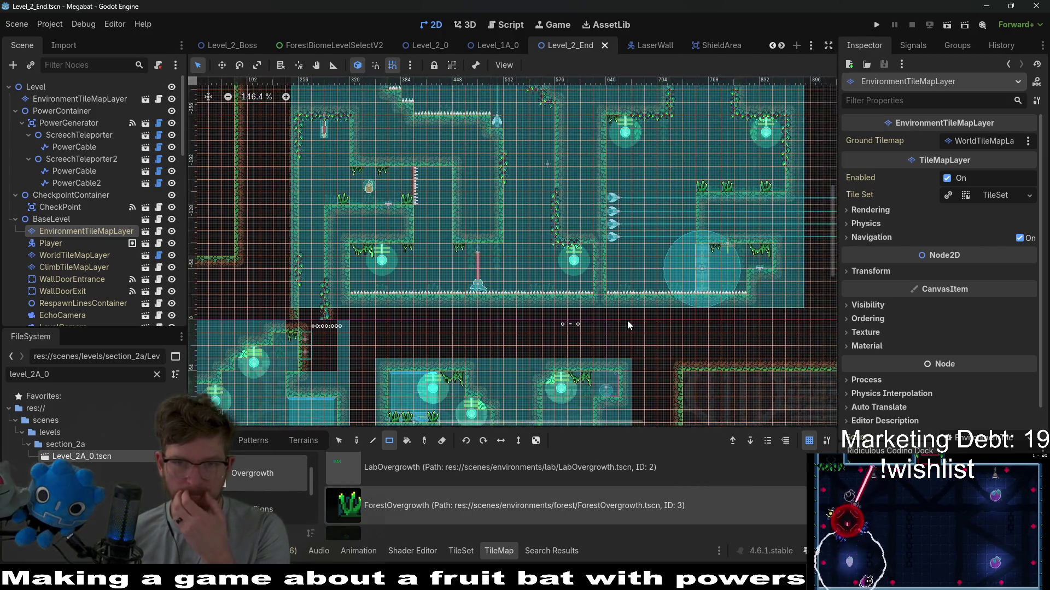
drag(528, 262, 664, 214)
Step: Quick-open 'level_3_0' to load section_3's Level_3_0.tscn in a new tab
key(shift+alt+o)
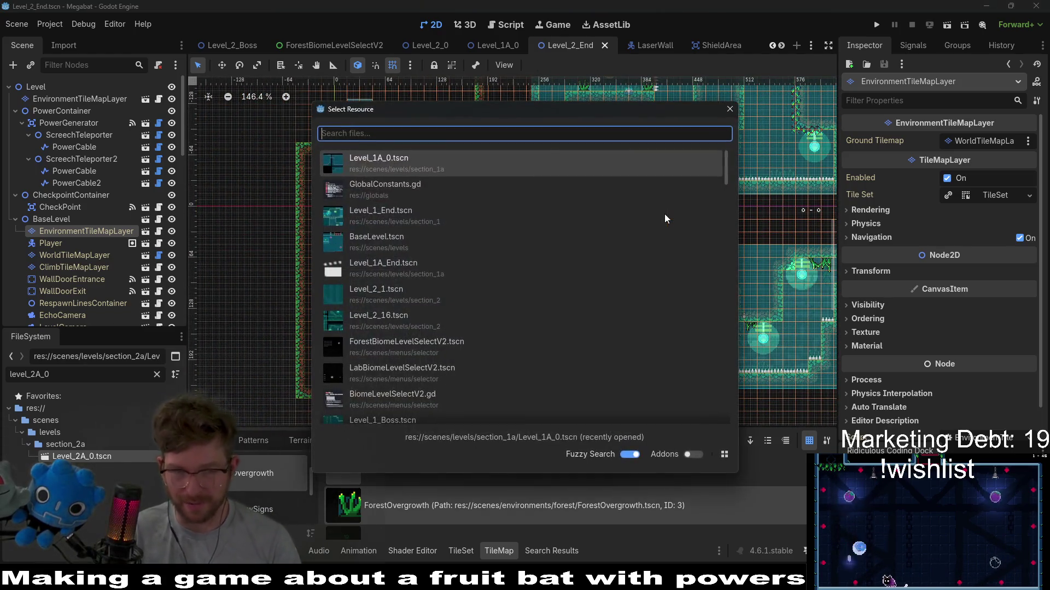
text(level)
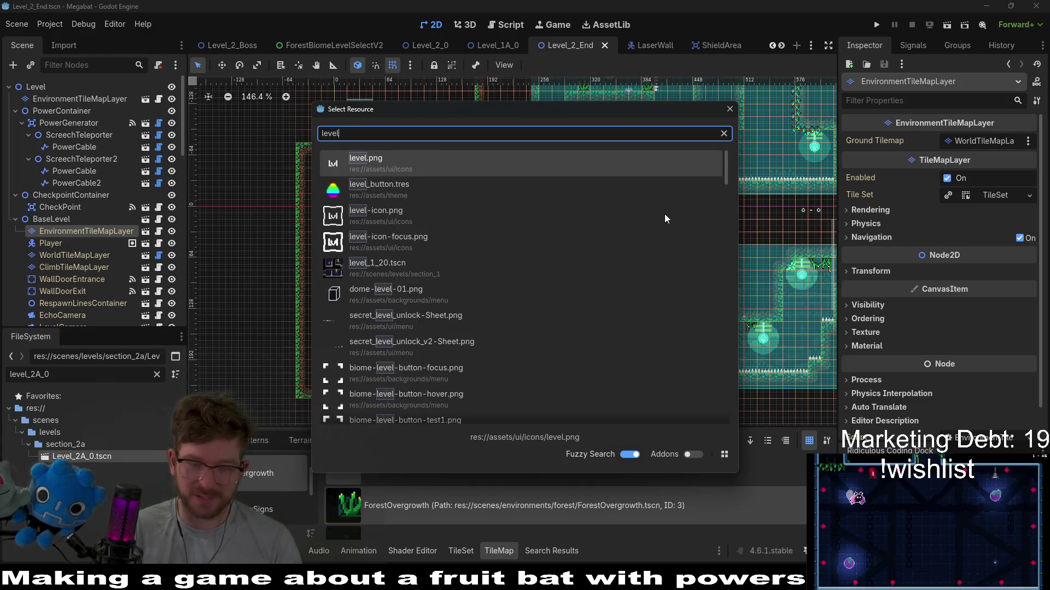
text(_3_0)
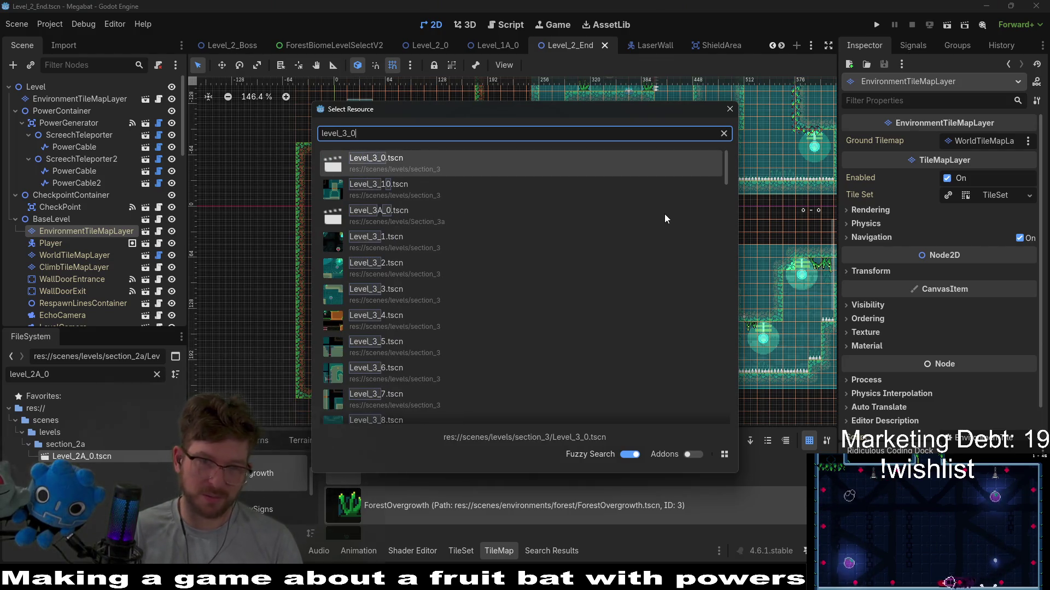
key(Return)
scroll(423, 229, up, 5)
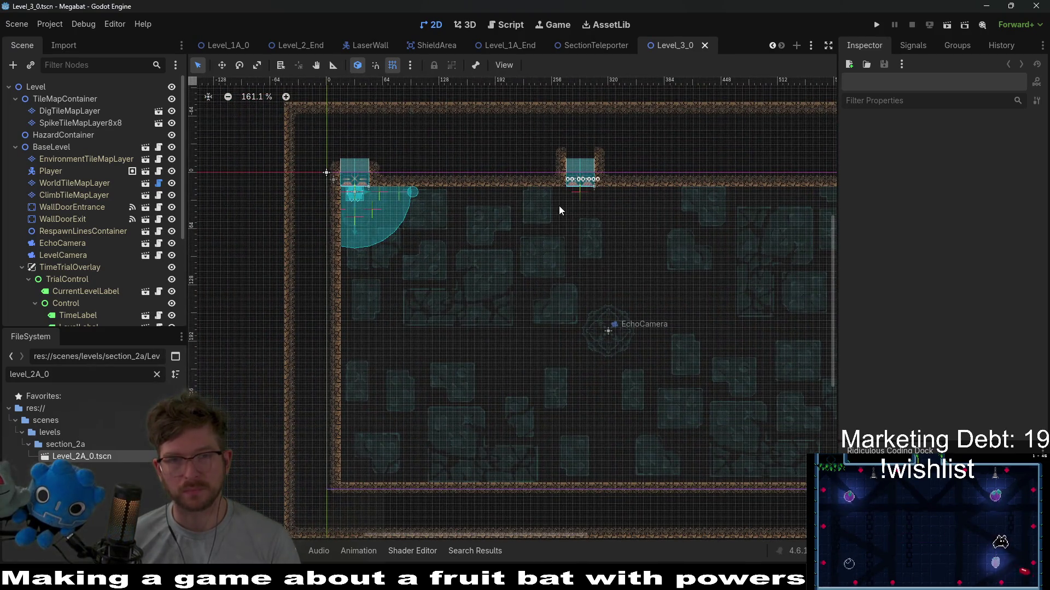
scroll(83, 186, down, 5)
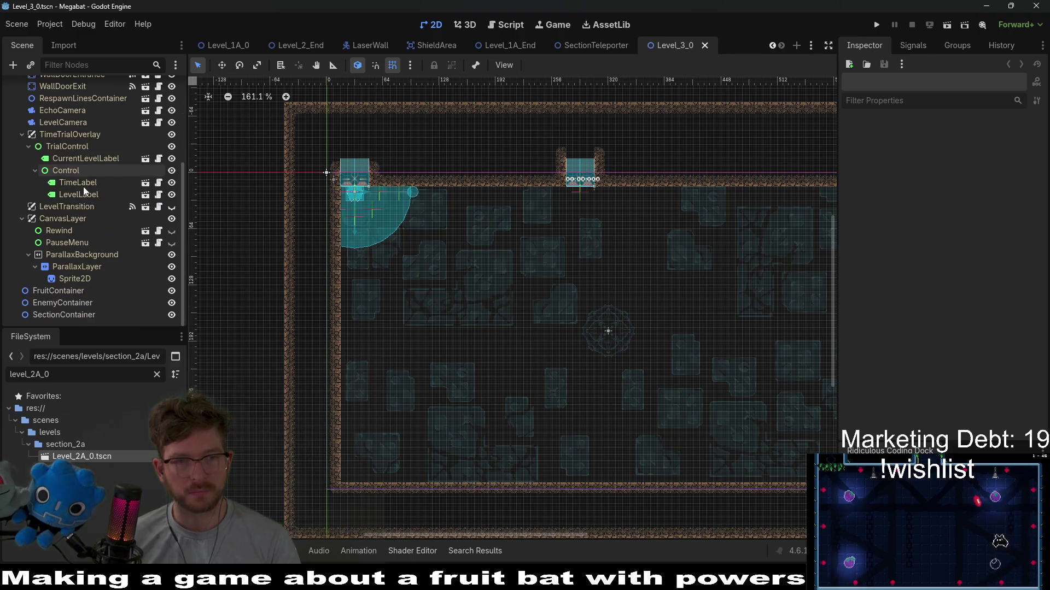